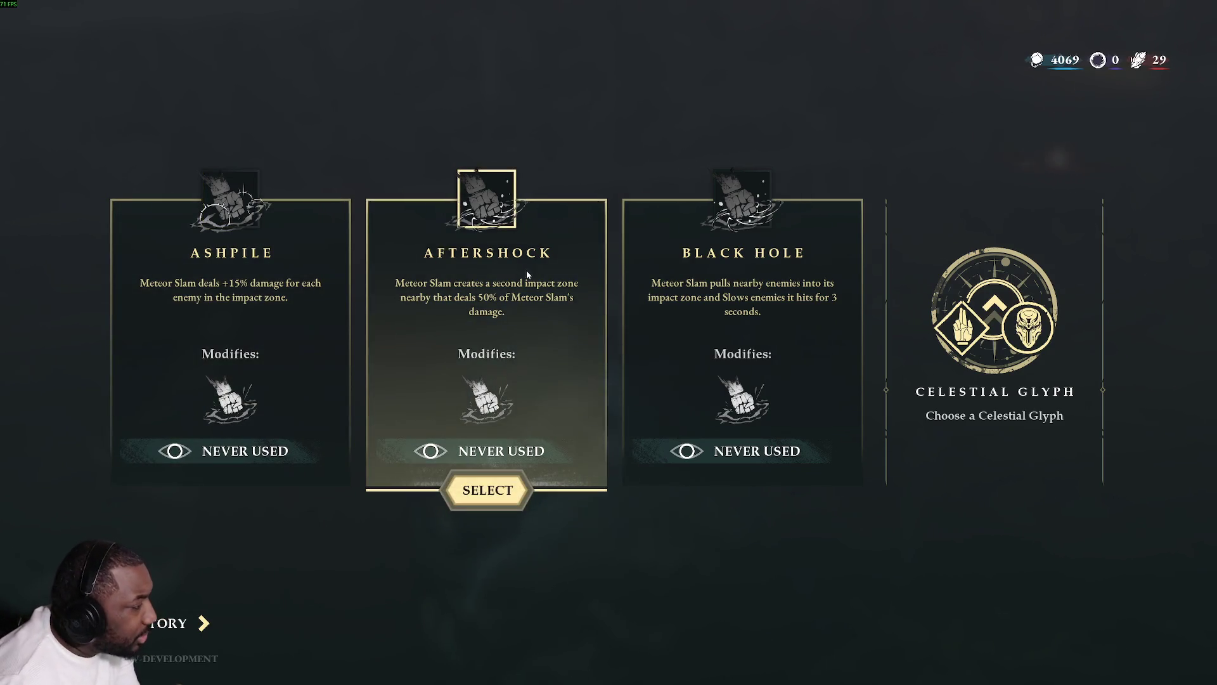
Take the Black Hole blessing and run through the Weapon Glyph portal into the dark arena.
click(741, 315)
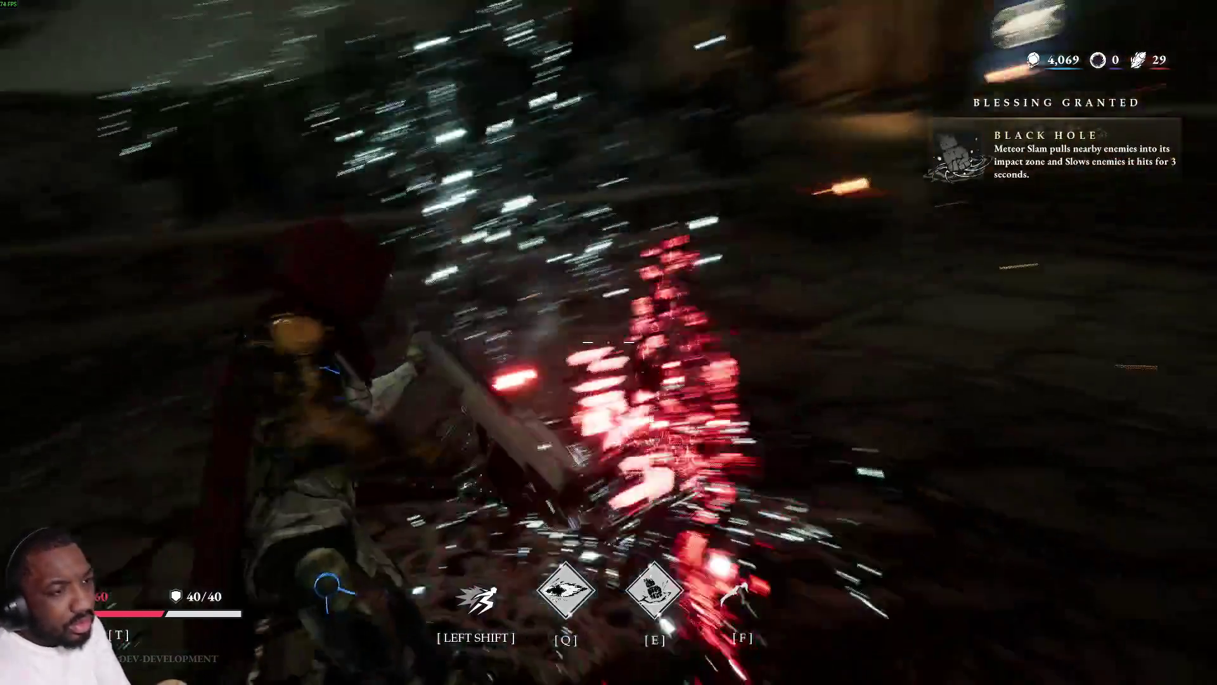
key(w)
key(shift)
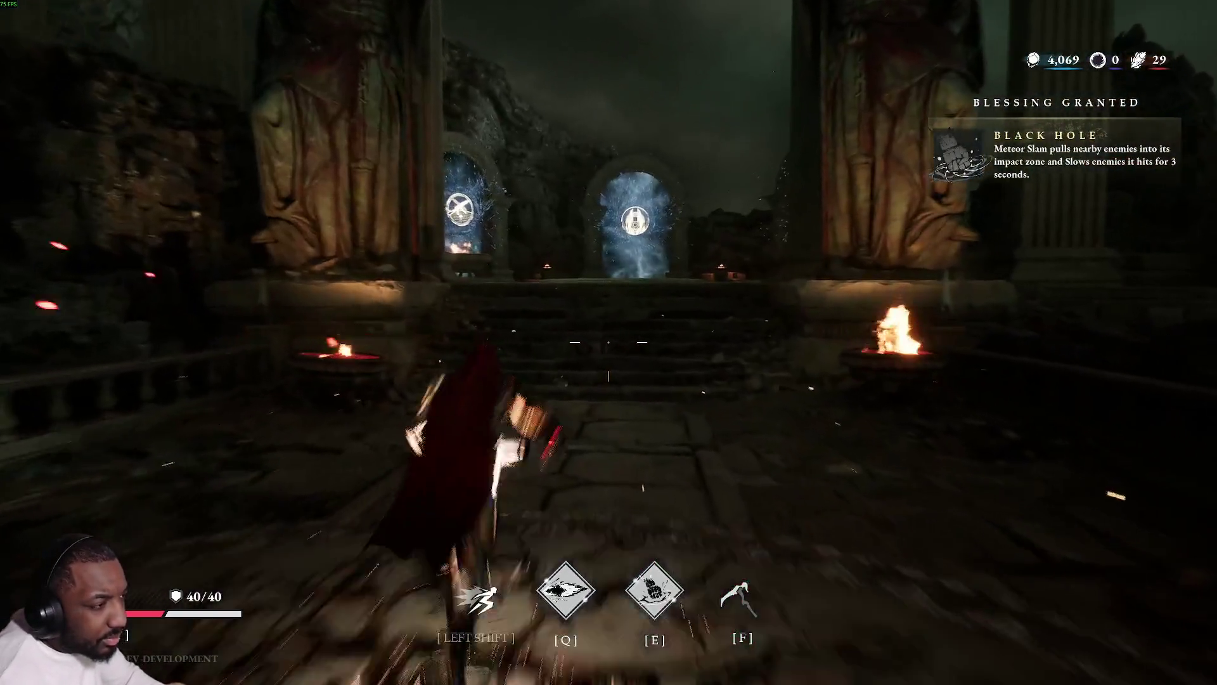
key(w)
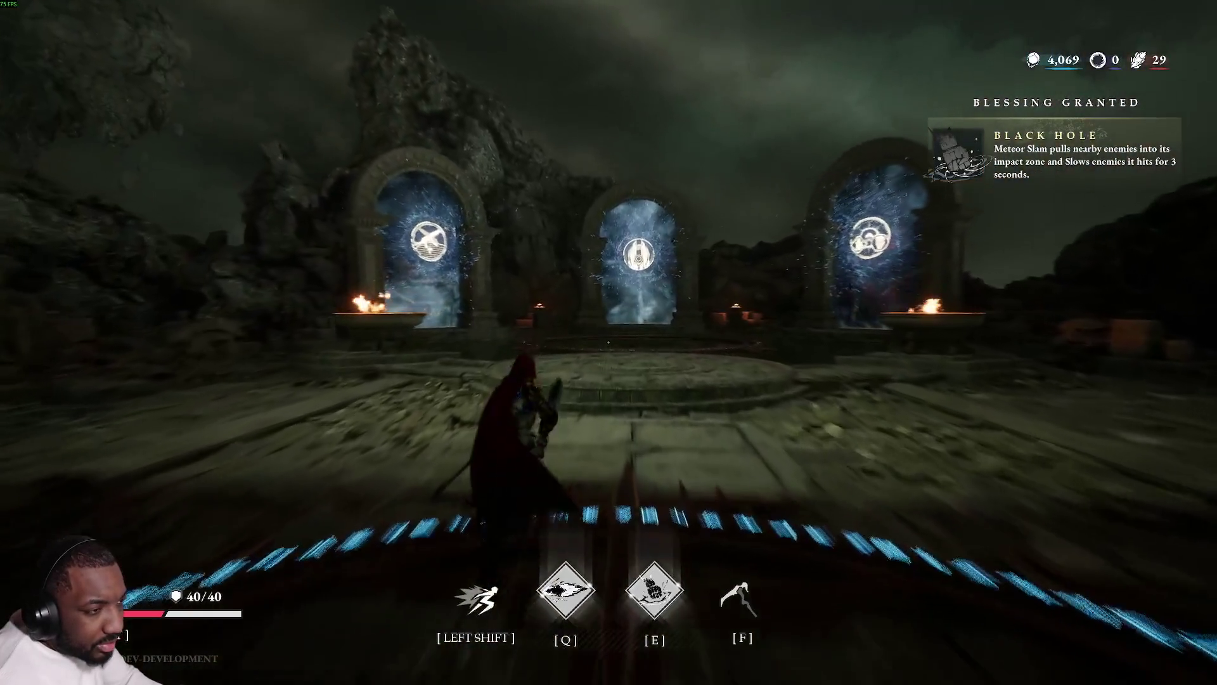
key(w)
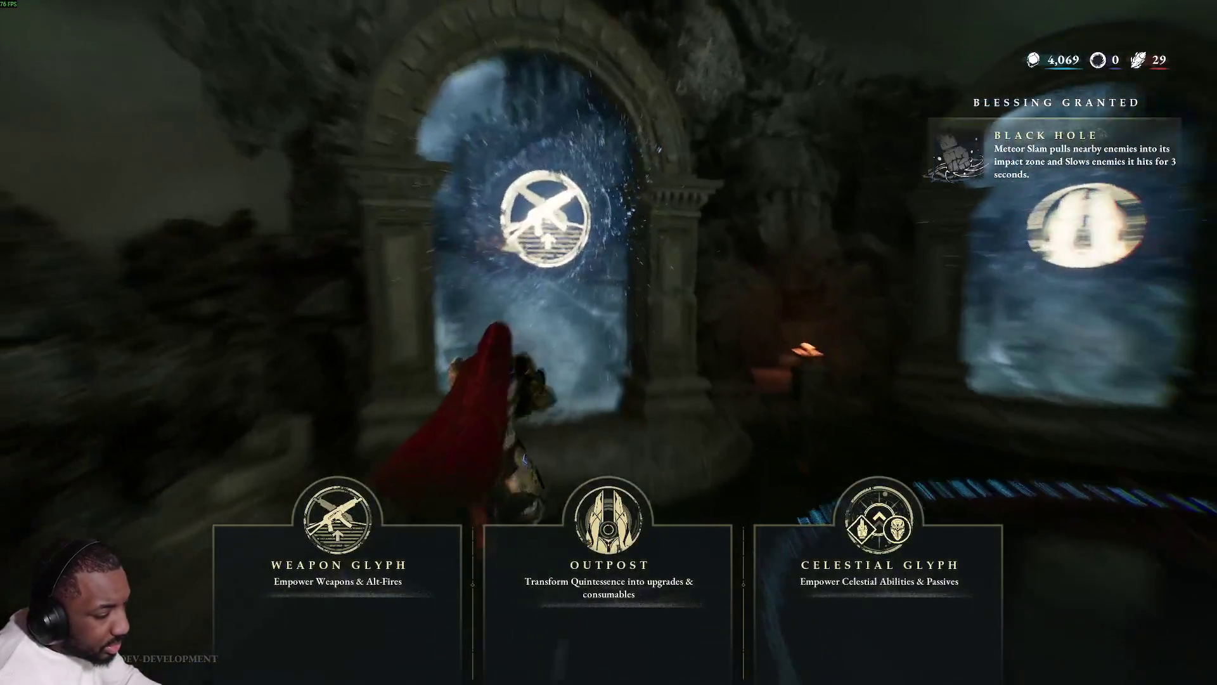
key(w)
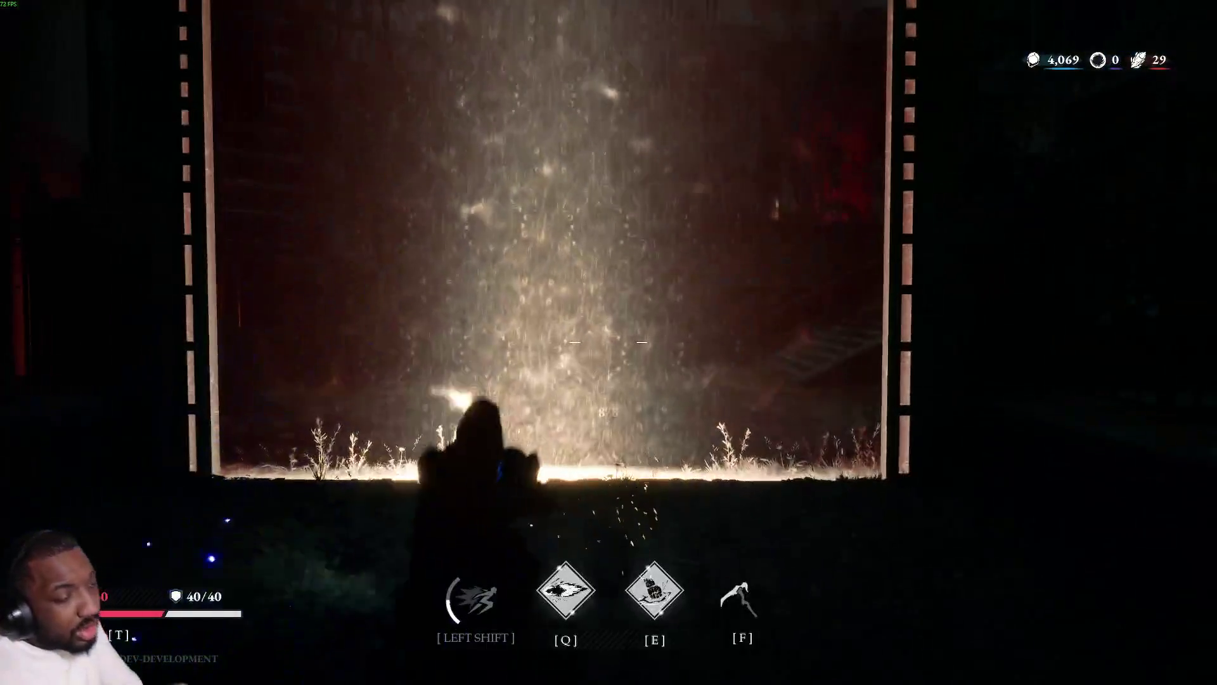
key(w)
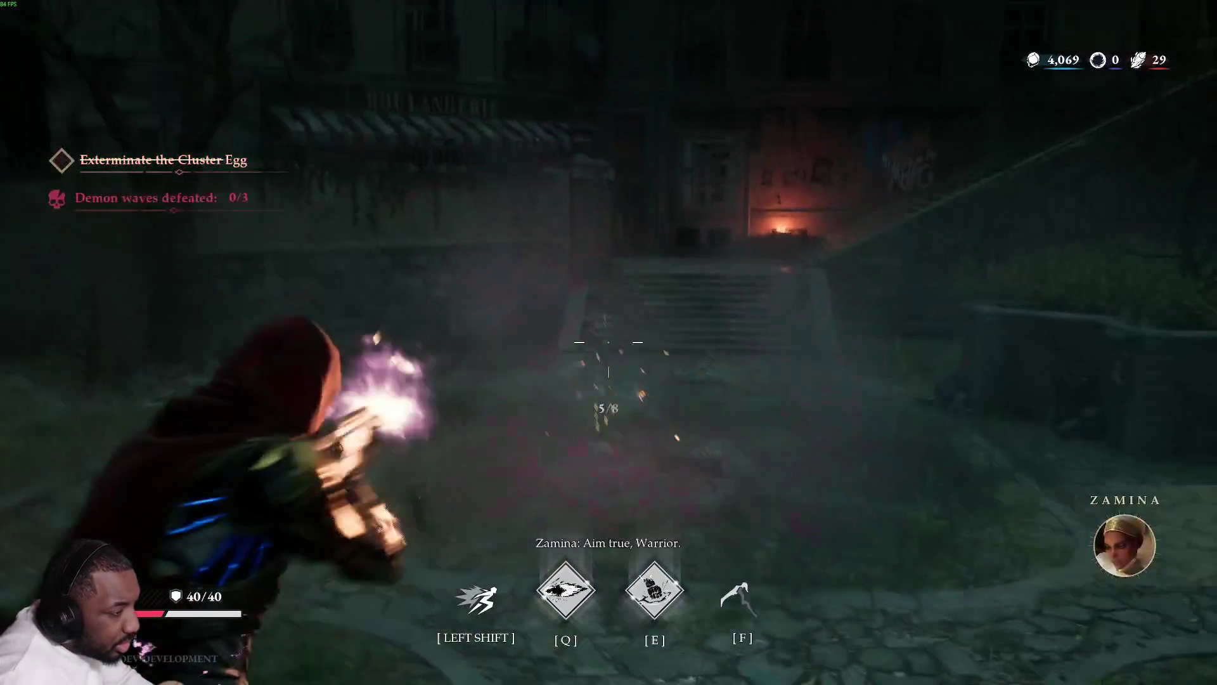
Dash into the courtyard and hit the first demon group with gunfire, a fiery blast and a shockwave.
key(w)
key(w)
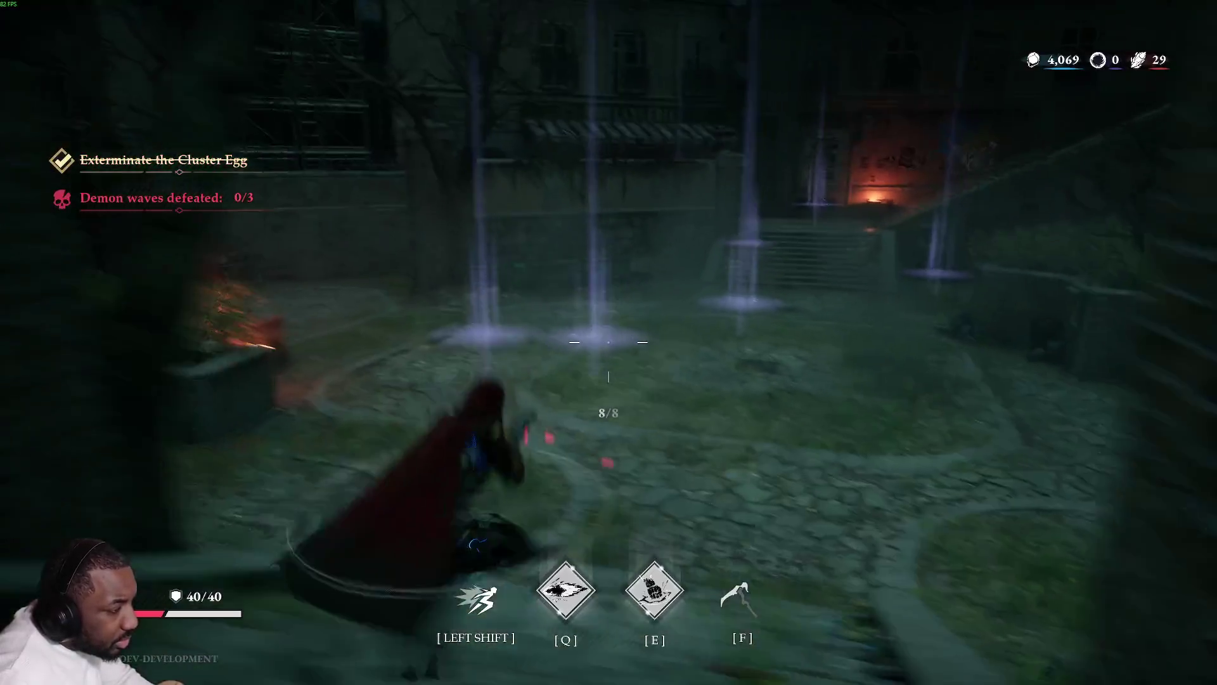
key(w)
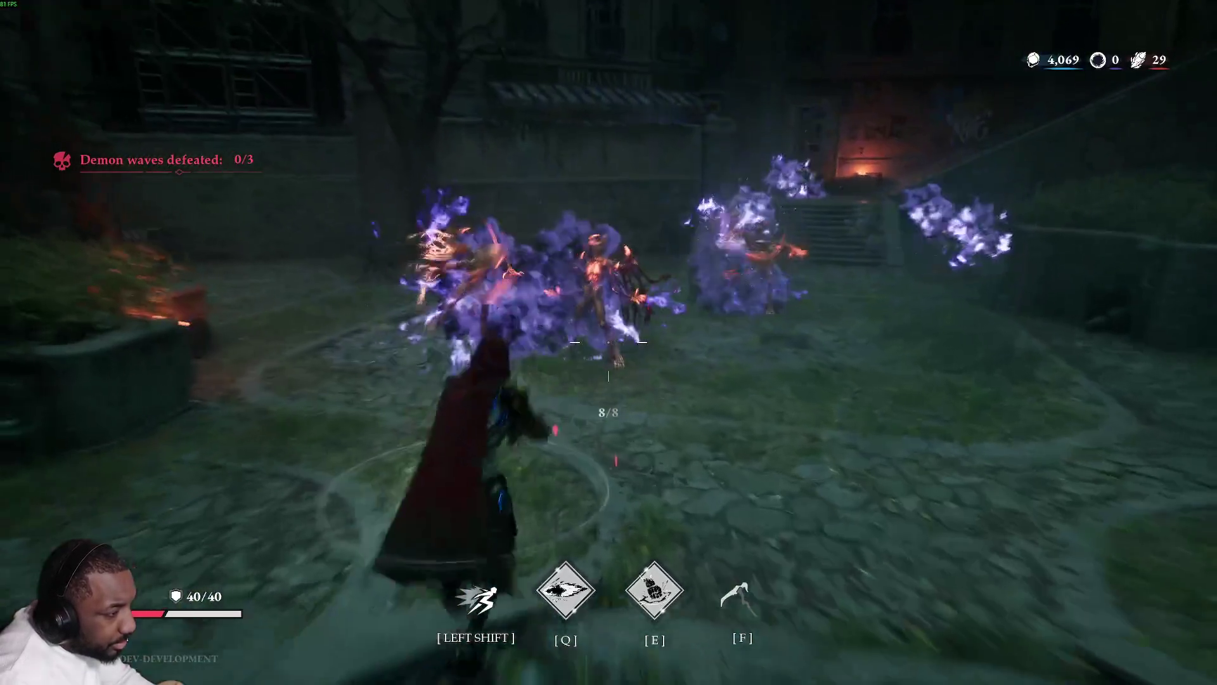
key(shift)
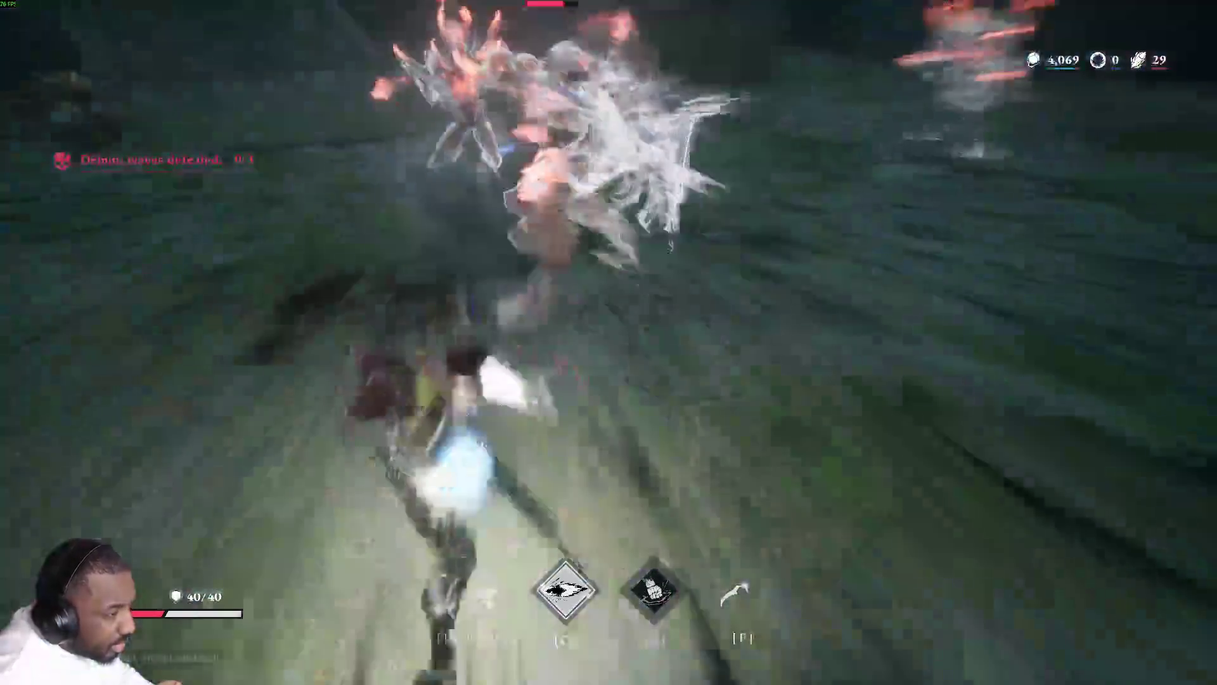
click(608, 342)
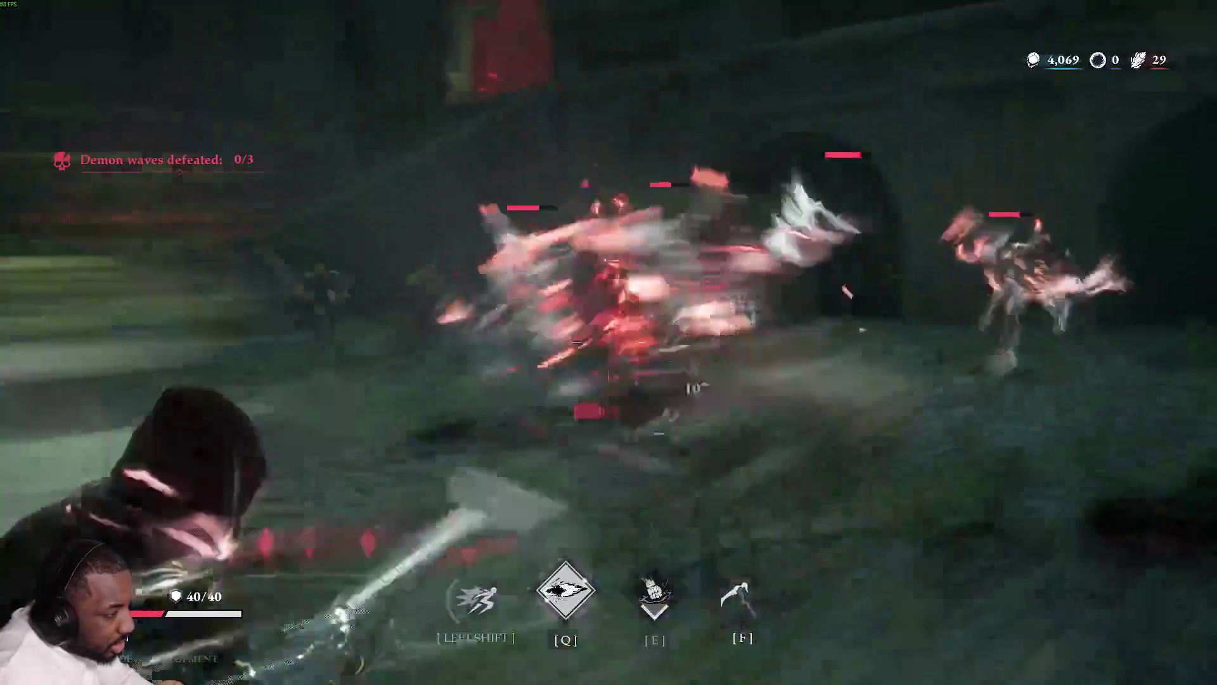
key(r)
key(q)
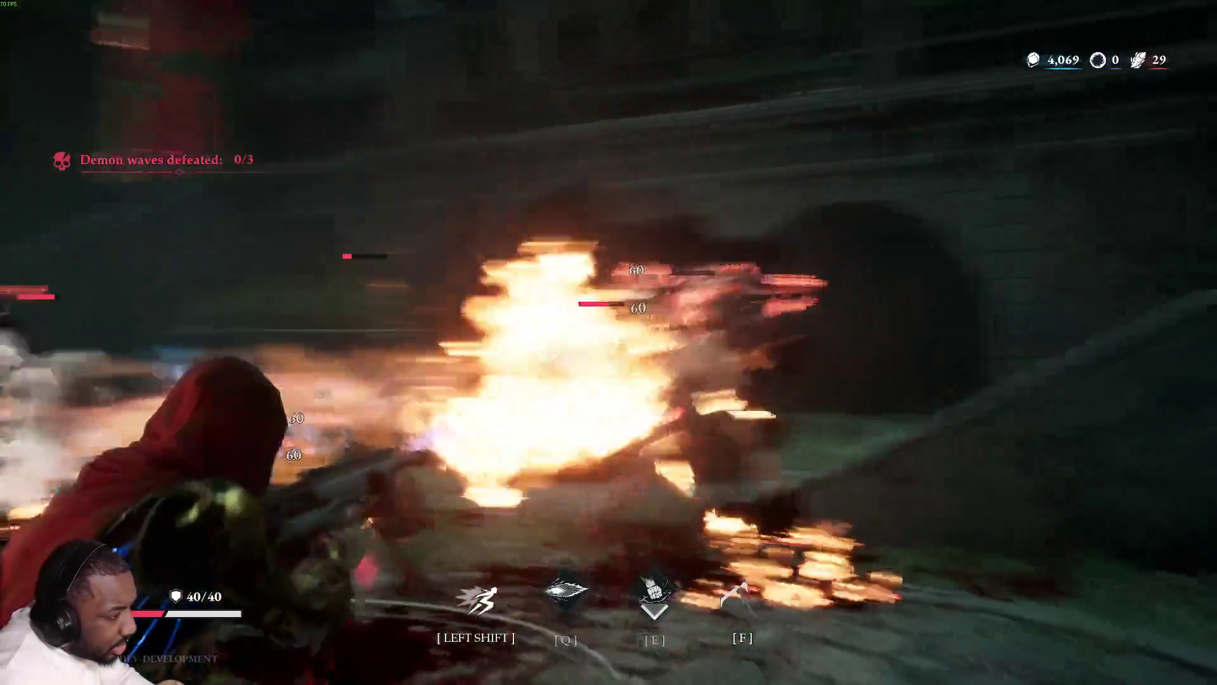
click(609, 342)
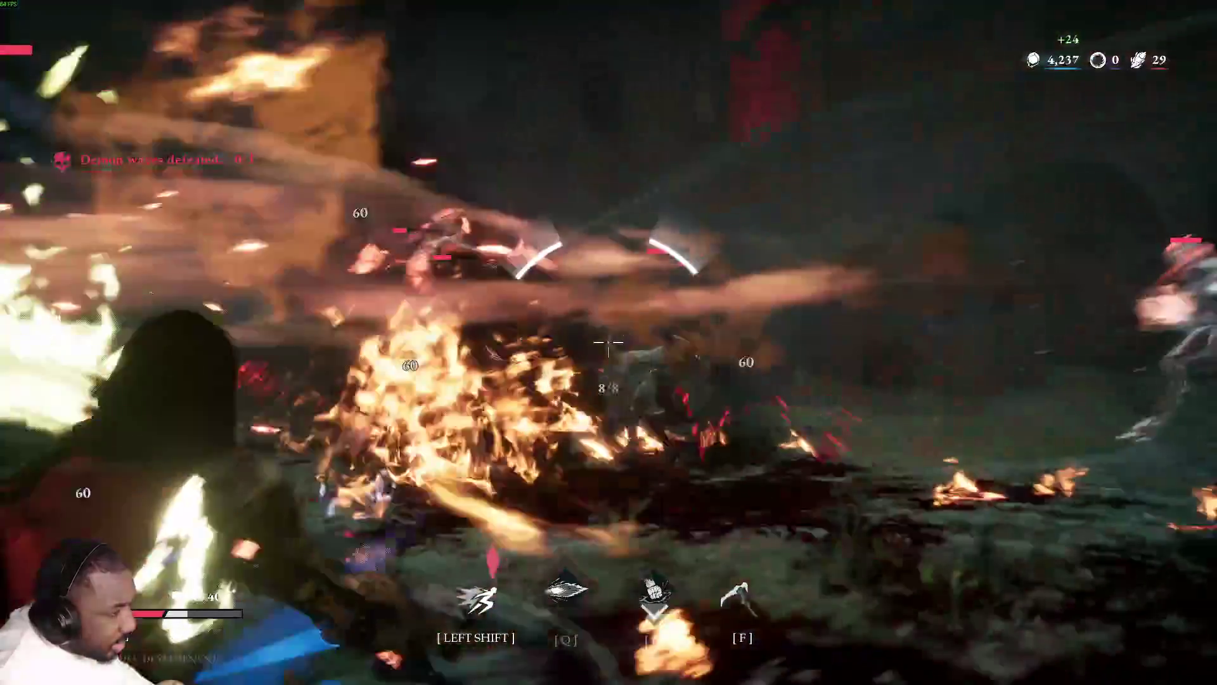
key(shift)
key(f)
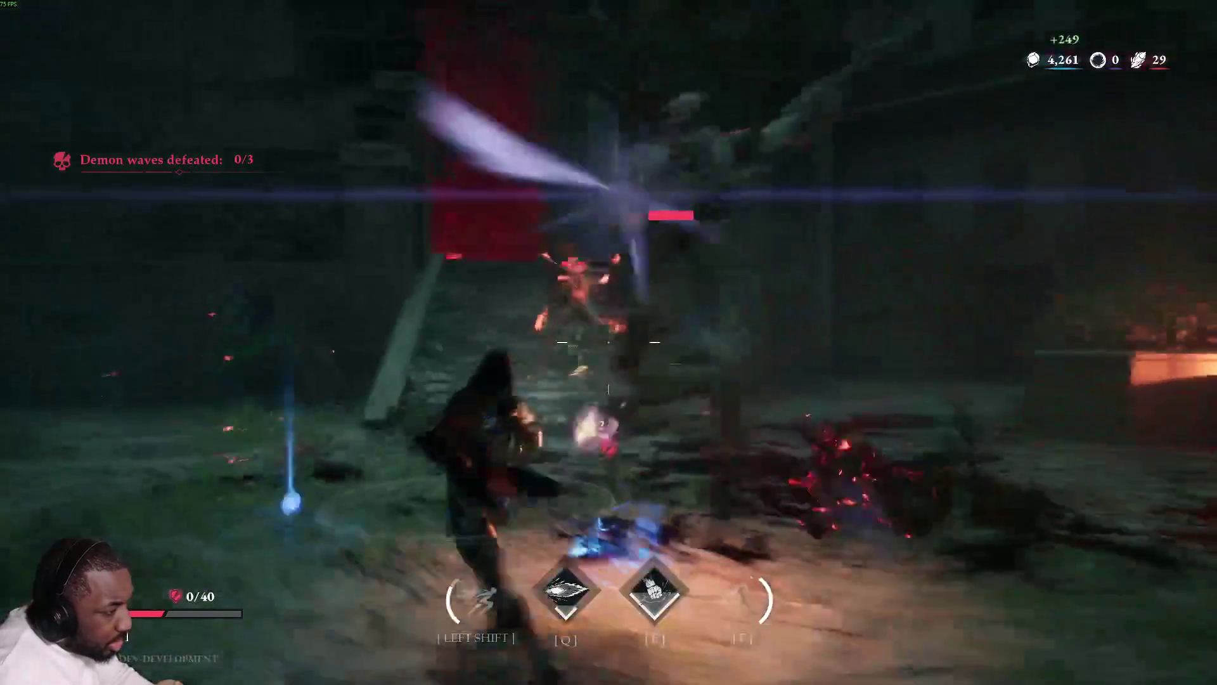
Clear demons in the corridor, then push through the gate and shoot the demon on the stairs.
click(609, 343)
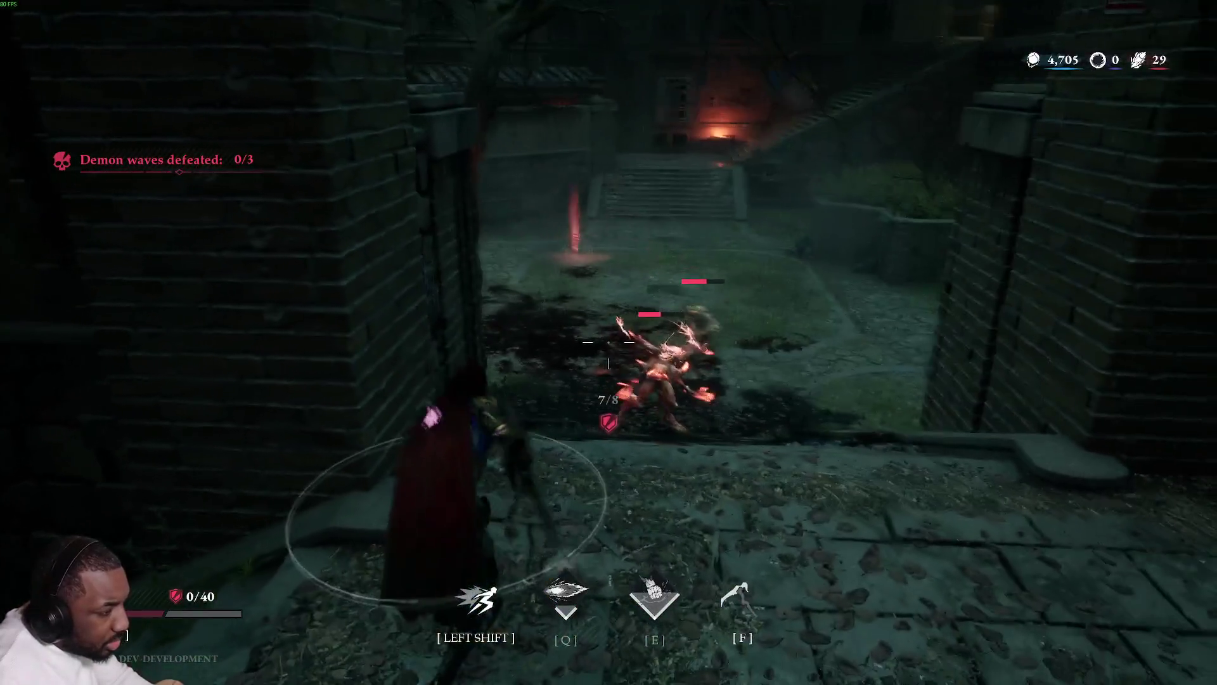
click(609, 343)
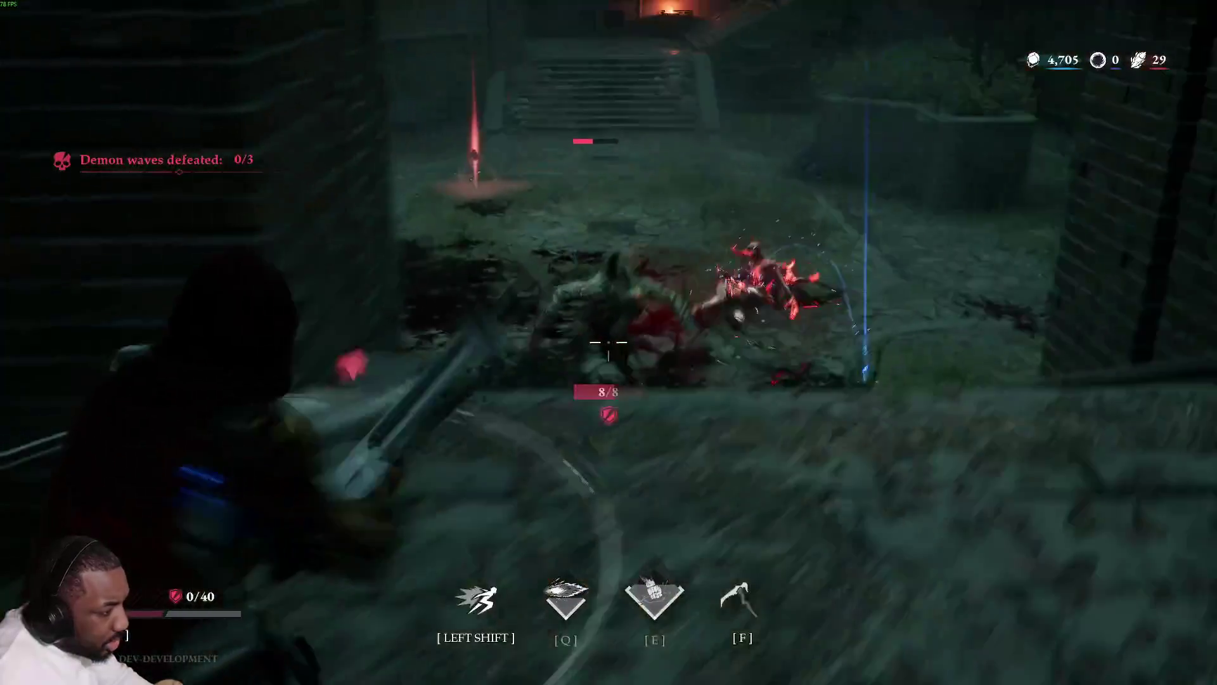
key(shift)
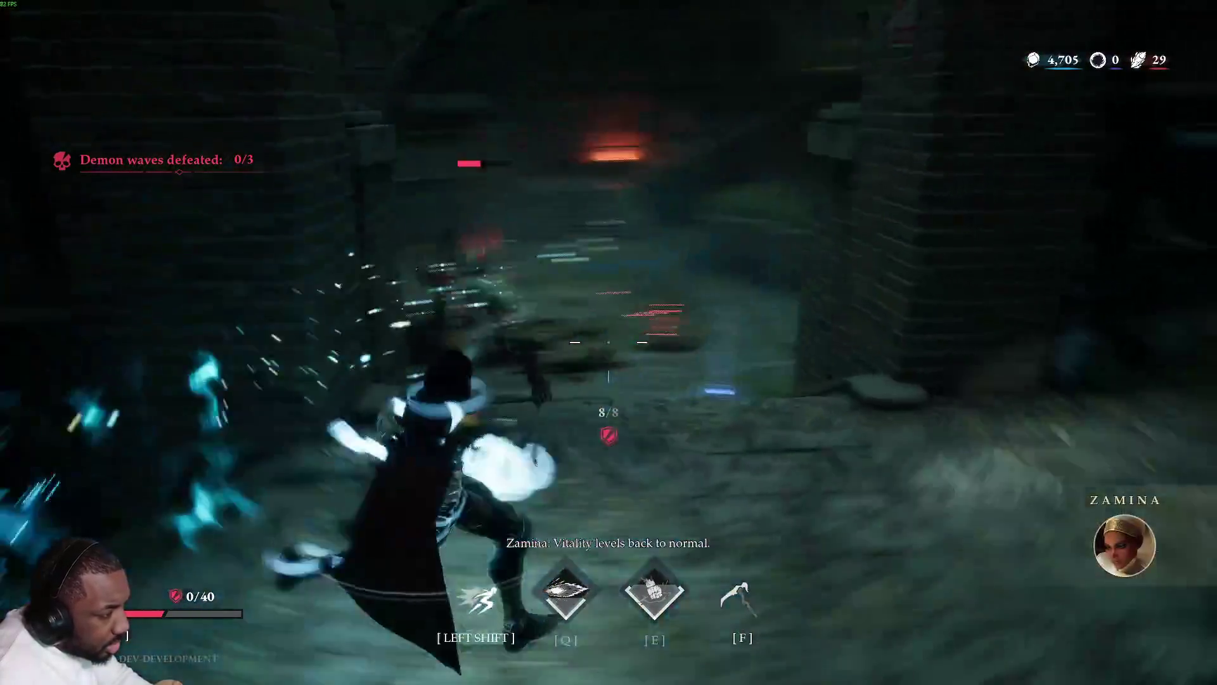
click(609, 342)
key(shift)
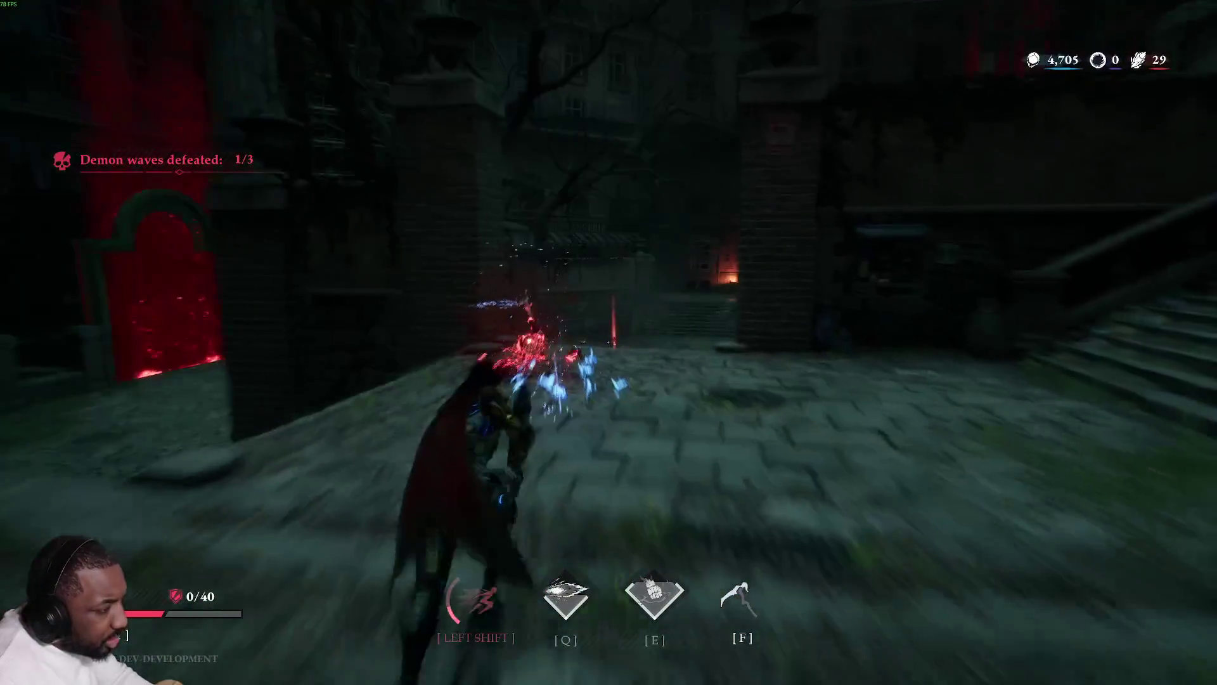
key(w)
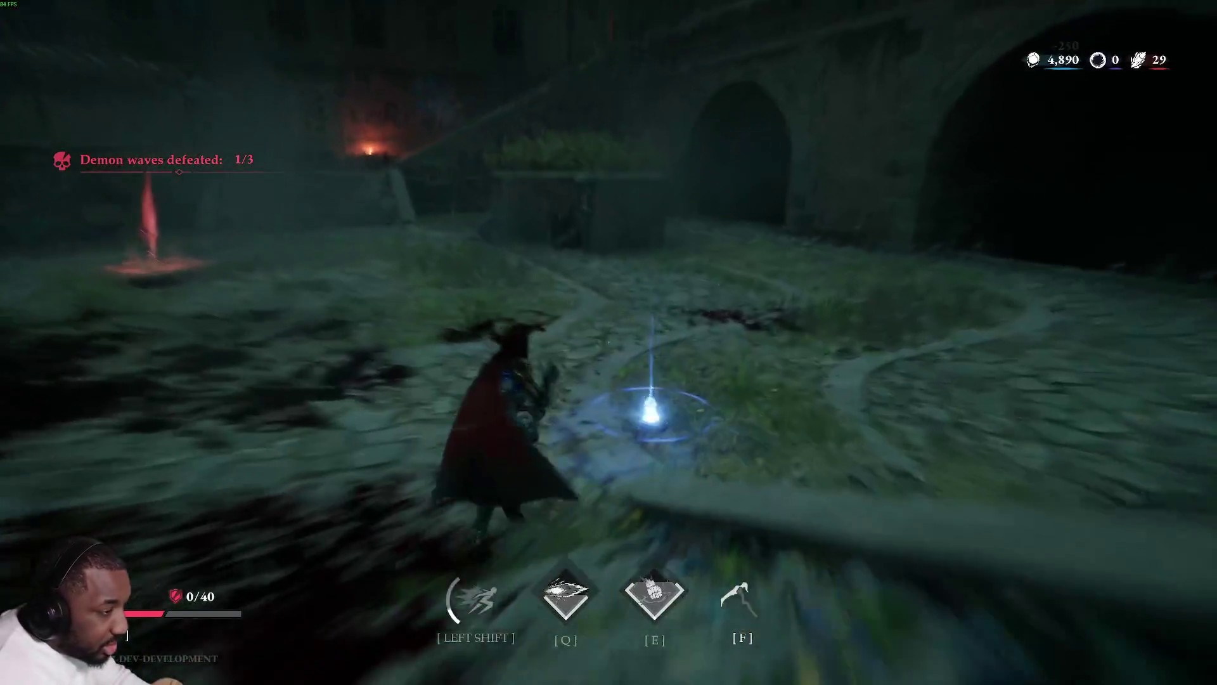
key(shift)
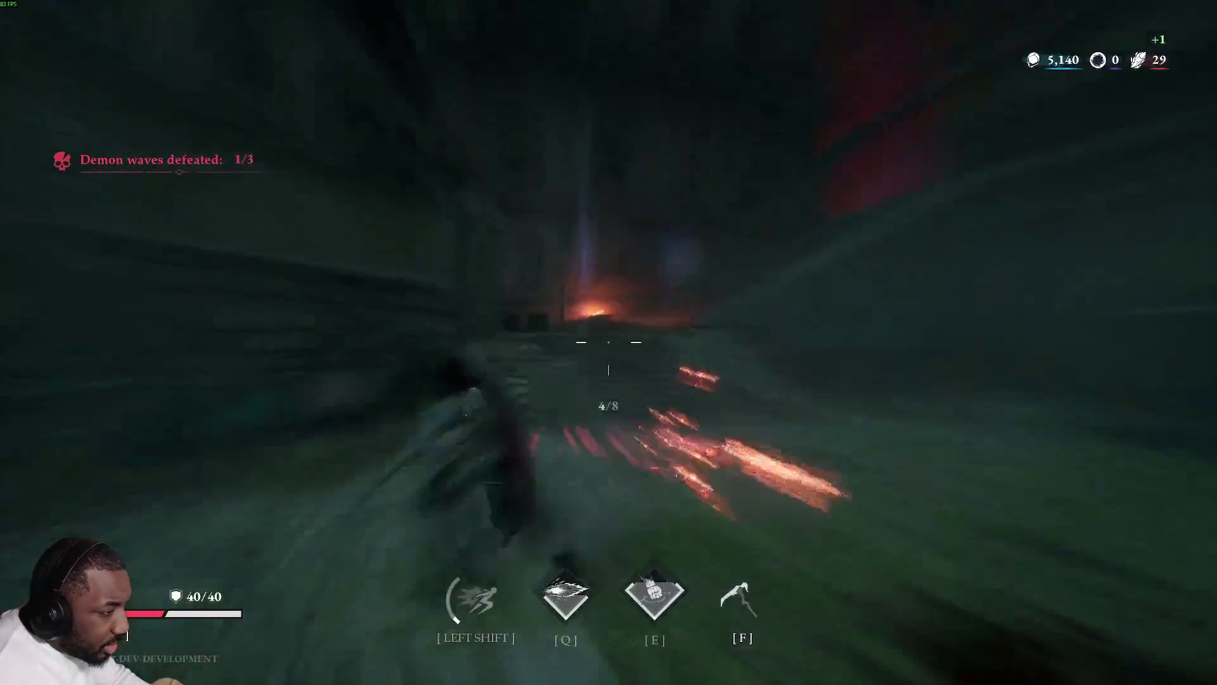
click(609, 342)
key(w)
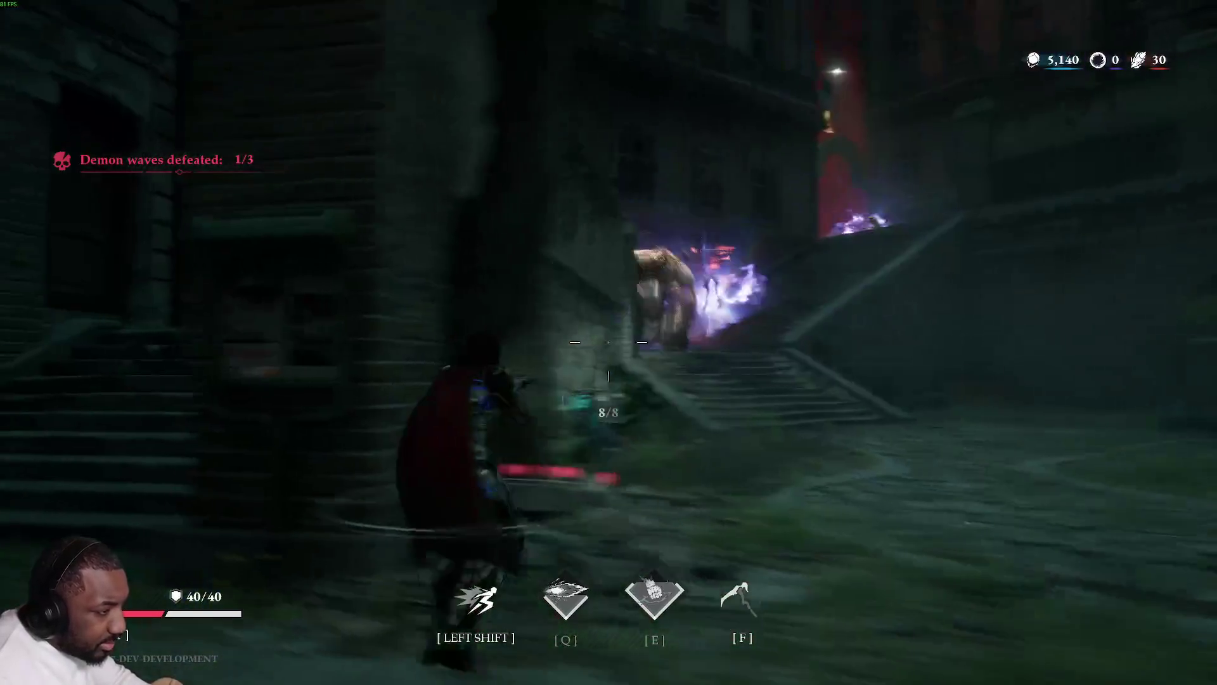
click(609, 342)
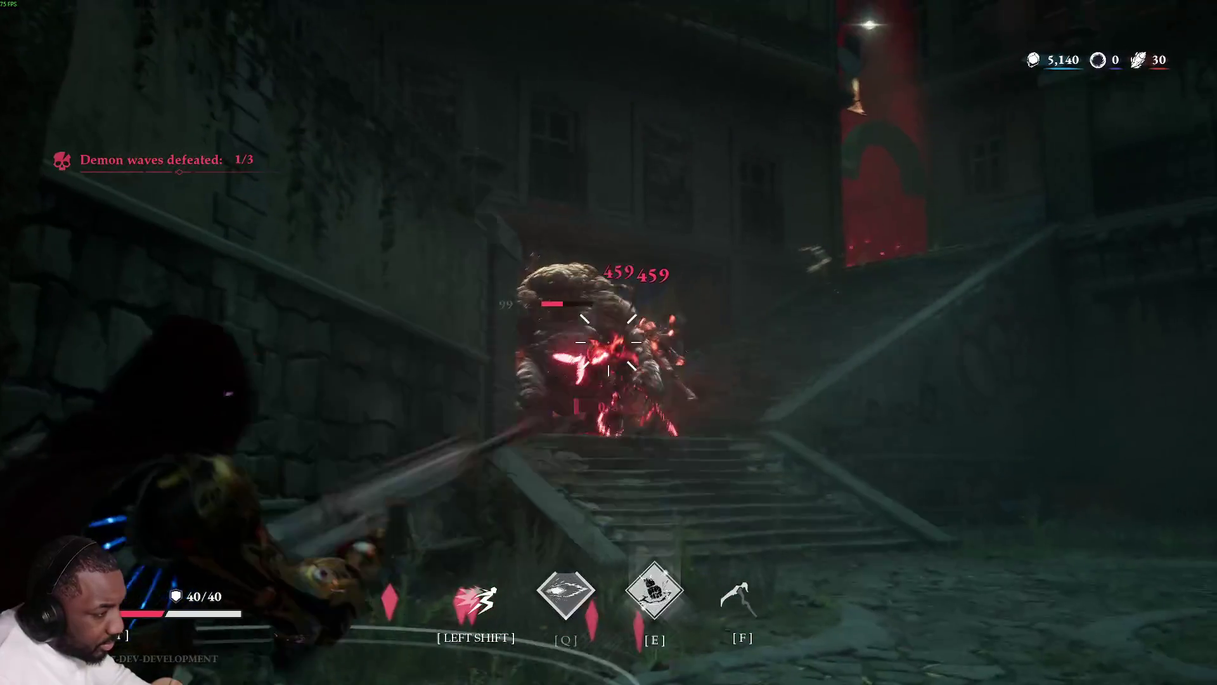
click(609, 343)
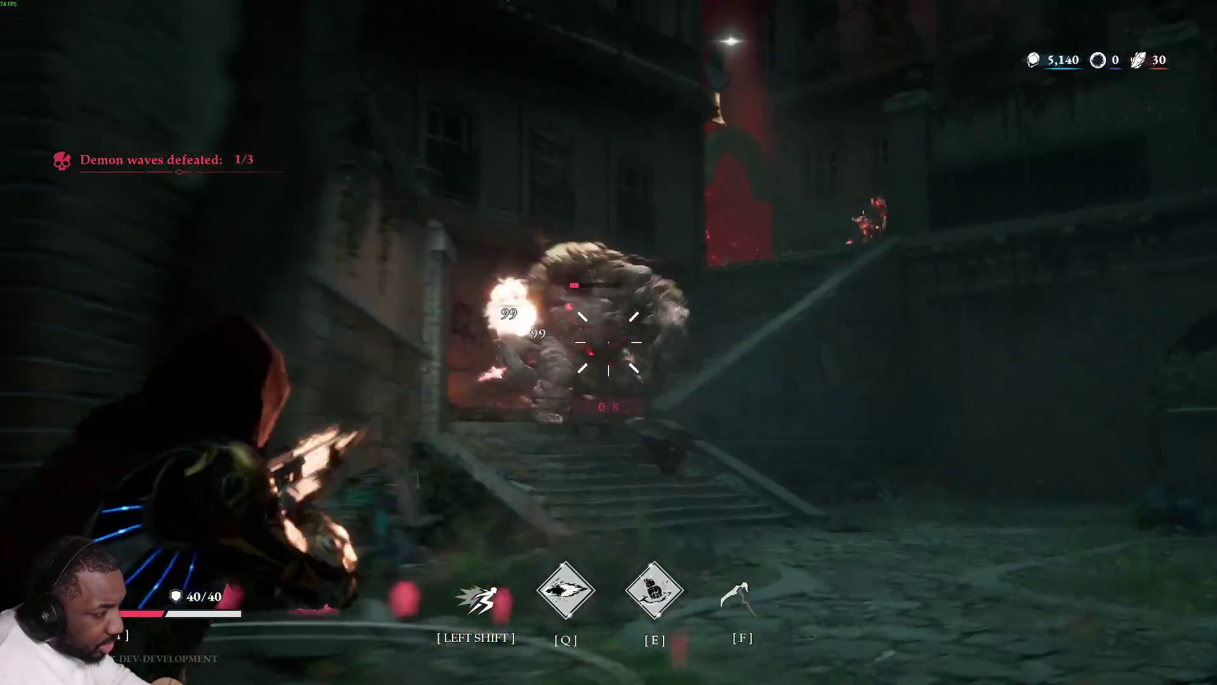
Fight up the stairs with volleys, a beam and special attacks on the spectral demon, then dash clear and reload.
key(shift)
click(609, 342)
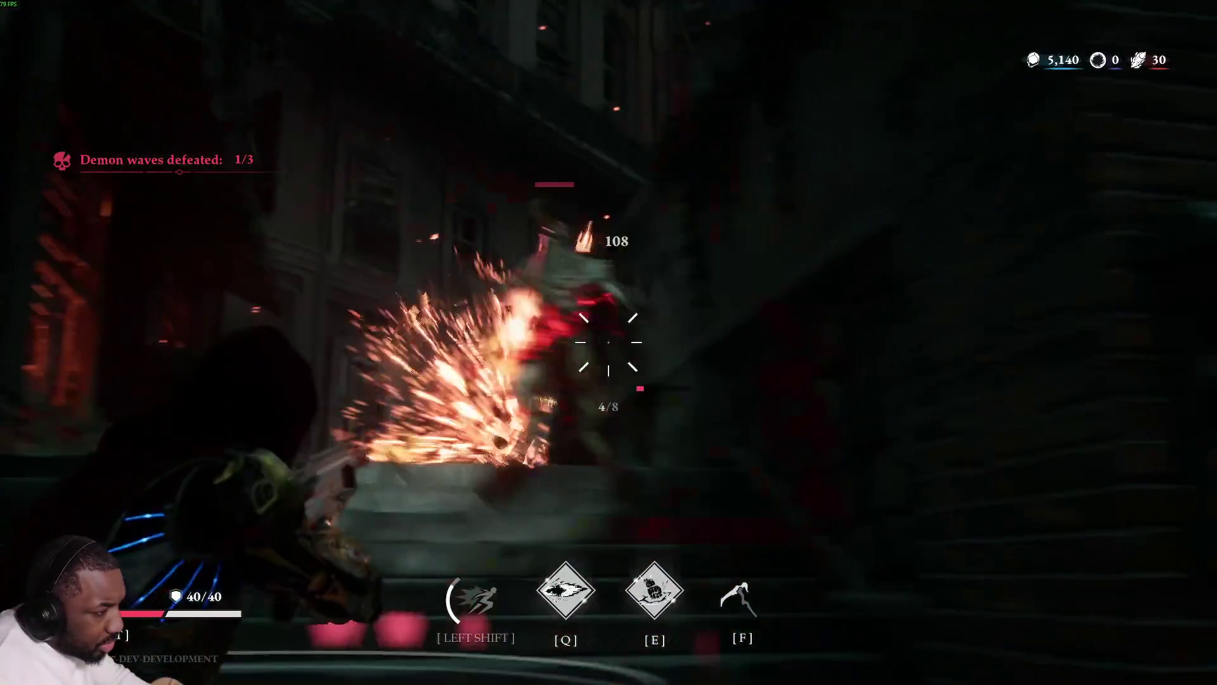
click(608, 343)
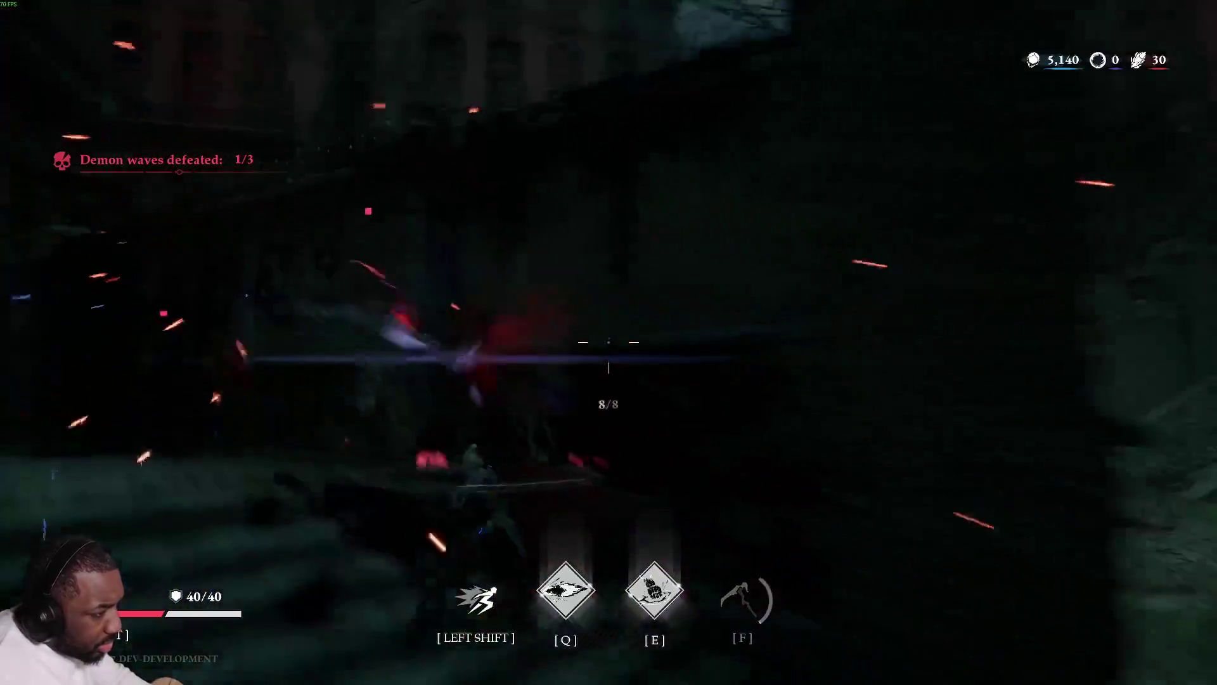
click(609, 342)
click(609, 343)
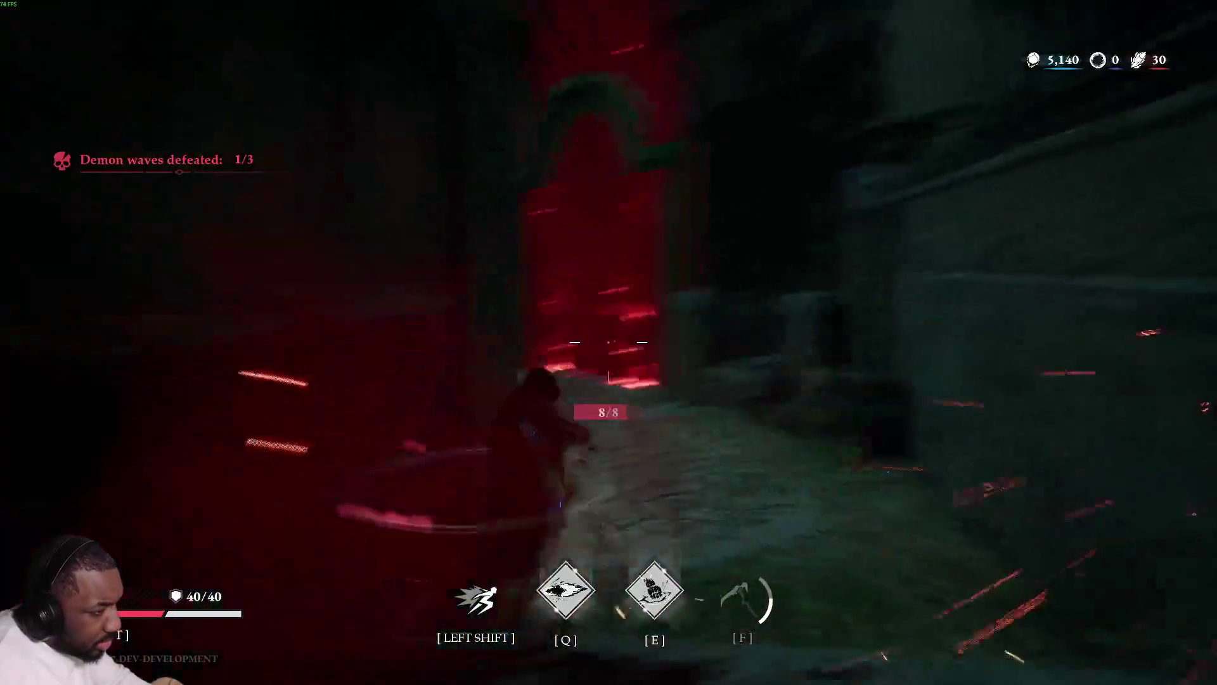
click(609, 343)
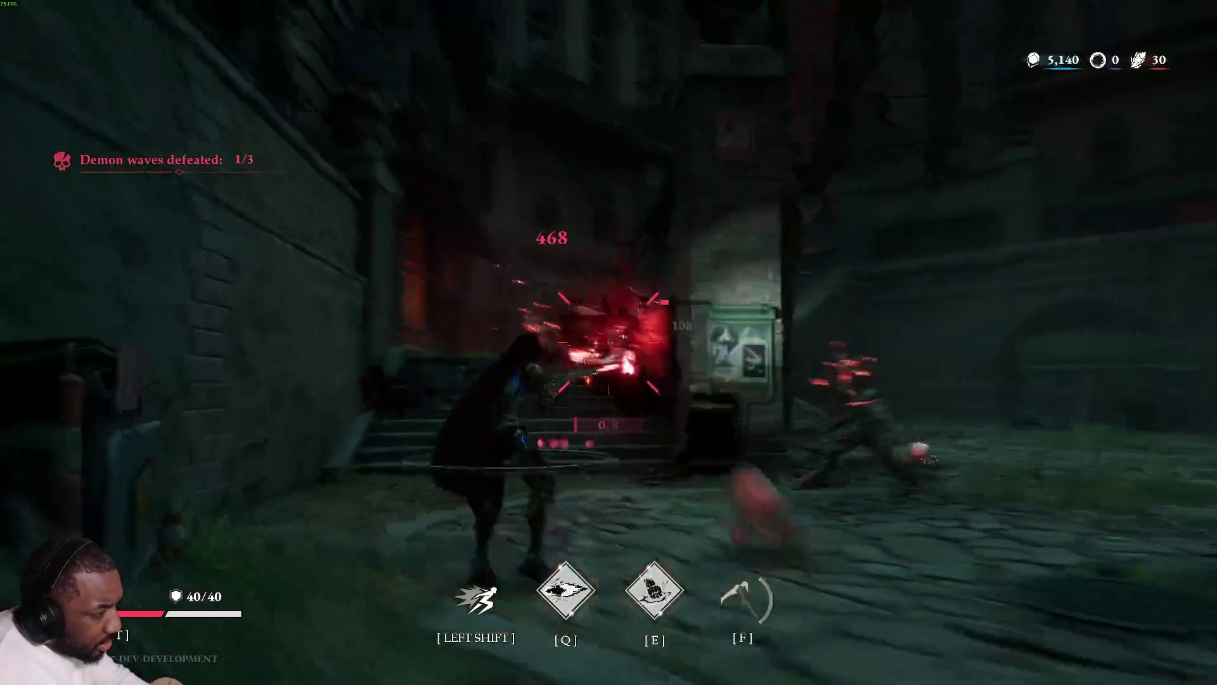
key(shift)
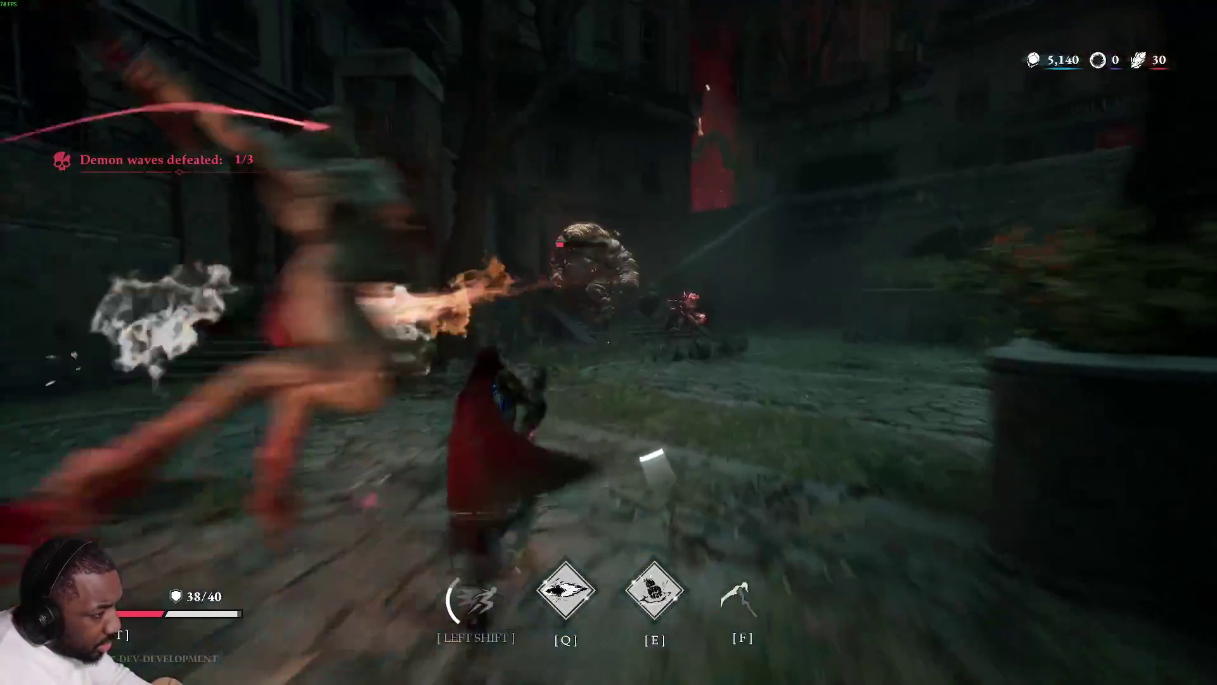
key(e)
key(f)
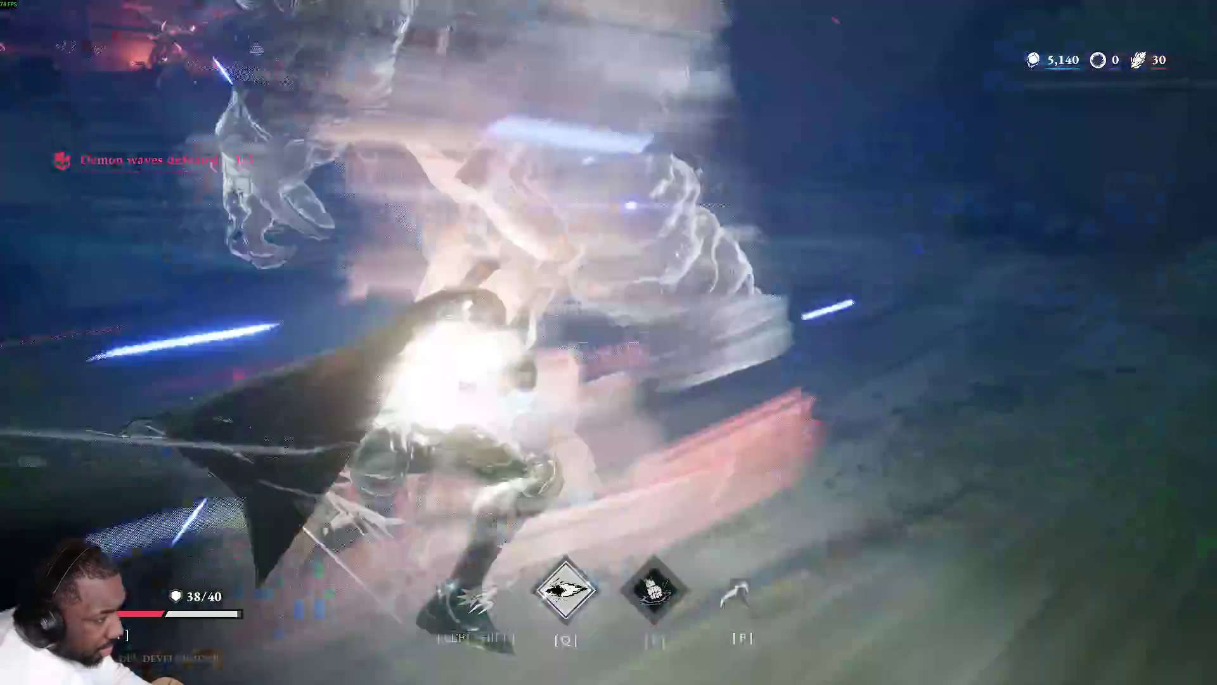
key(f)
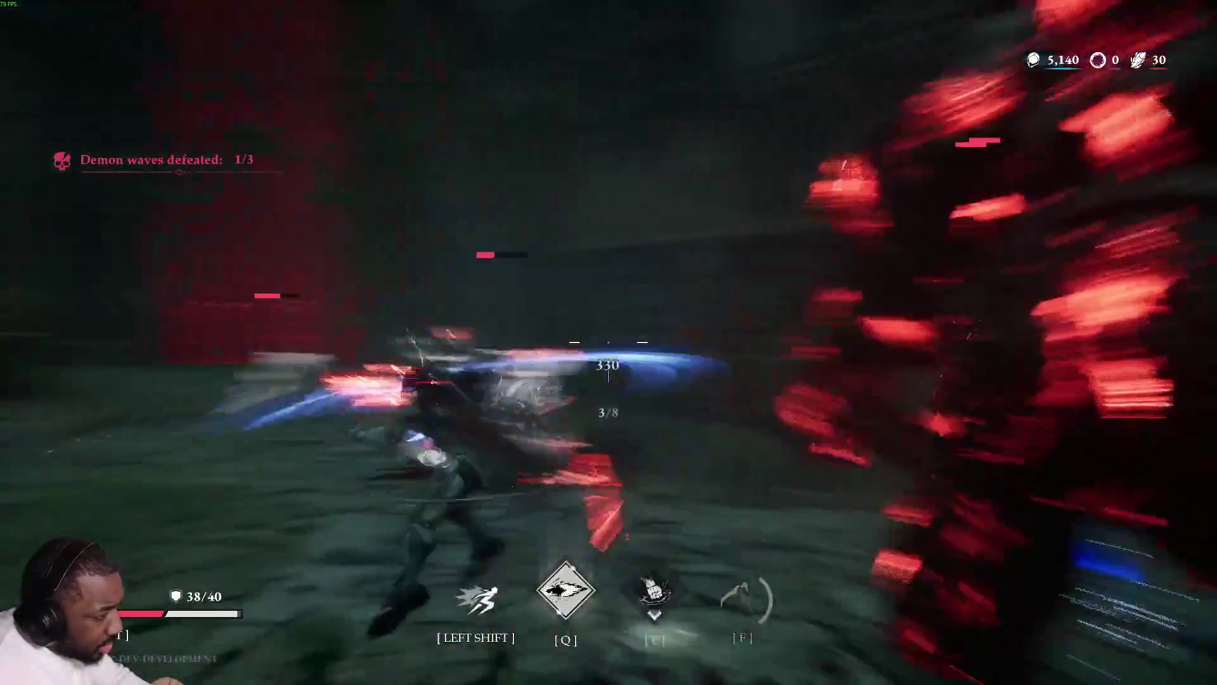
key(shift)
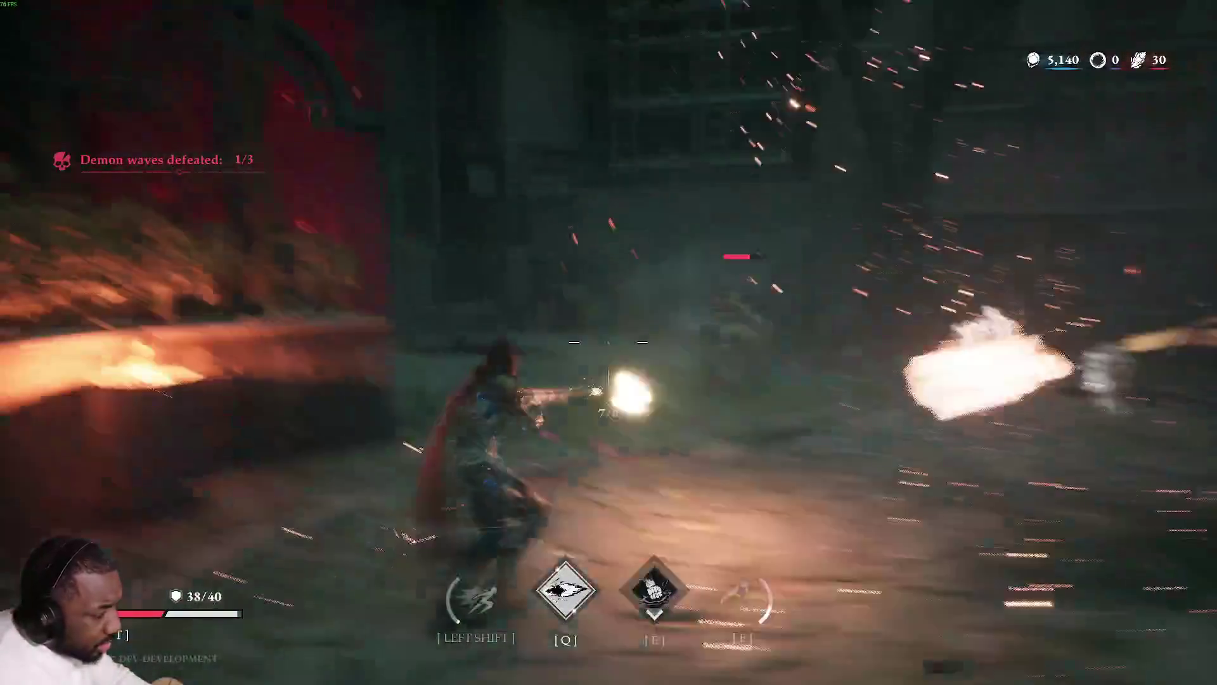
key(r)
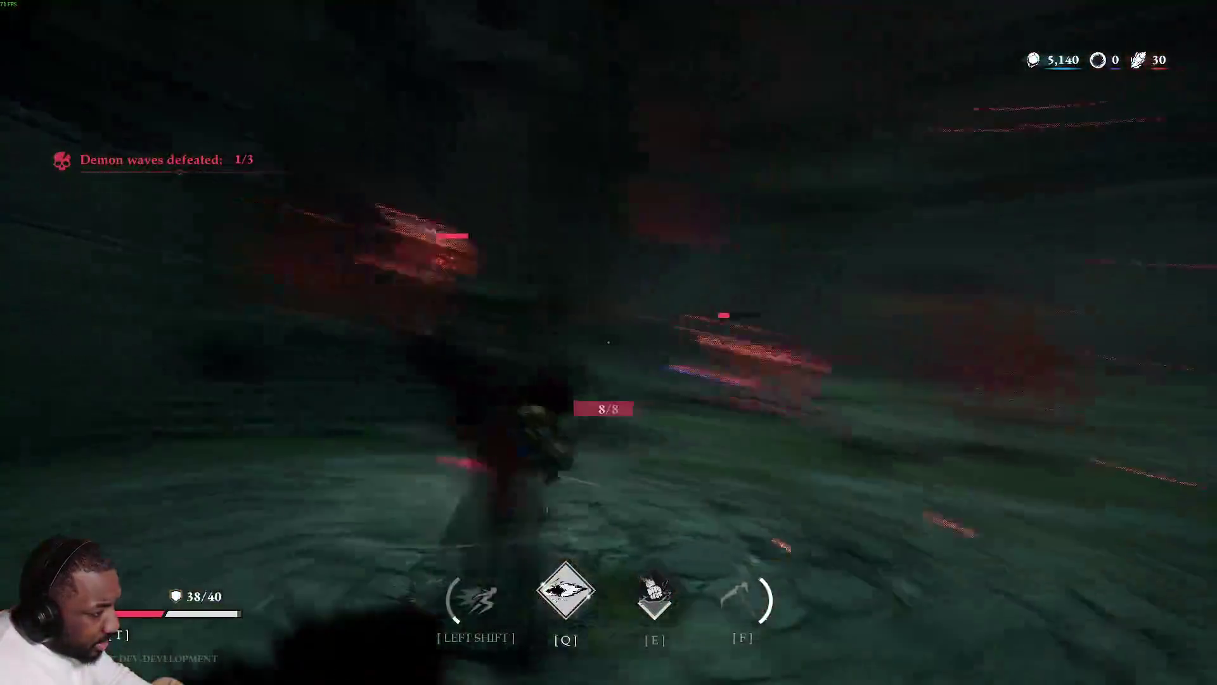
key(shift)
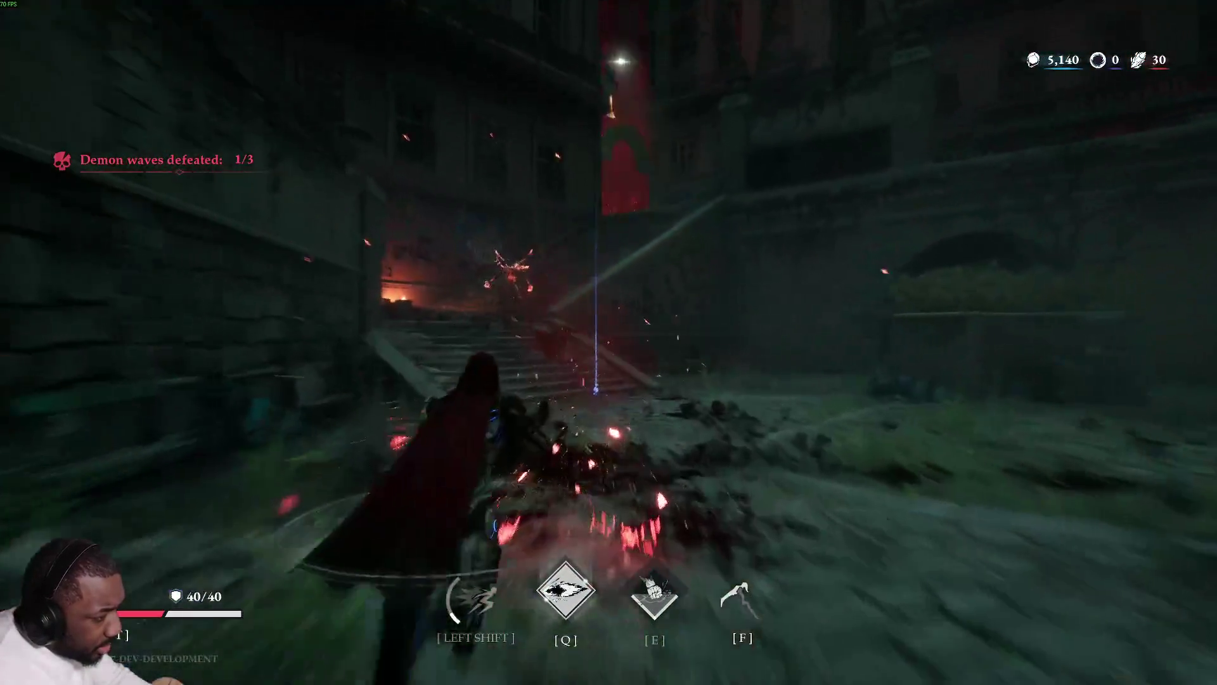
Shoot the enemy by the red-lit street, reload fully and dash back up the stairs firing at the demons.
click(609, 342)
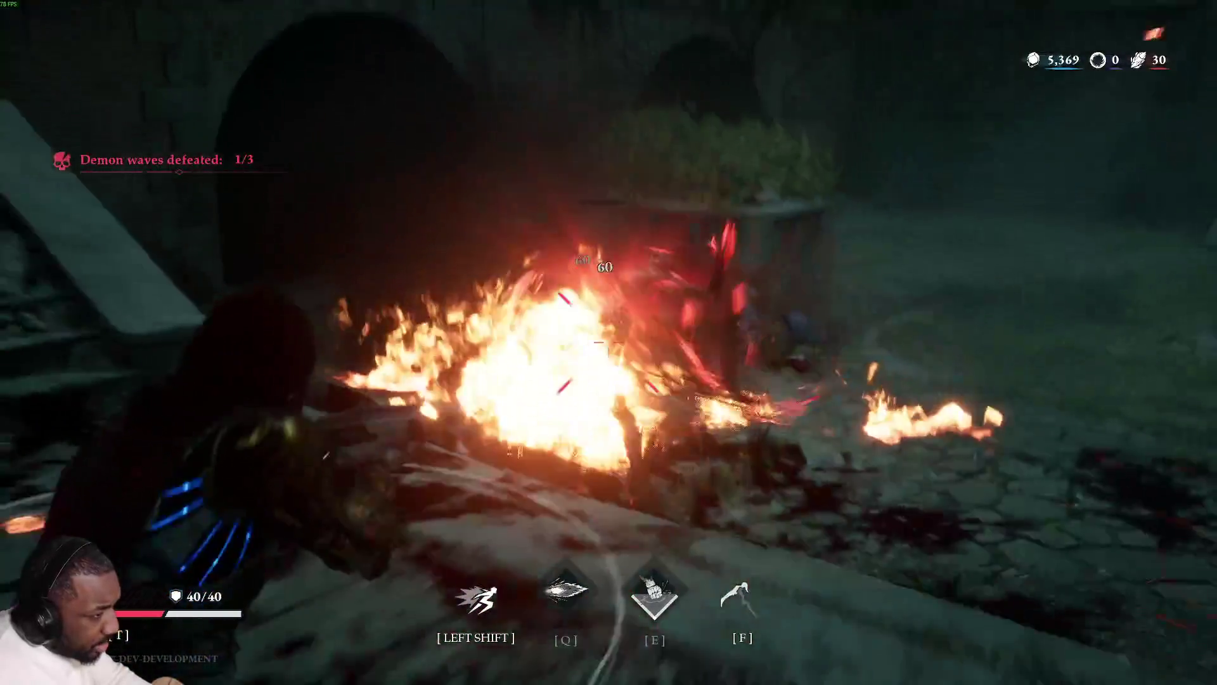
click(609, 342)
key(r)
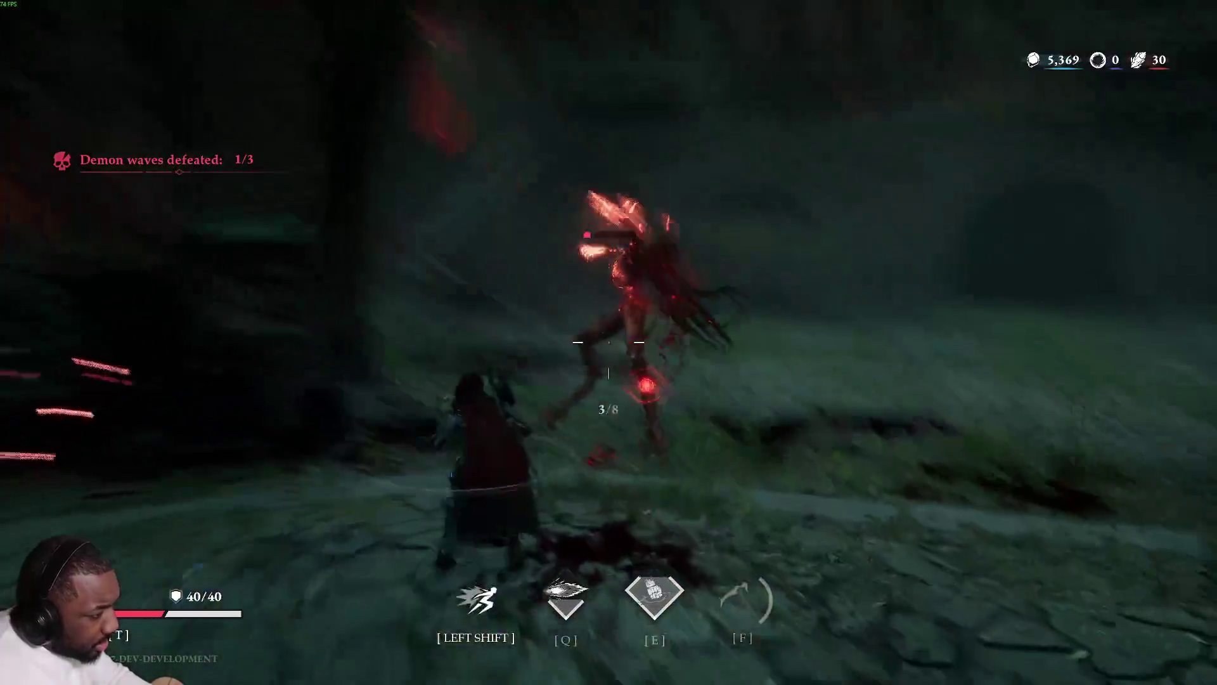
key(r)
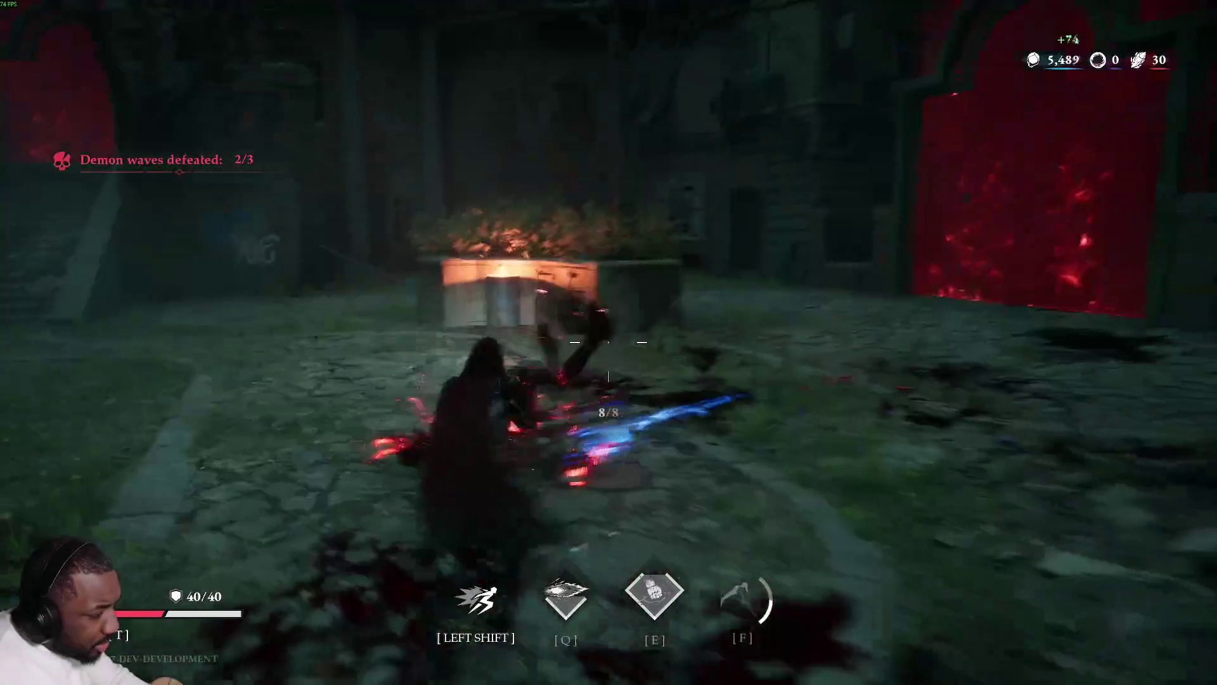
key(shift)
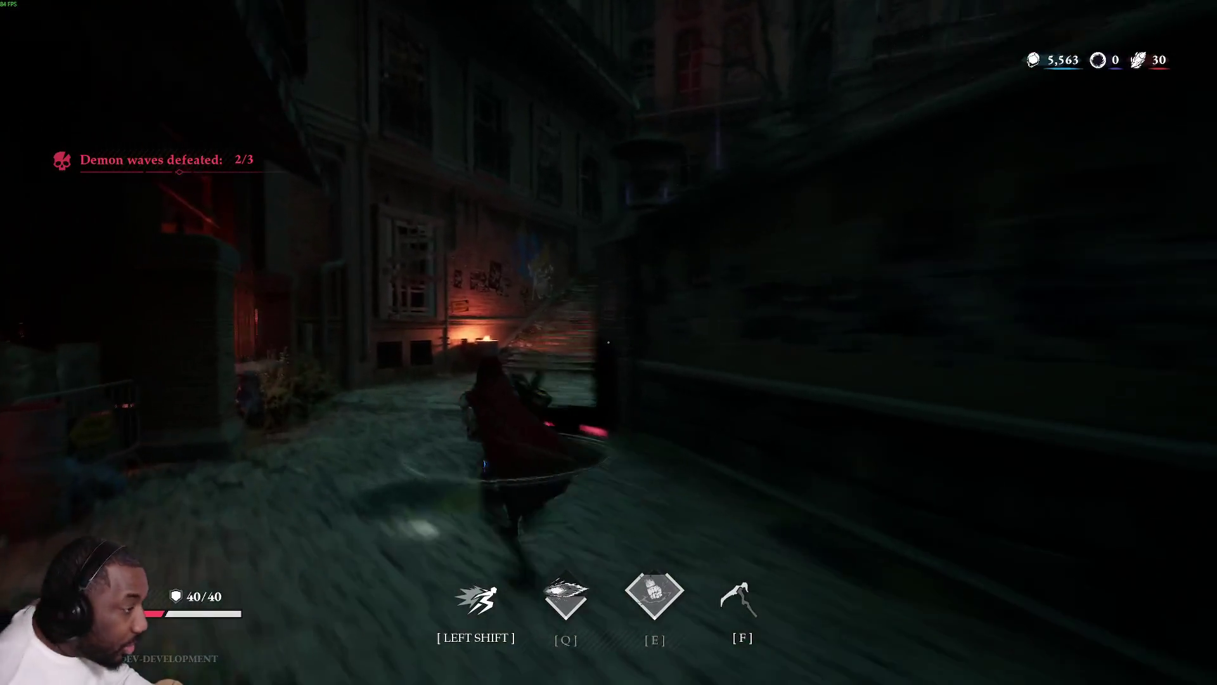
key(shift)
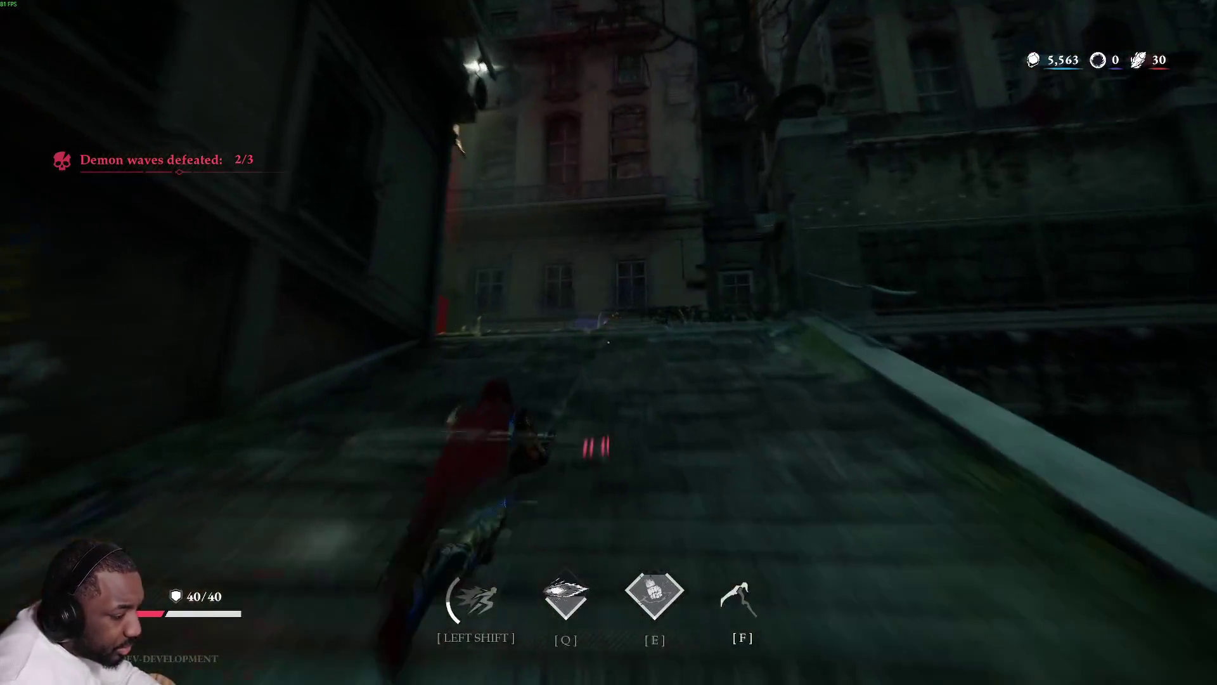
click(609, 342)
click(609, 343)
click(609, 342)
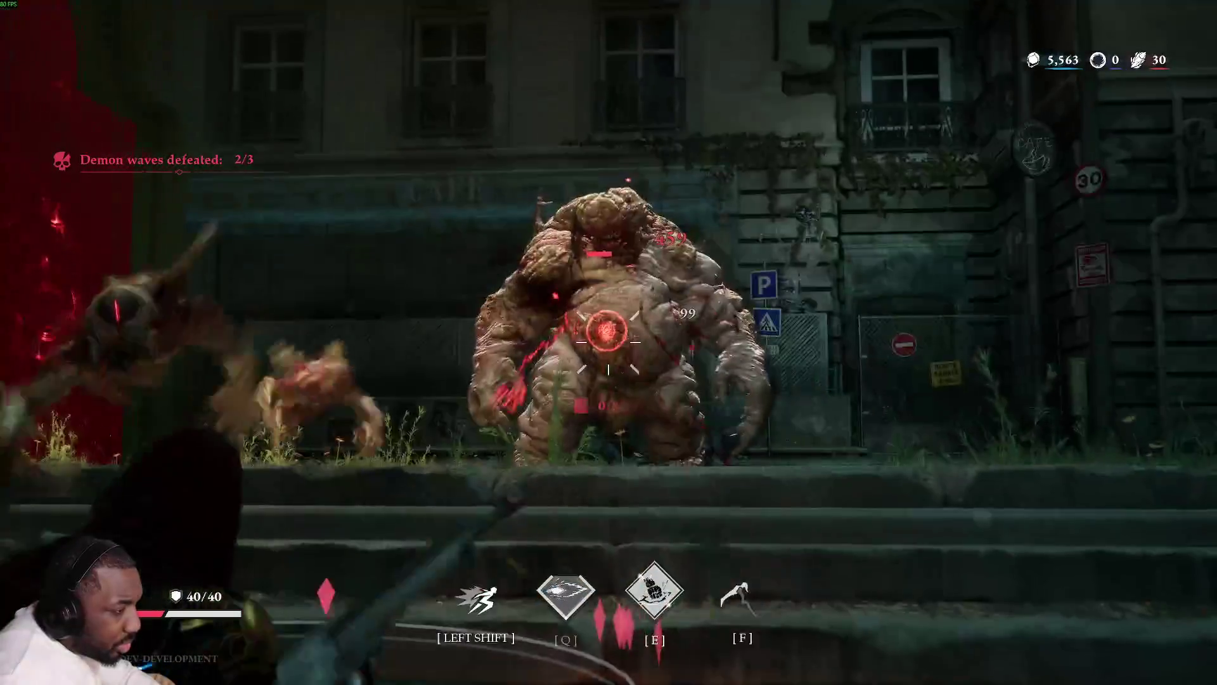
key(shift)
click(609, 342)
key(r)
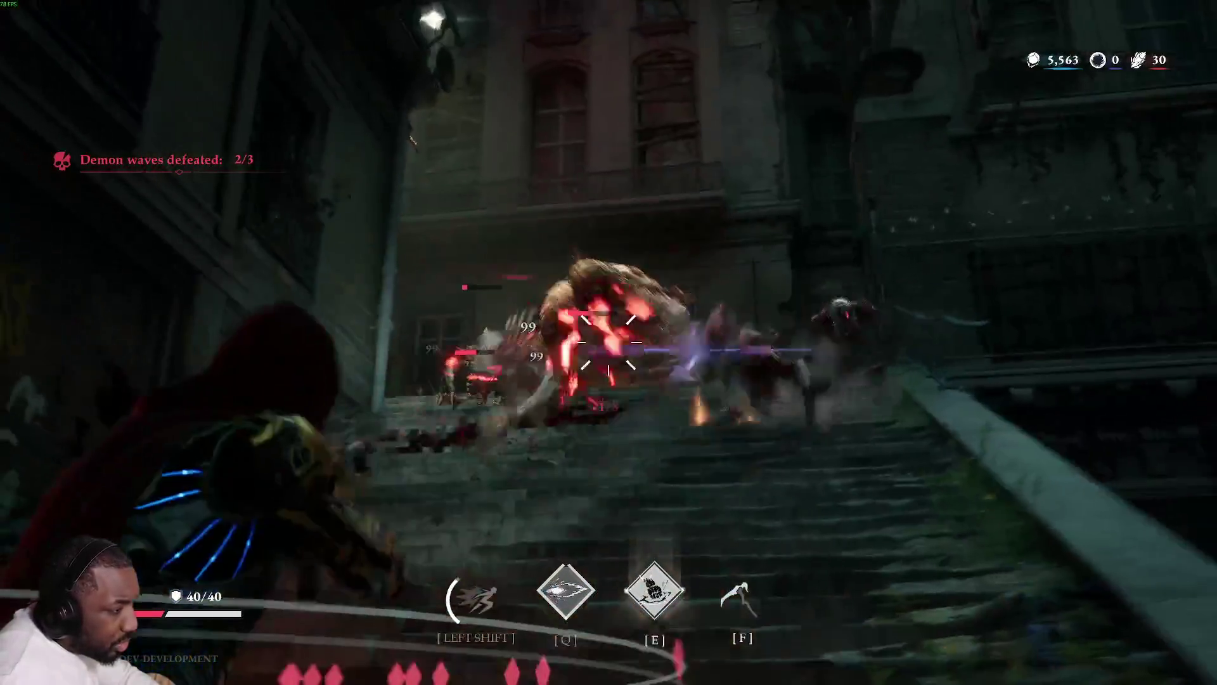
Engage the demon group by the side alley with gunfire and abilities, then retreat from the stairs.
key(shift)
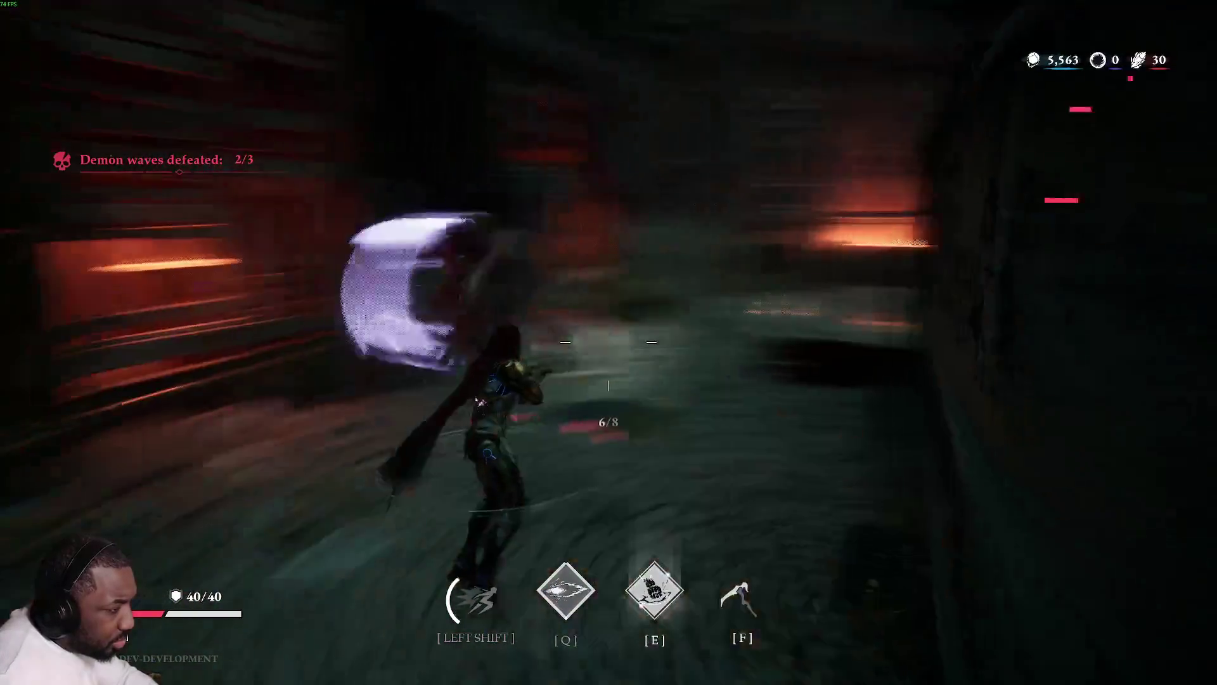
click(608, 343)
key(f)
key(shift)
click(608, 343)
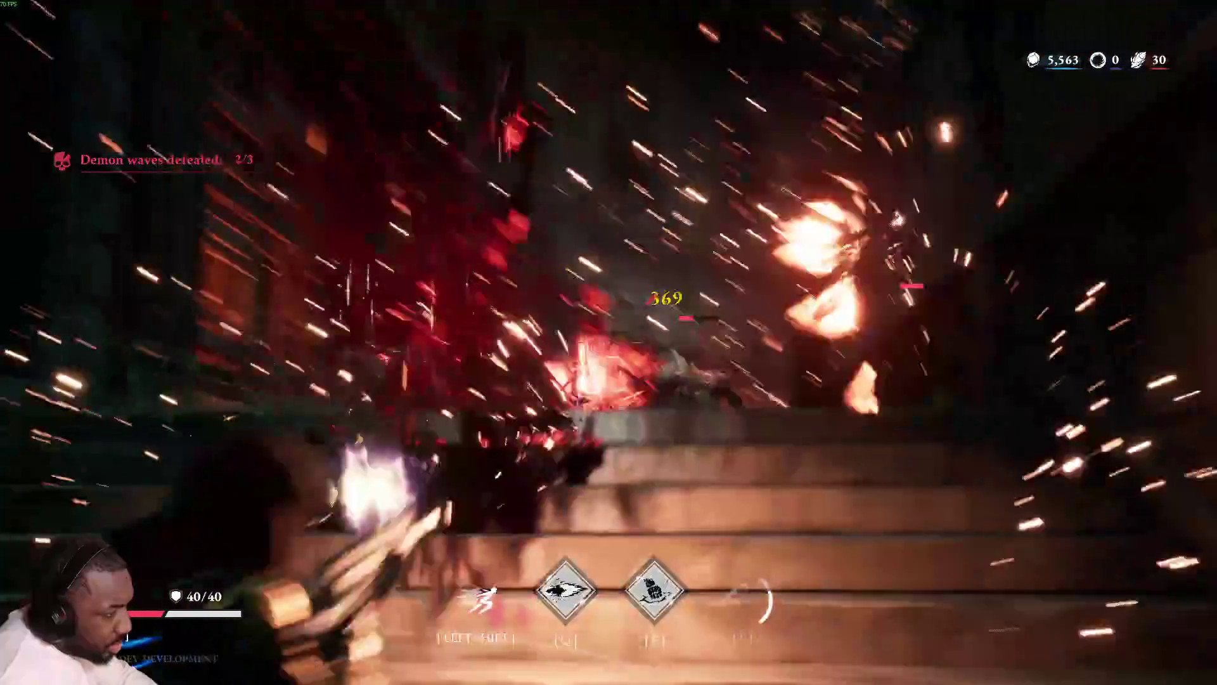
key(shift)
key(q)
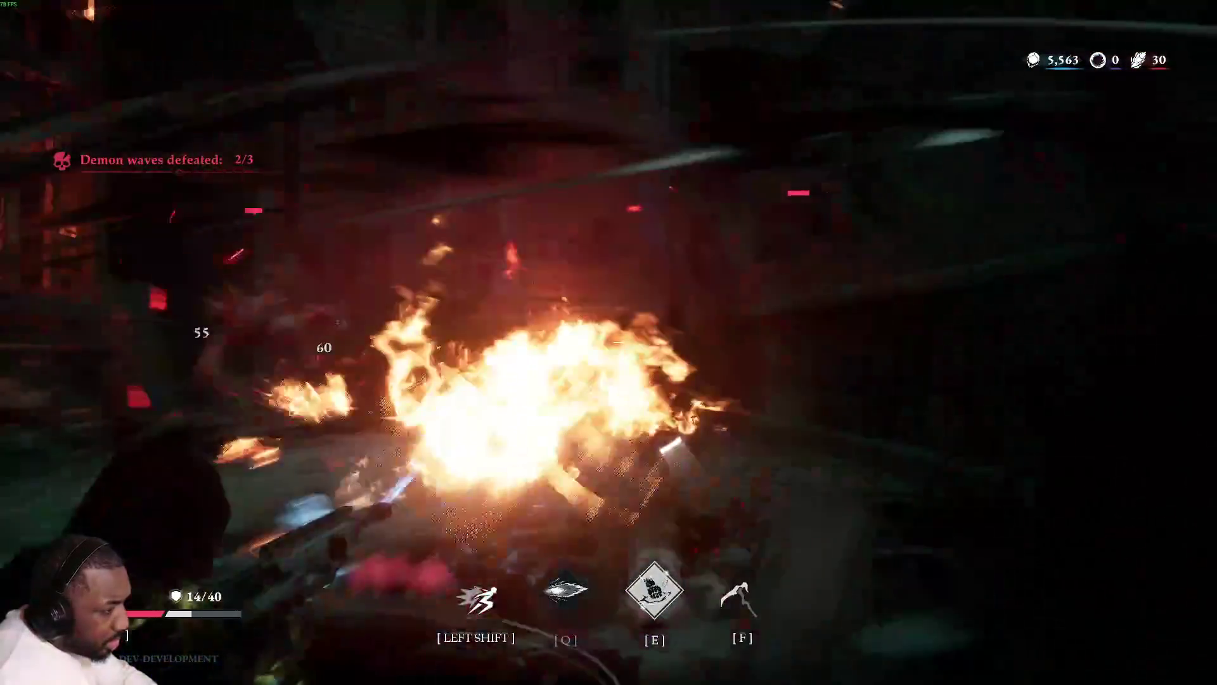
Finish the large demon with shots to its weak point, an energy blast and a melee sweep to complete the sector.
key(shift)
click(608, 342)
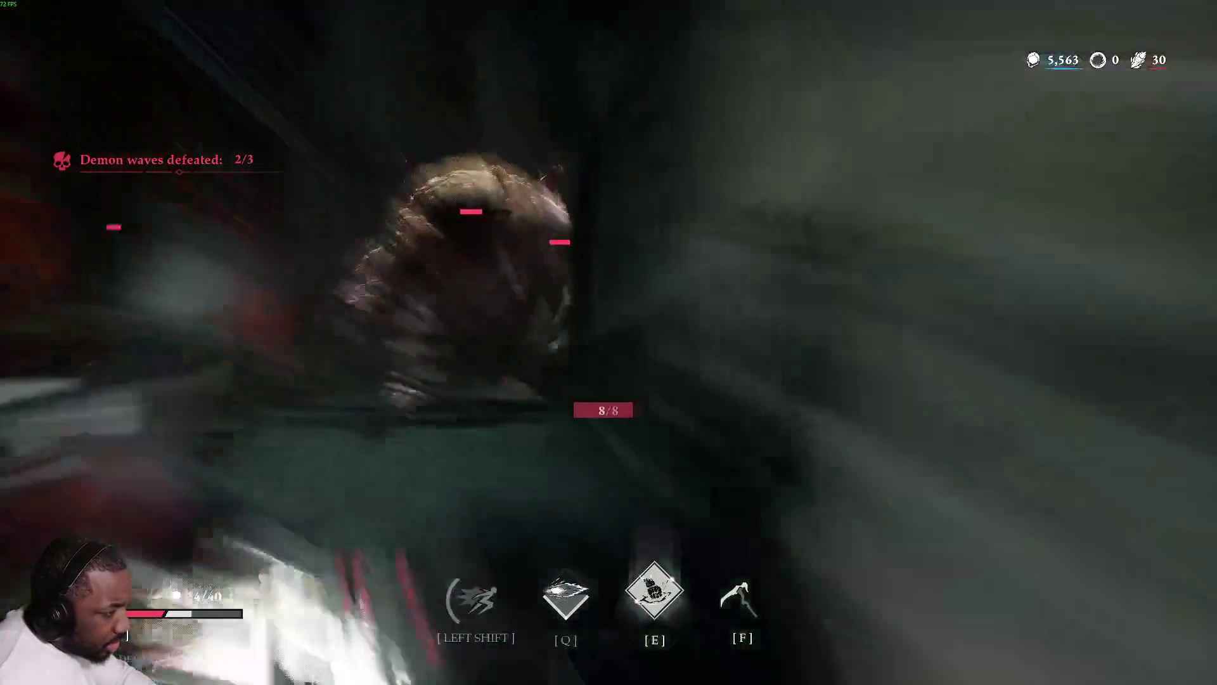
click(610, 342)
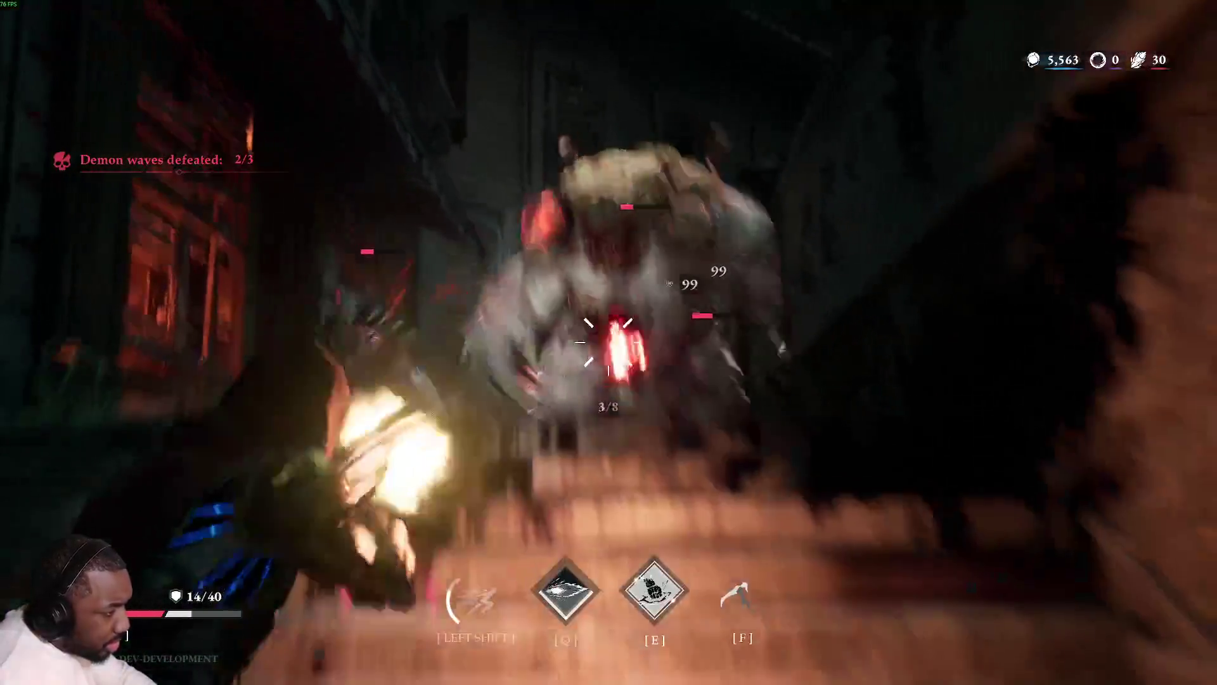
key(e)
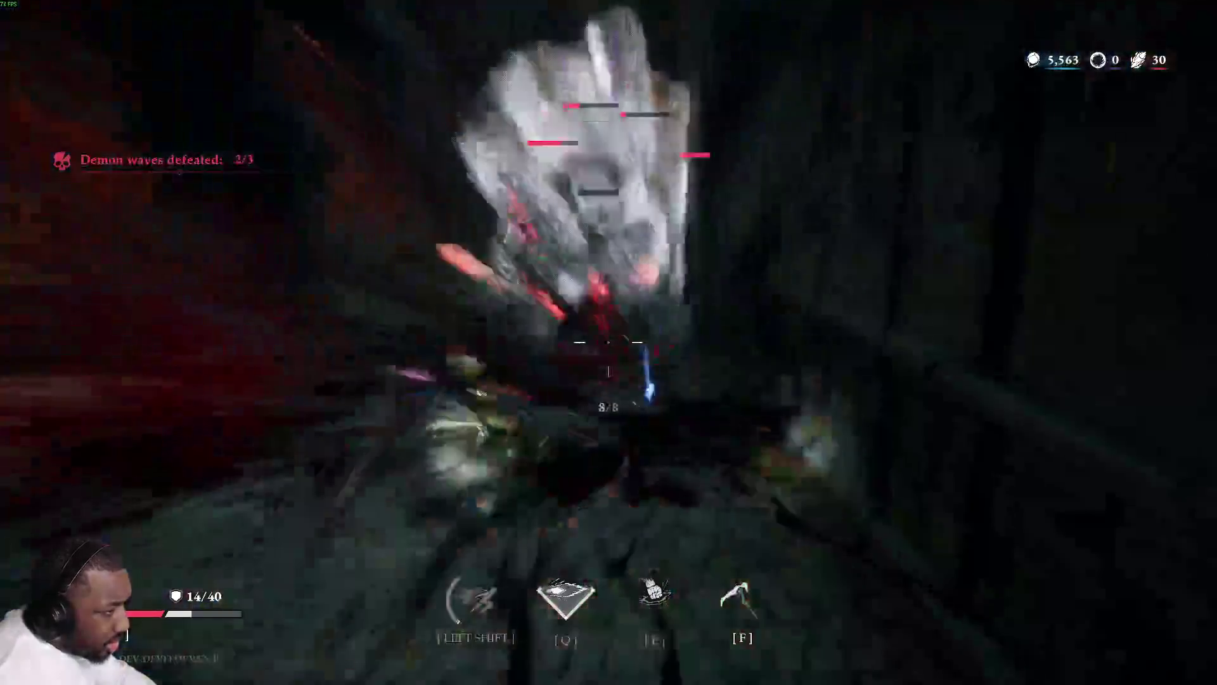
click(610, 342)
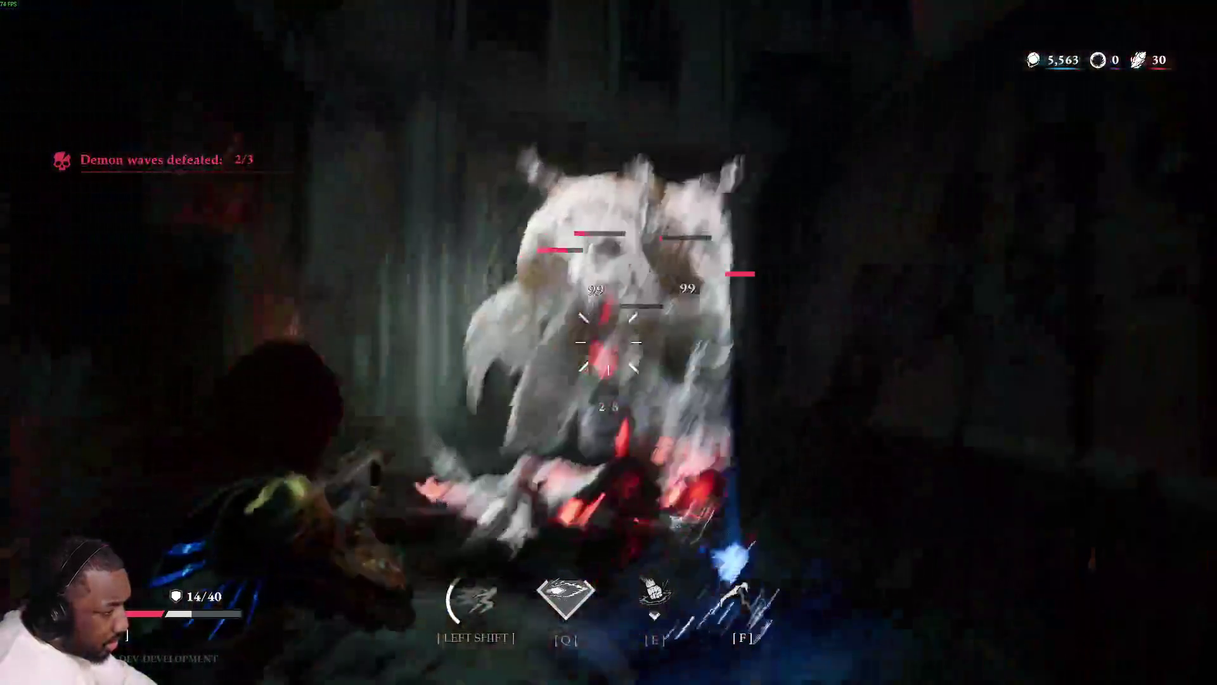
key(f)
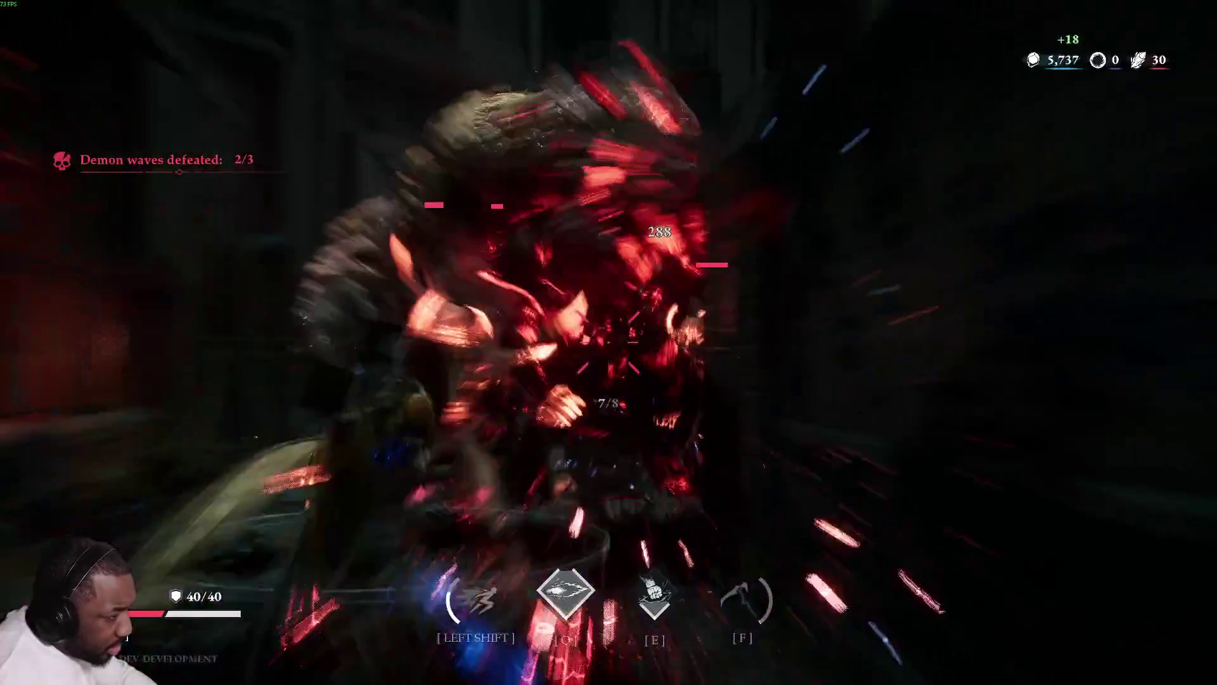
key(shift)
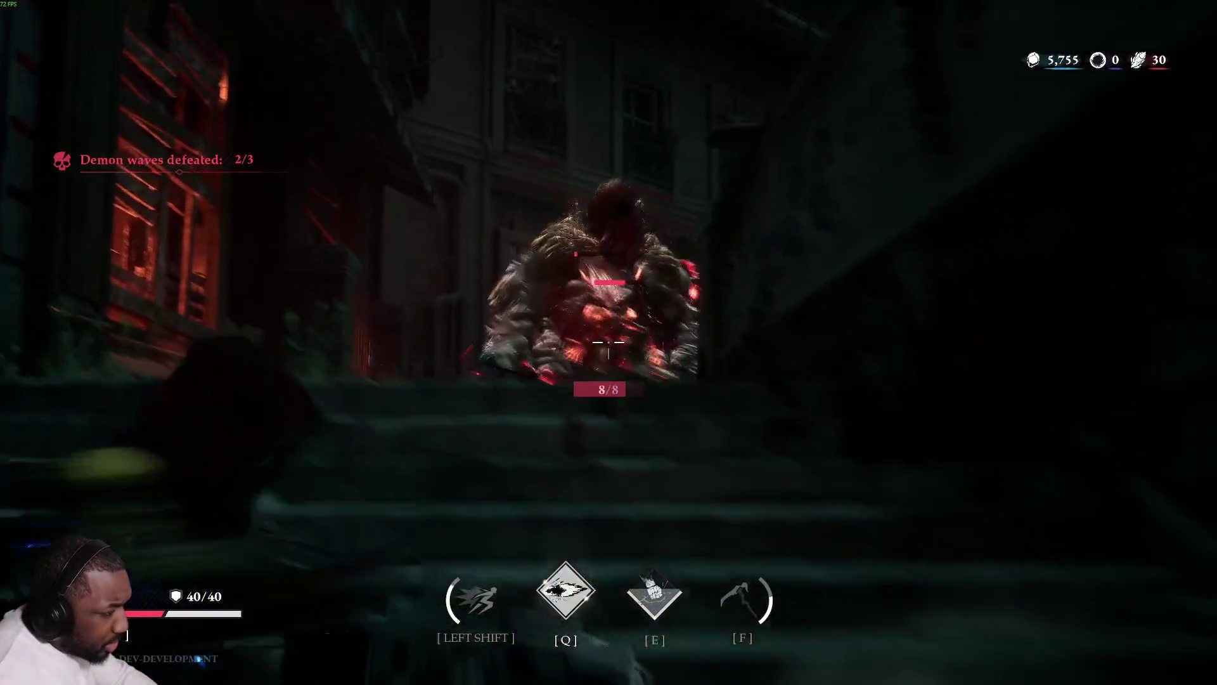
click(608, 342)
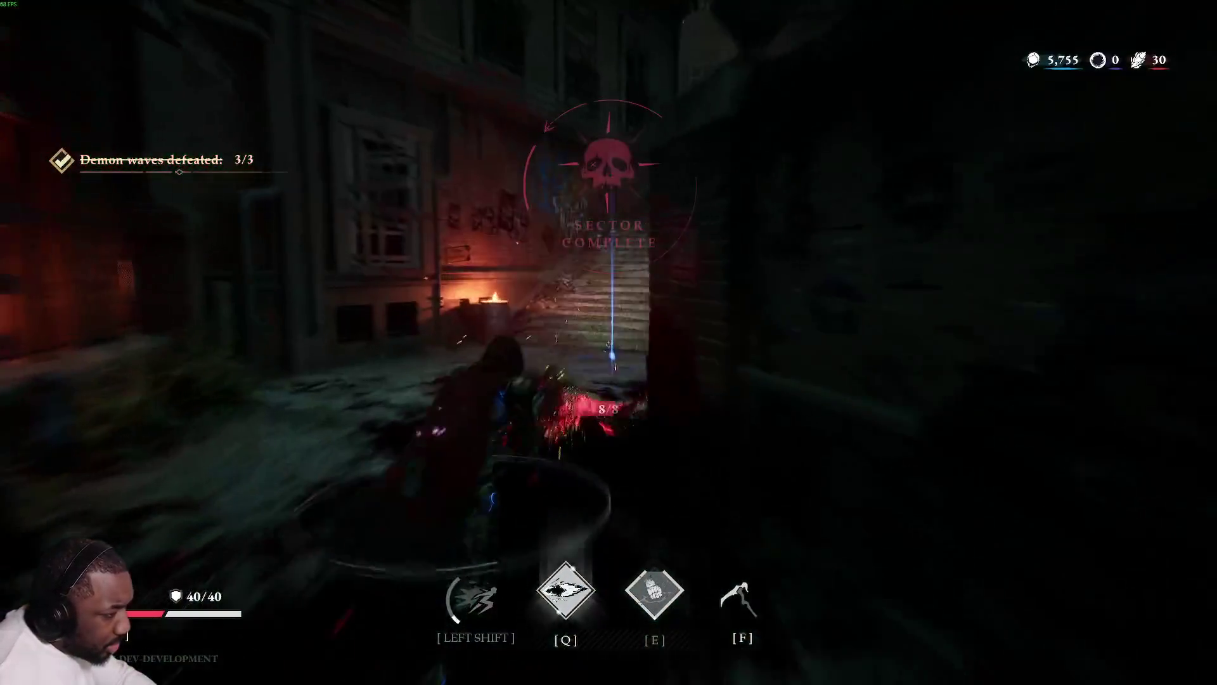
Run down the street to the gate and interact with it for a minor blessing.
key(w)
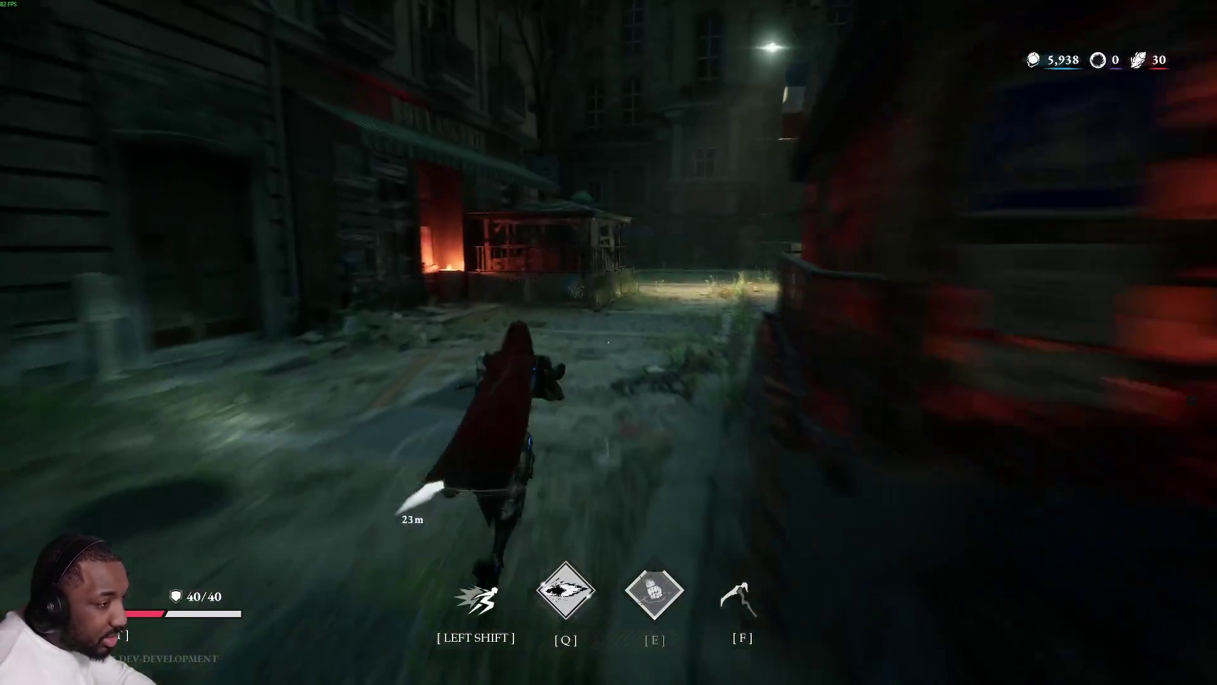
key(shift)
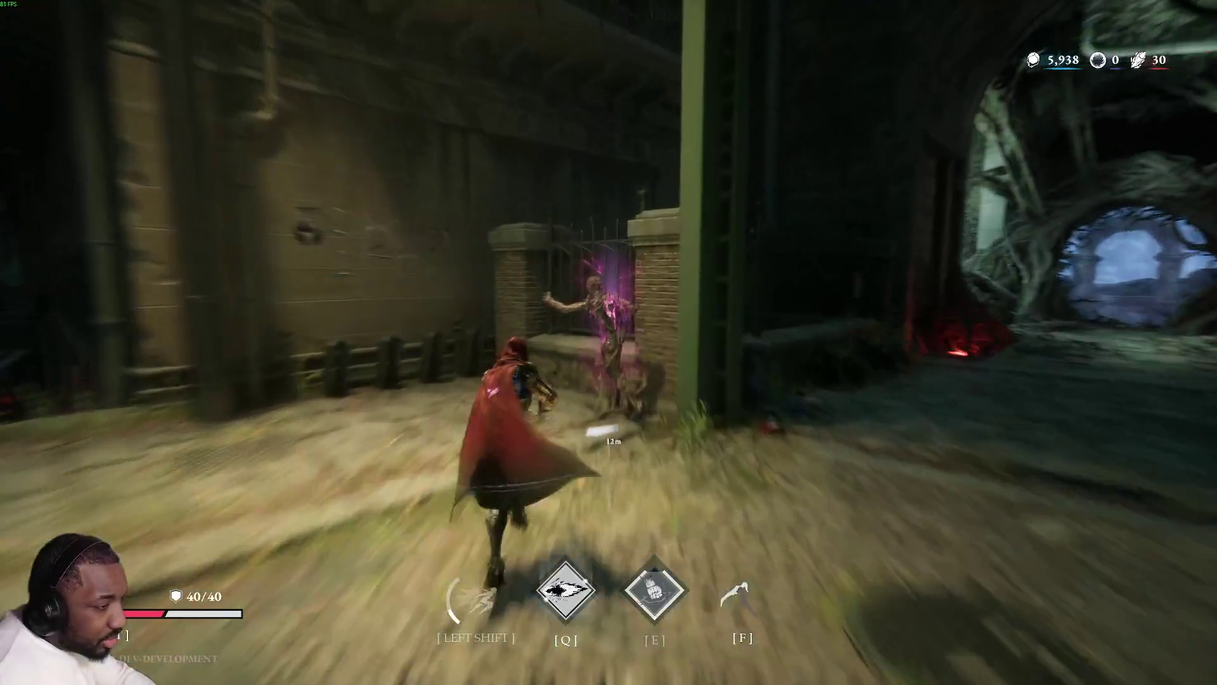
key(w)
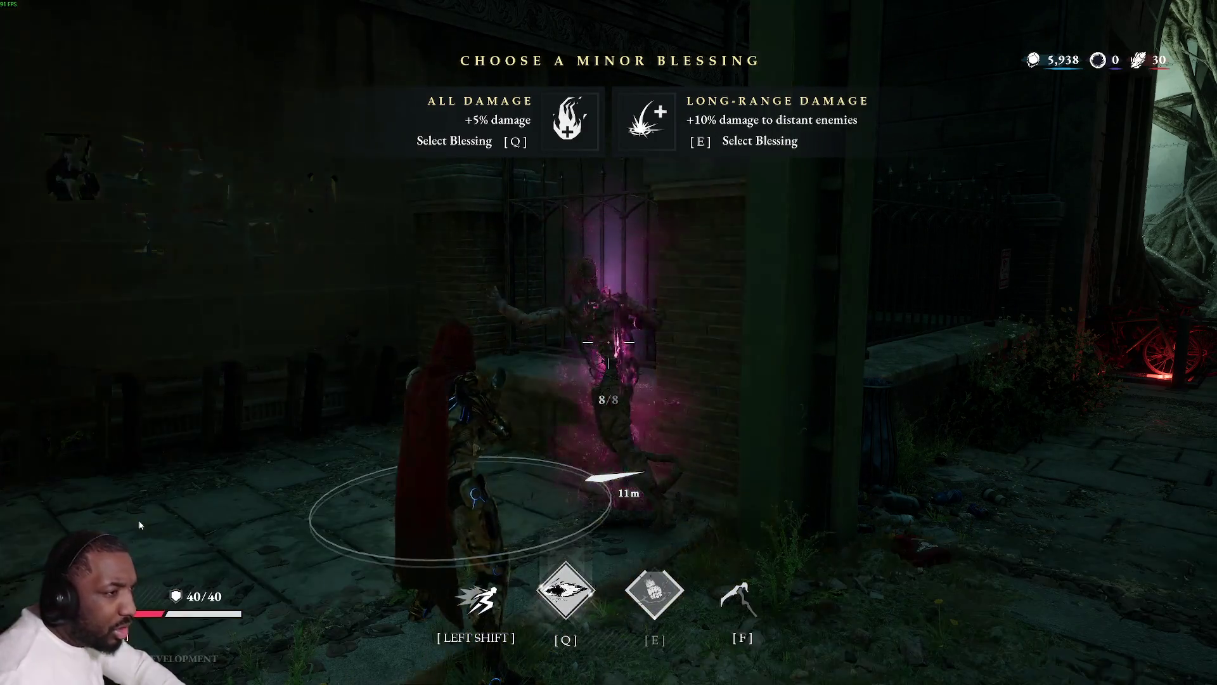
Choose the All Damage blessing and dash through the portal across the plaza to the weapon glyph offer.
key(q)
key(w)
key(shift)
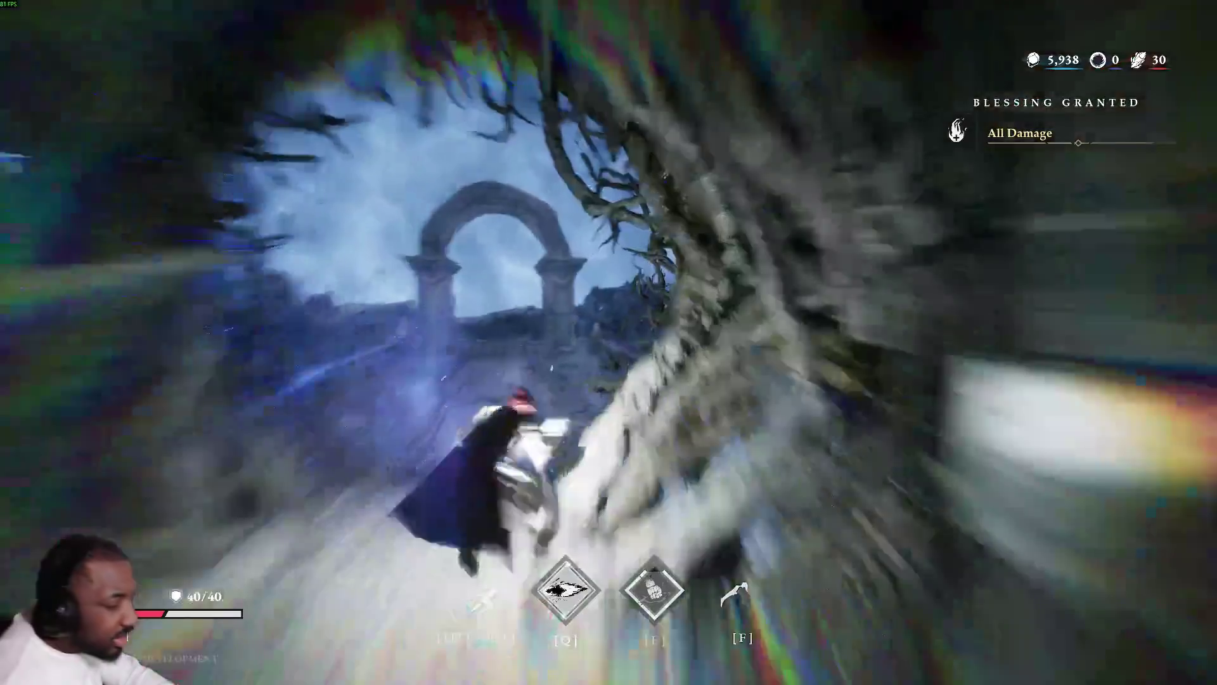
key(w)
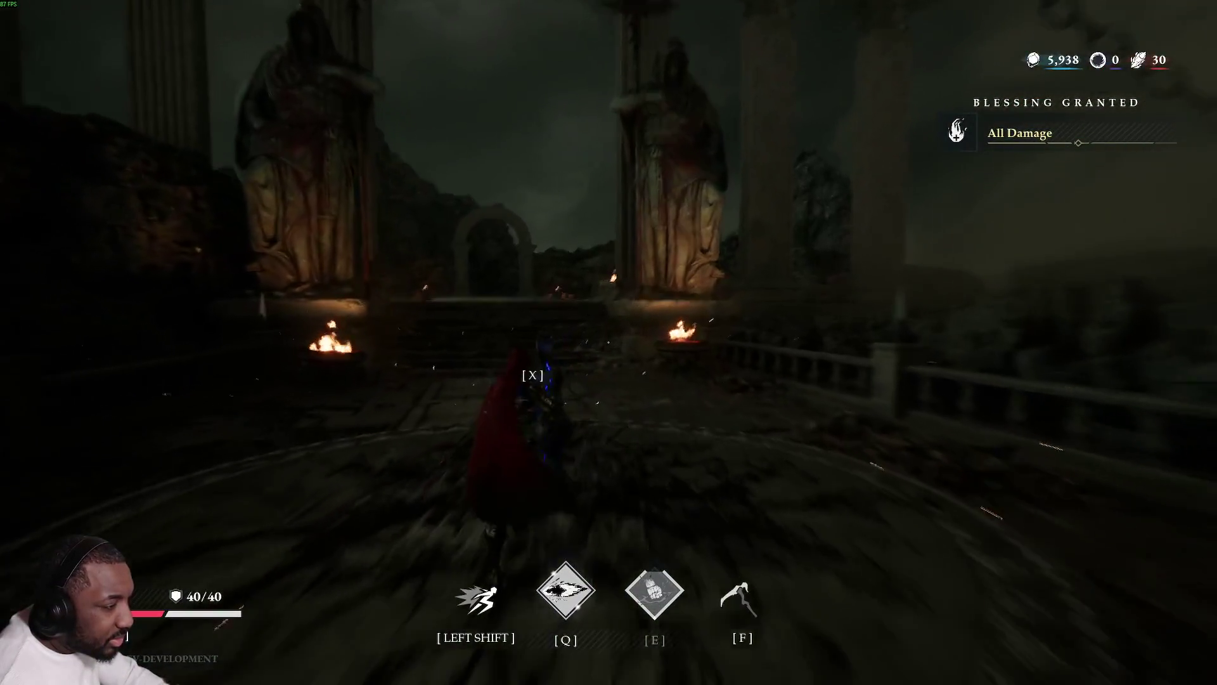
key(w)
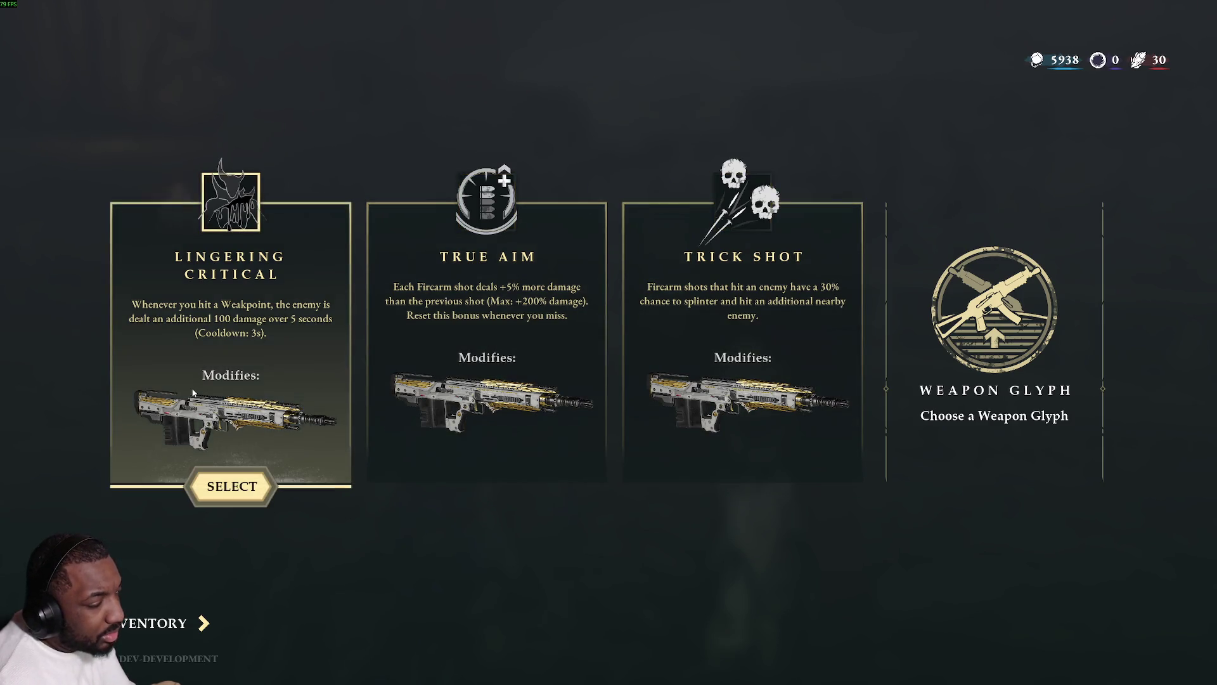
Pick the Lingering Critical weapon glyph and enter the red Greater Demon portal.
click(231, 486)
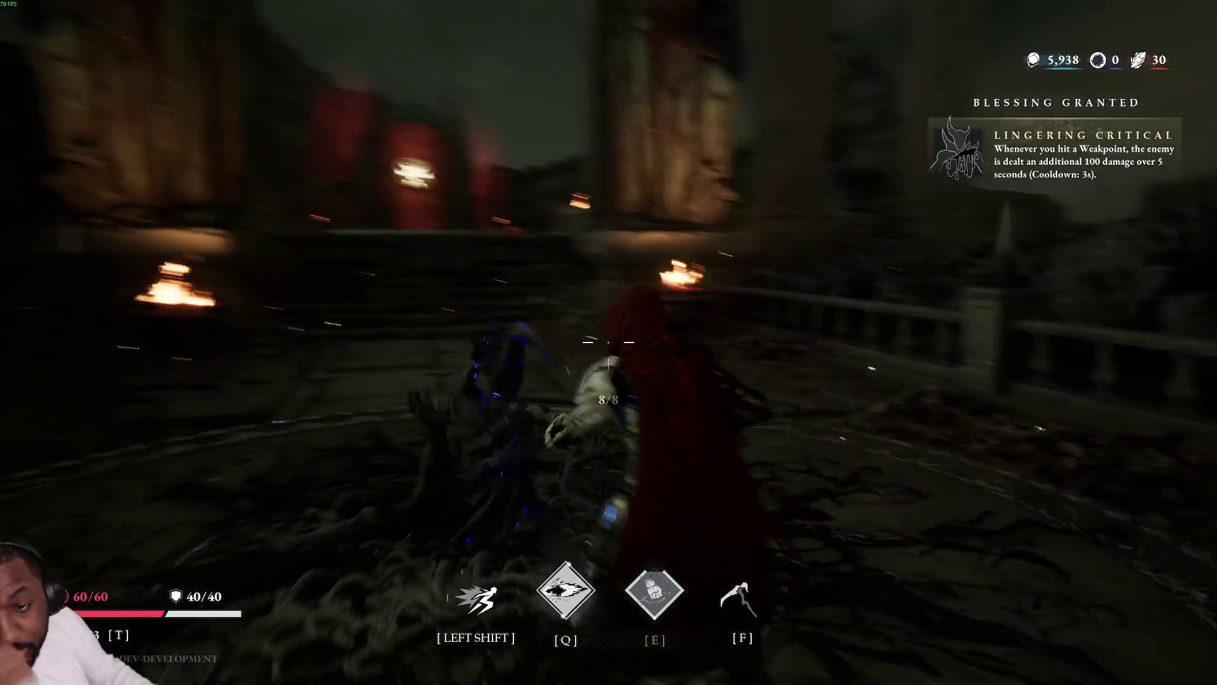
key(shift)
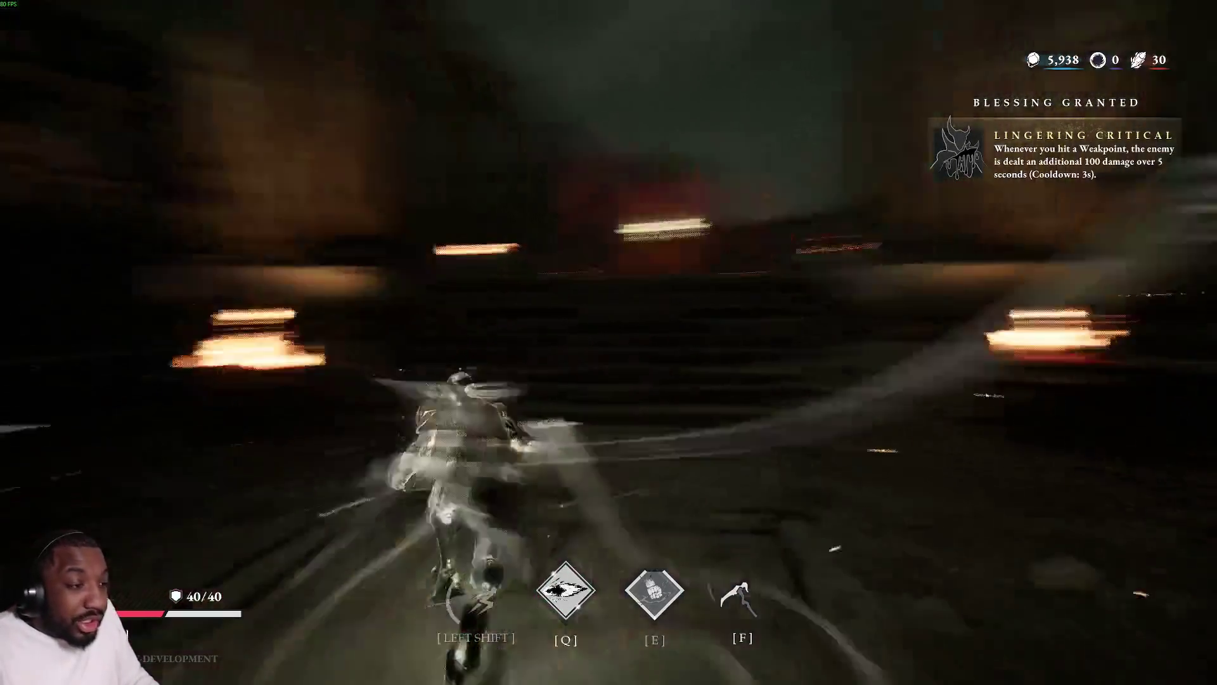
key(w)
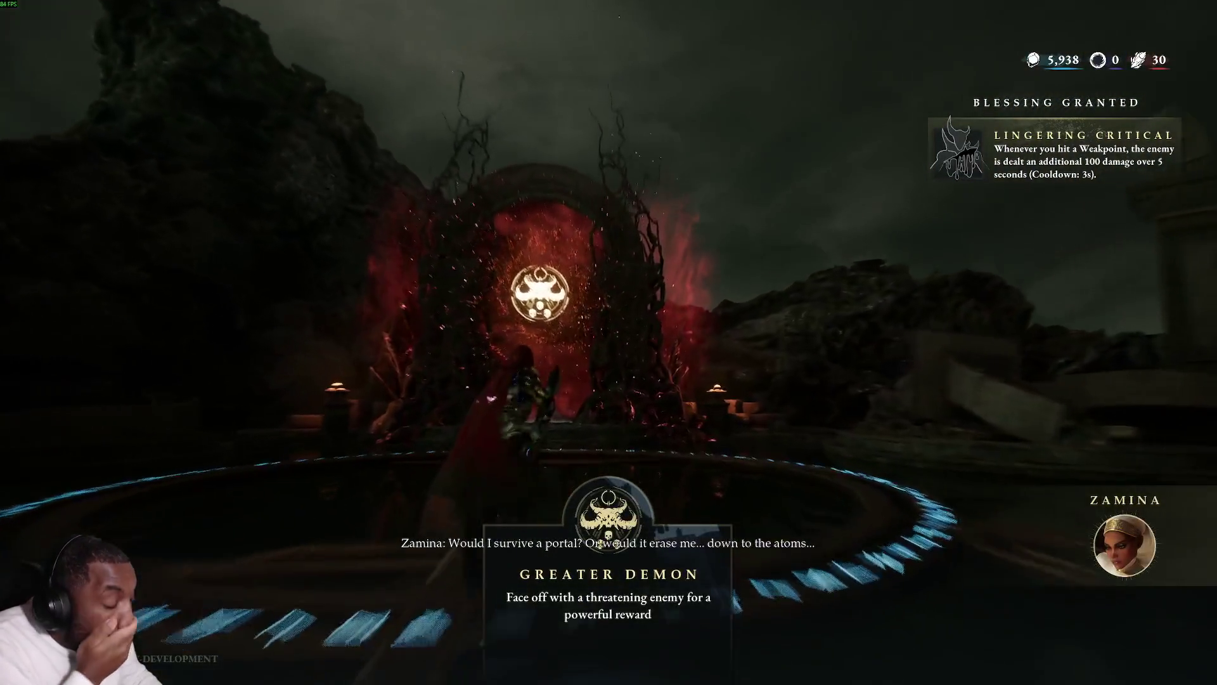
key(w)
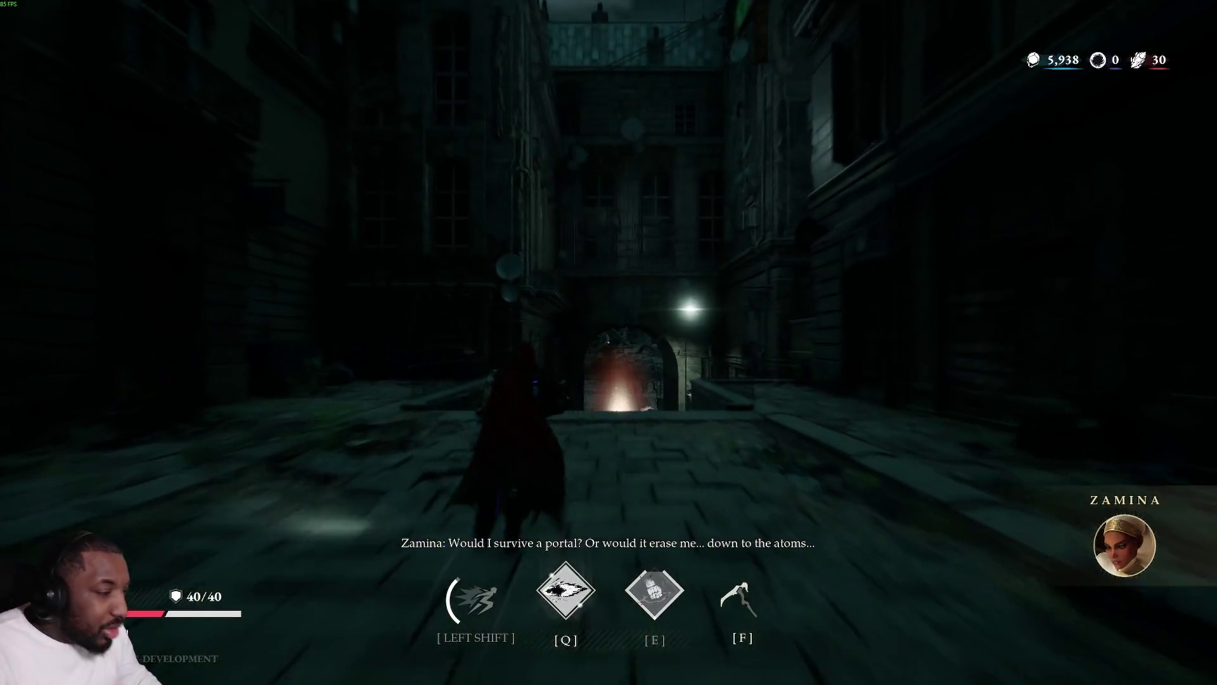
Run down the alley and under the arch into the portal that leads to the boss arena.
key(w)
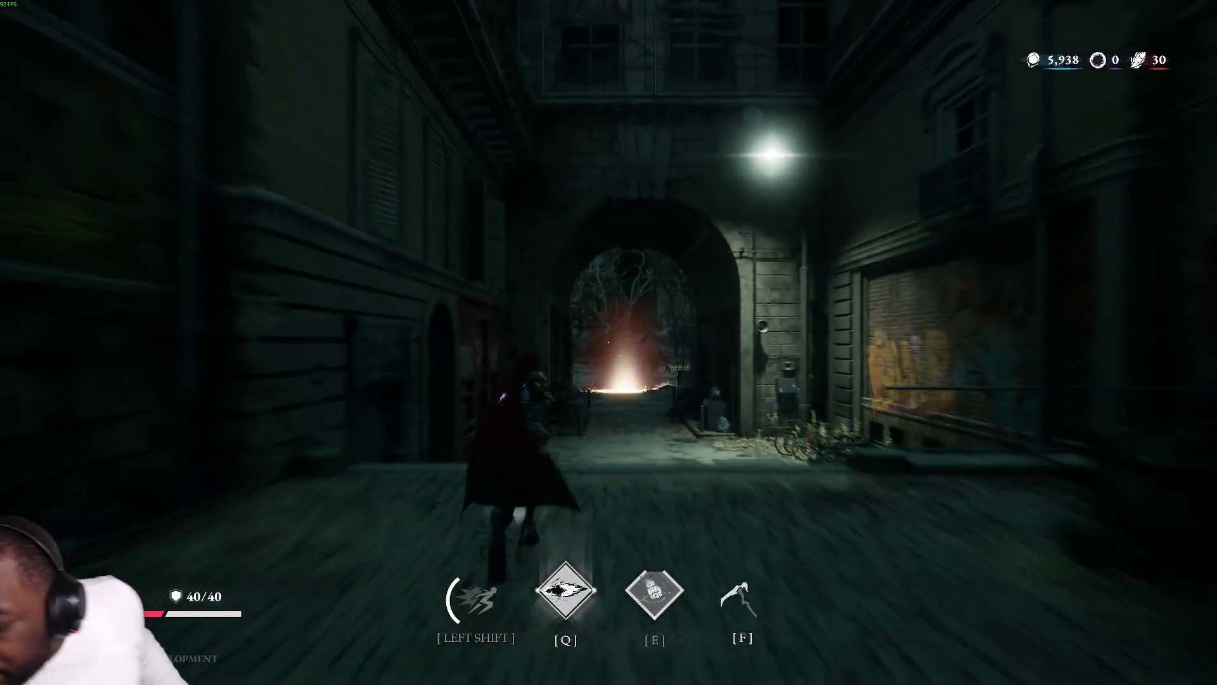
key(w)
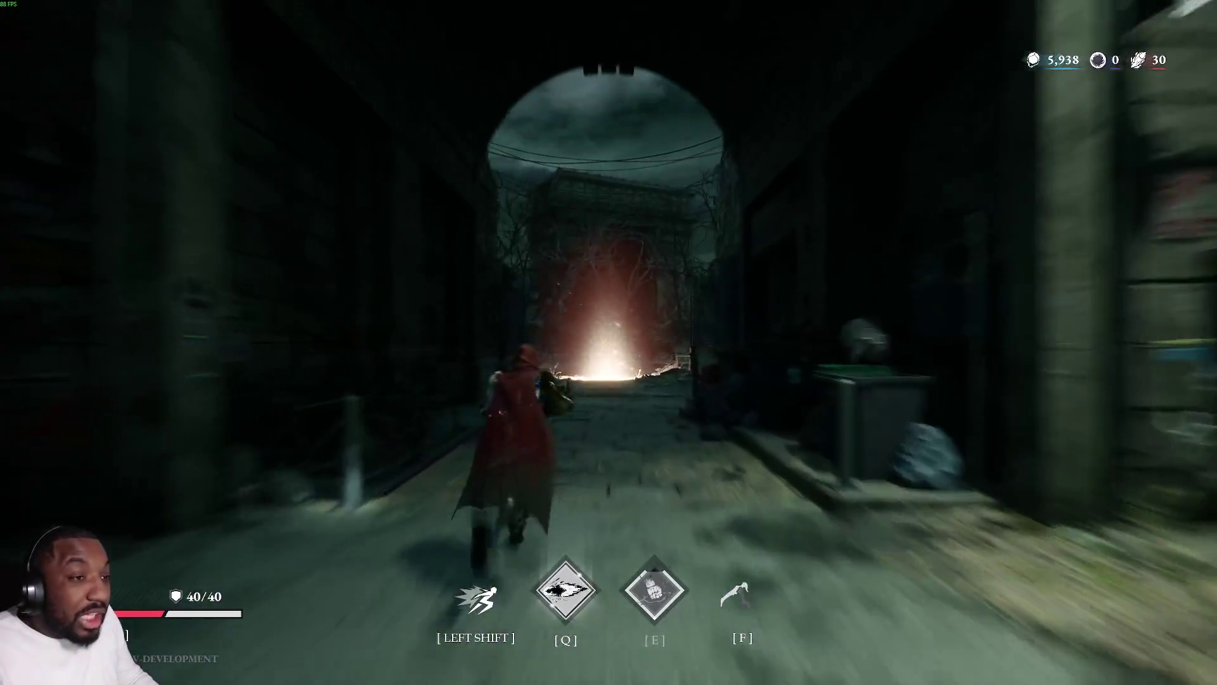
key(w)
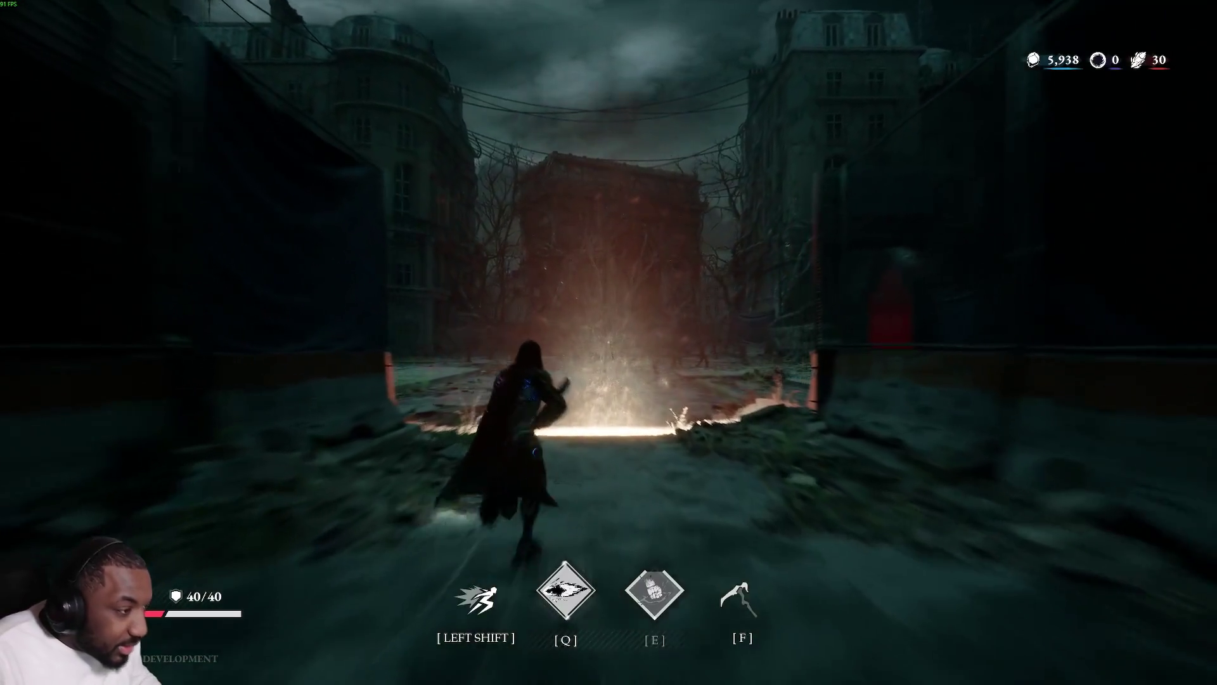
key(w)
key(shift)
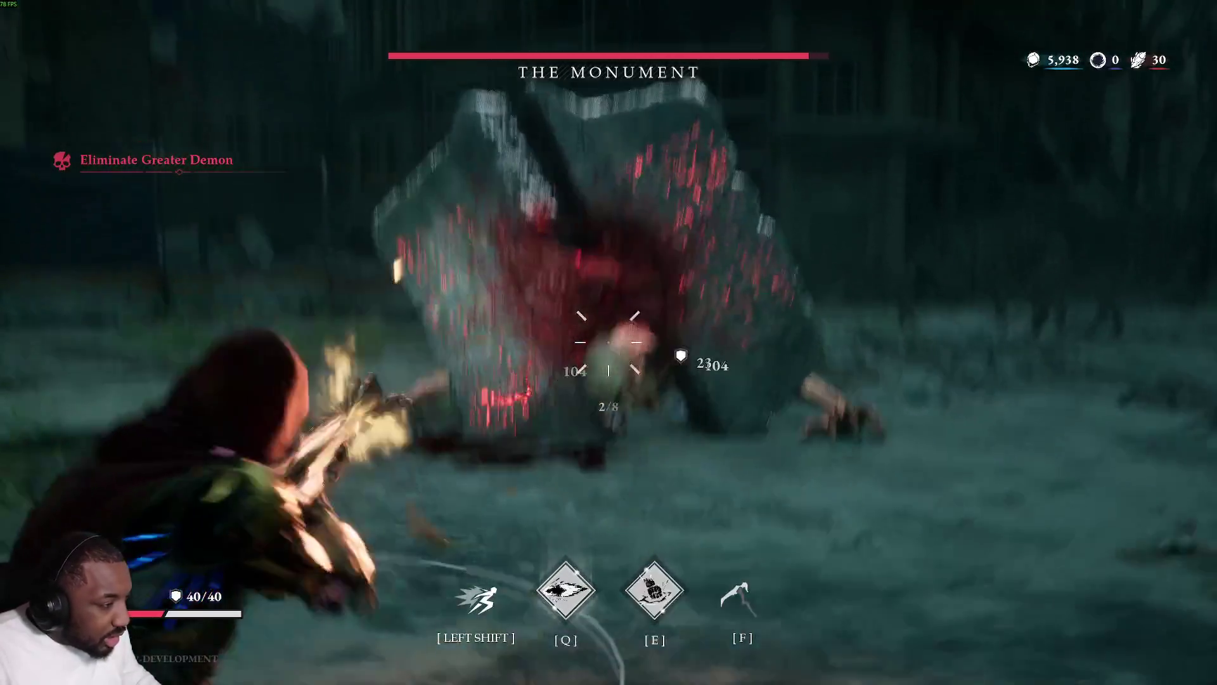
Open on The Monument with a volley of shots, then dash clear and turn back to face it.
click(609, 343)
click(609, 343)
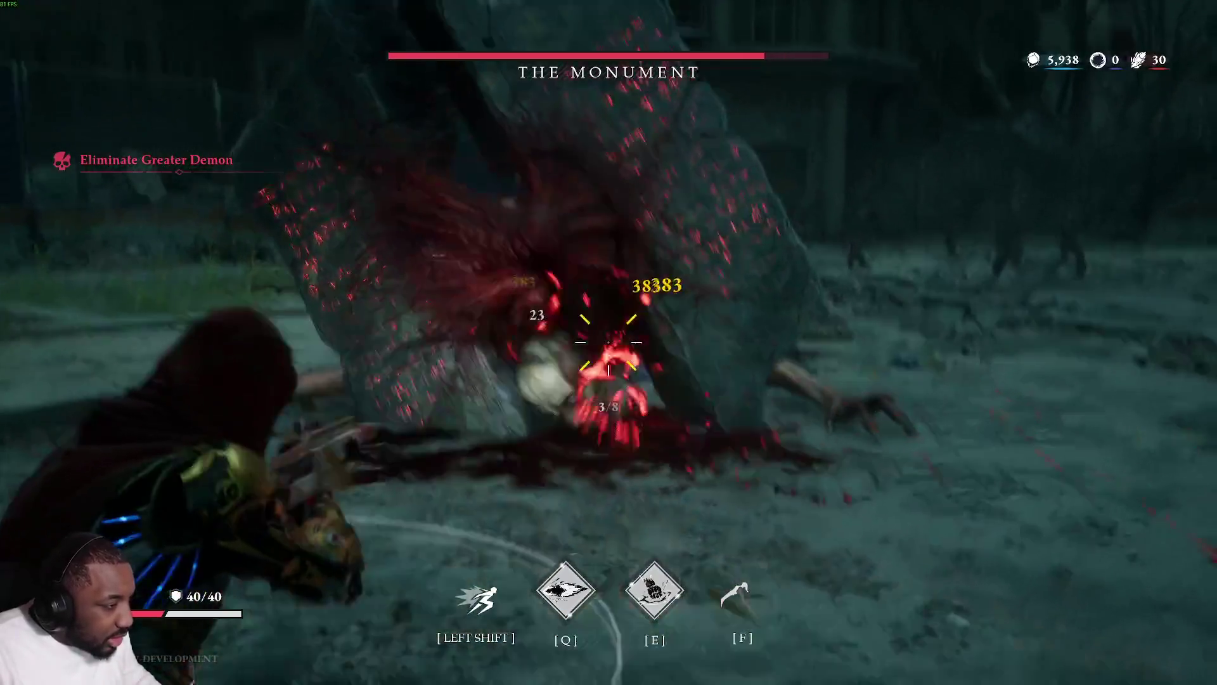
click(609, 343)
click(609, 342)
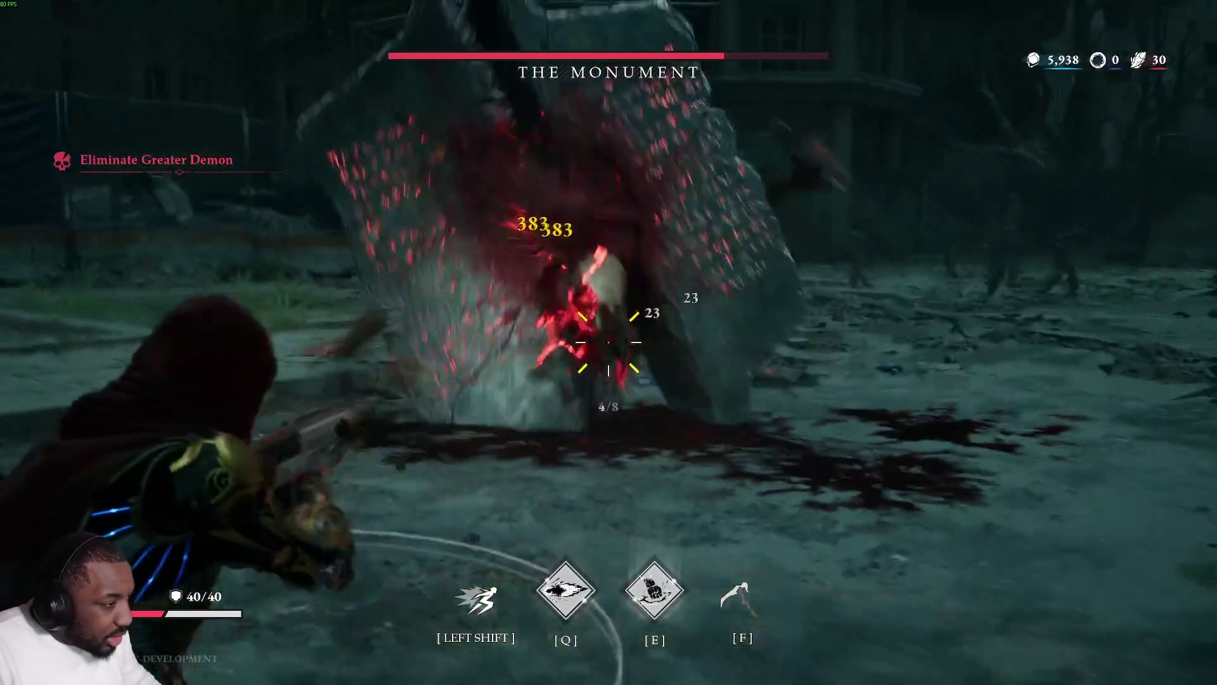
key(r)
key(shift)
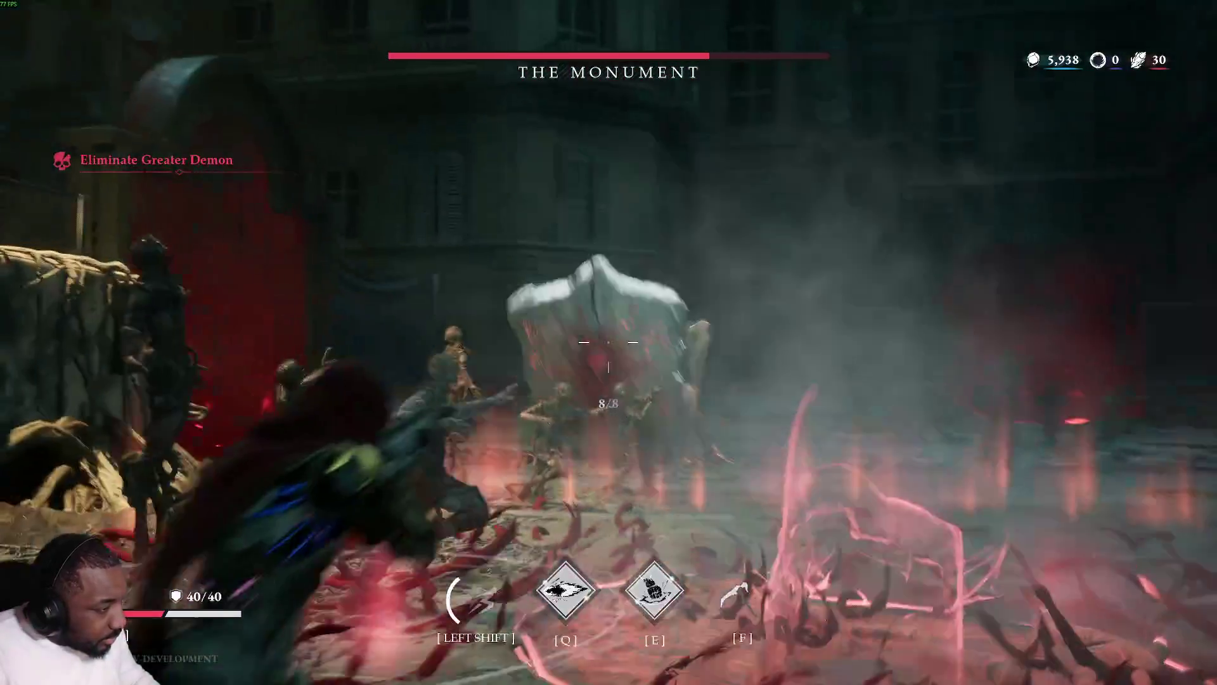
key(shift)
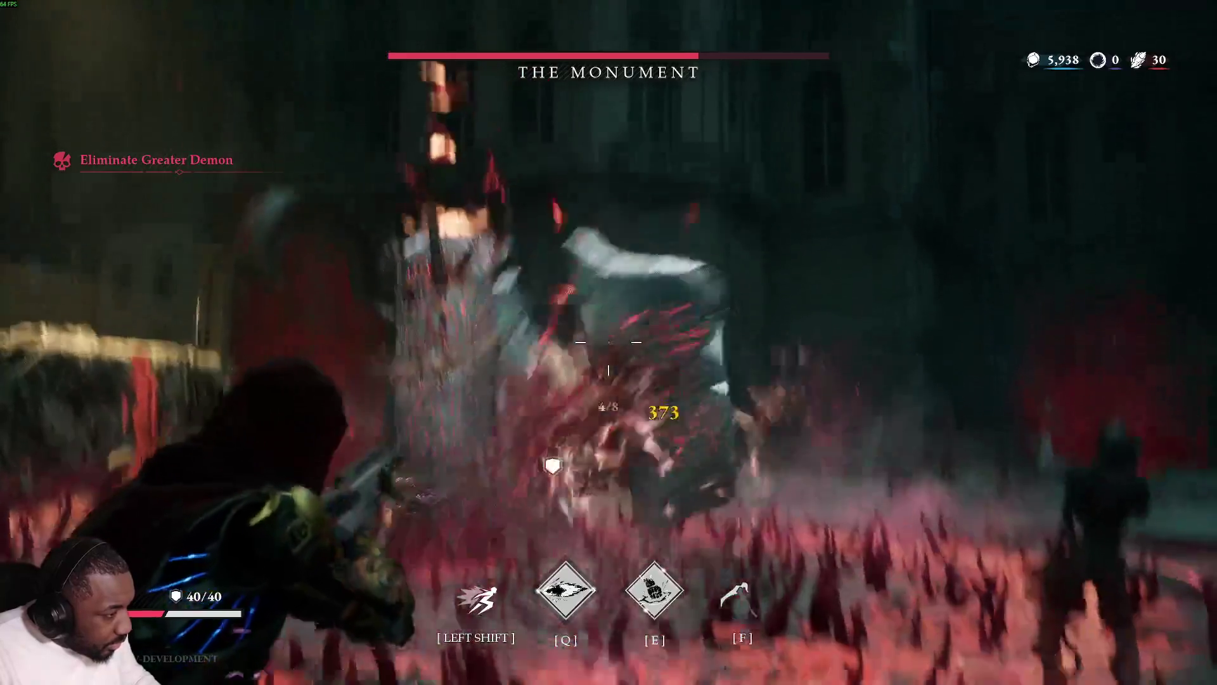
Shoot the charging boss with a special ability mixed in, then dodge toward the buildings.
click(609, 343)
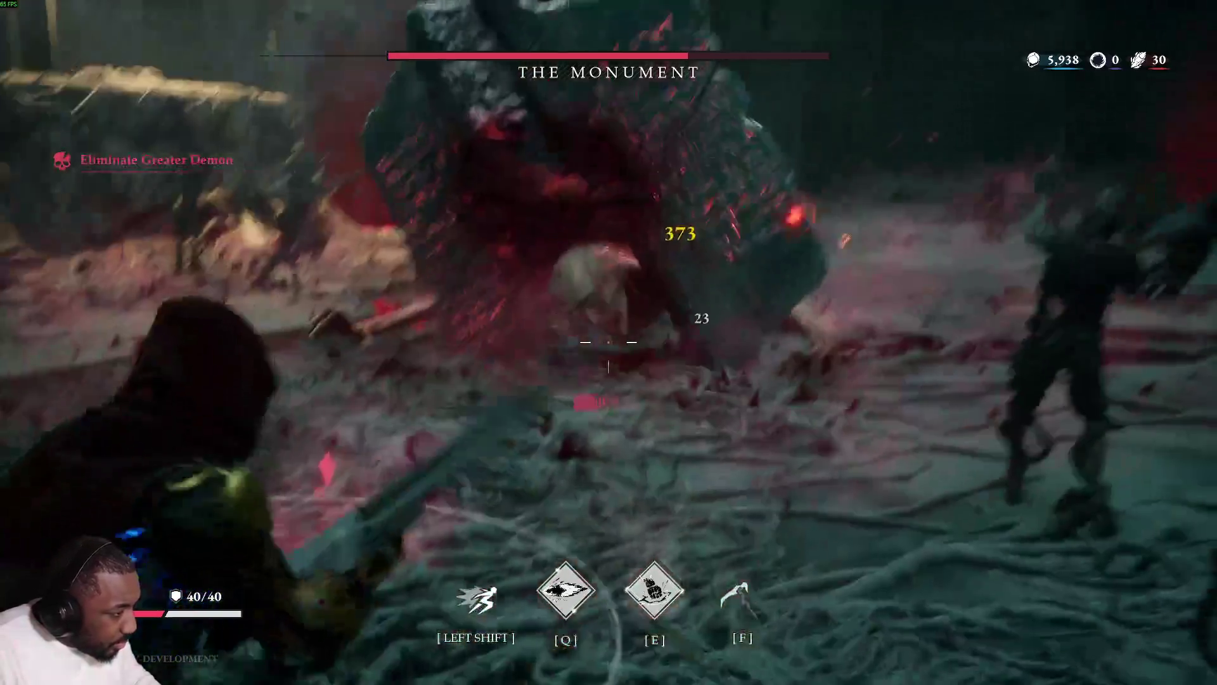
key(q)
click(609, 343)
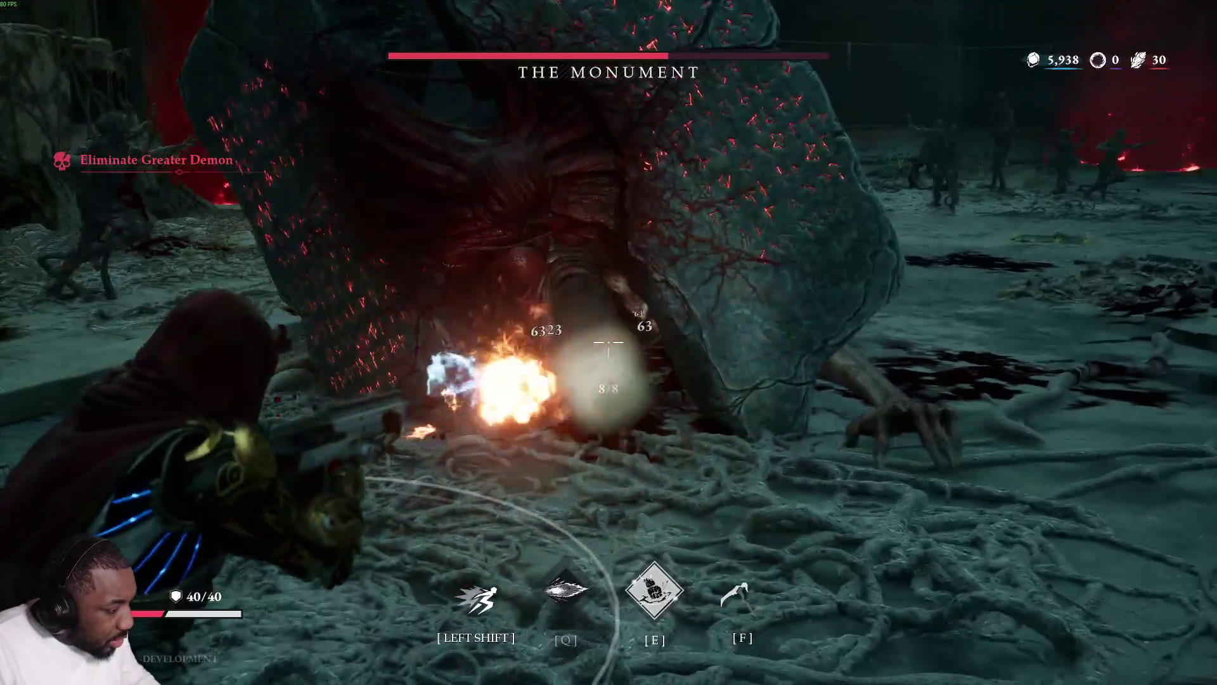
click(609, 342)
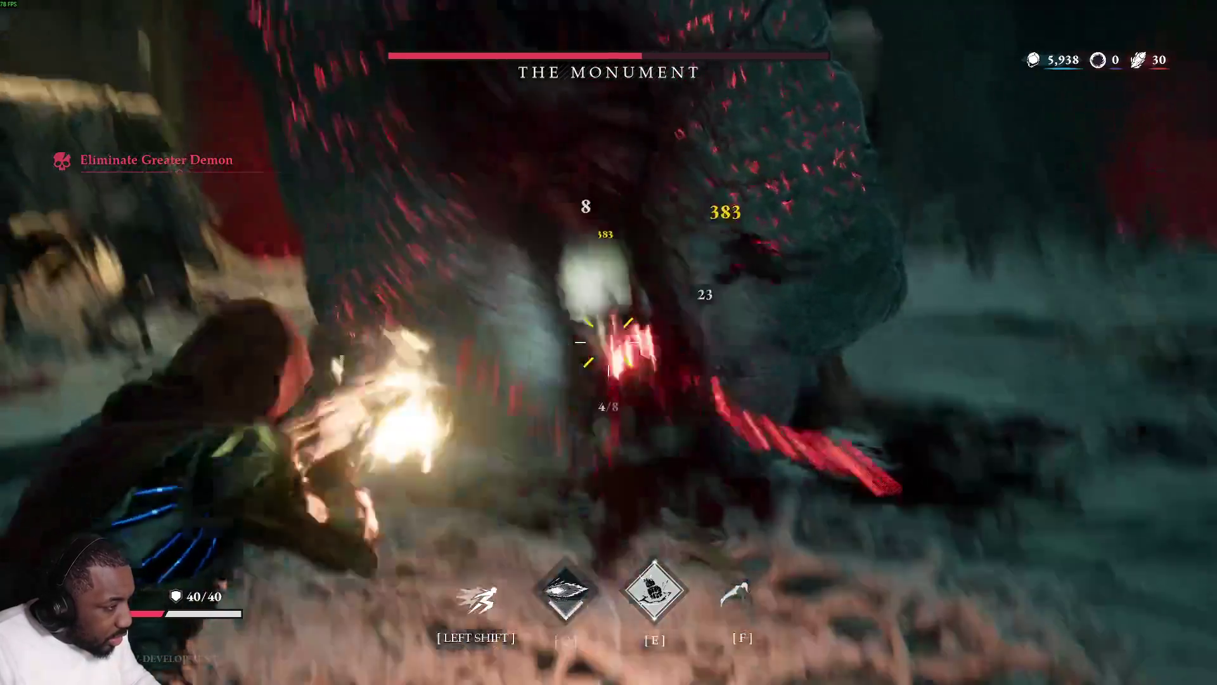
key(r)
key(shift)
key(w)
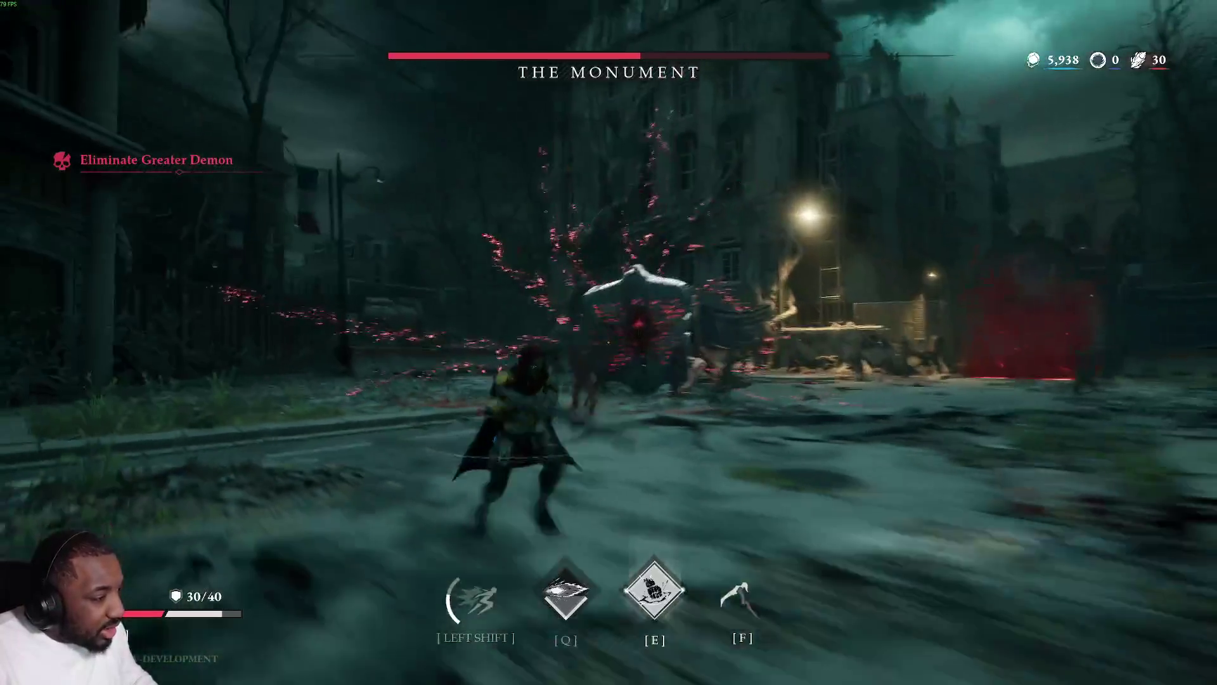
Aim down and gun the charging shield demon, evading its rush.
right_click(609, 342)
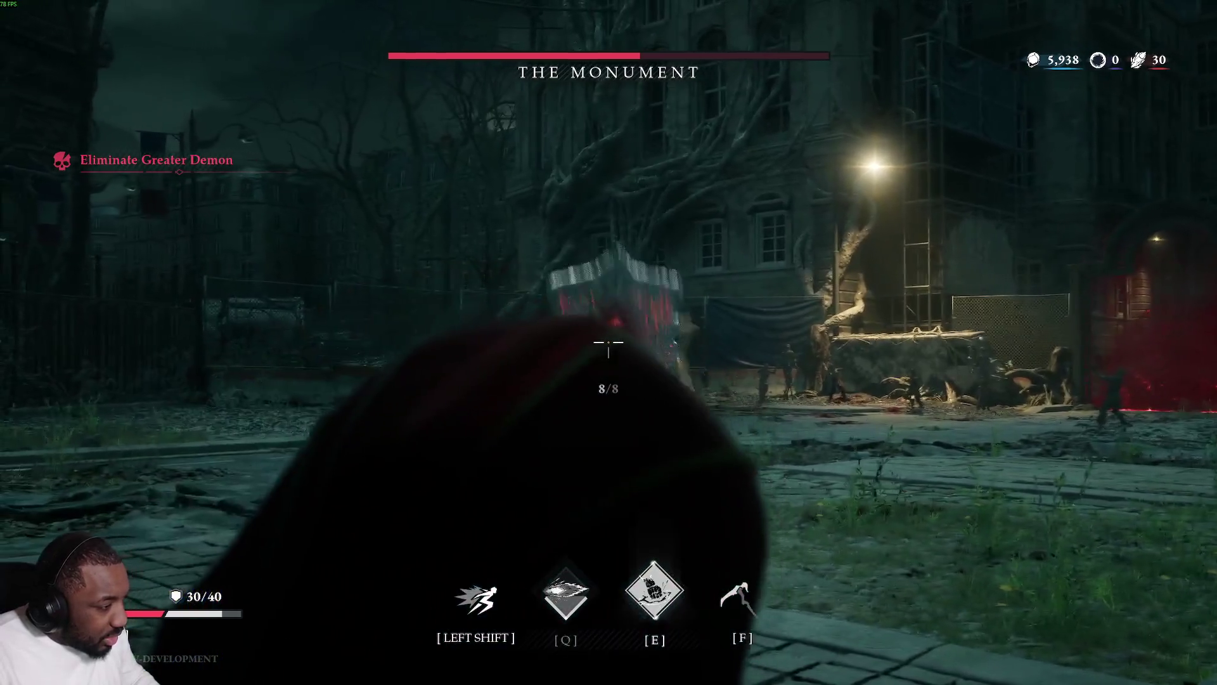
click(608, 343)
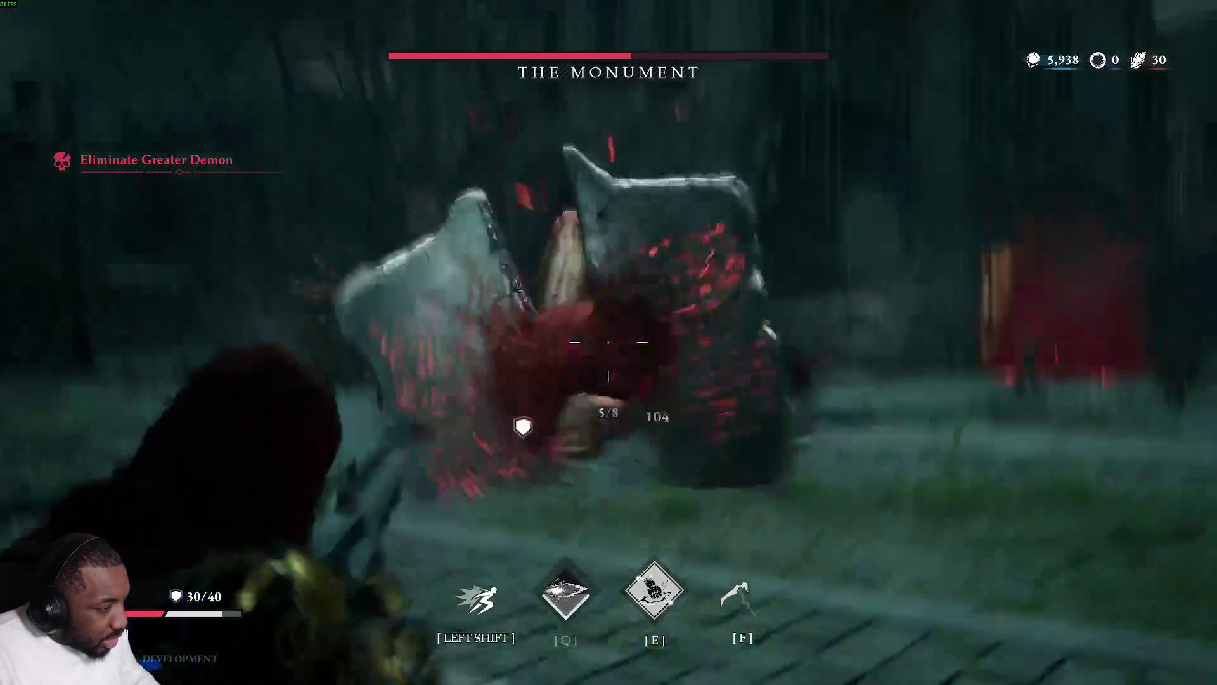
click(609, 343)
key(r)
click(608, 342)
click(608, 343)
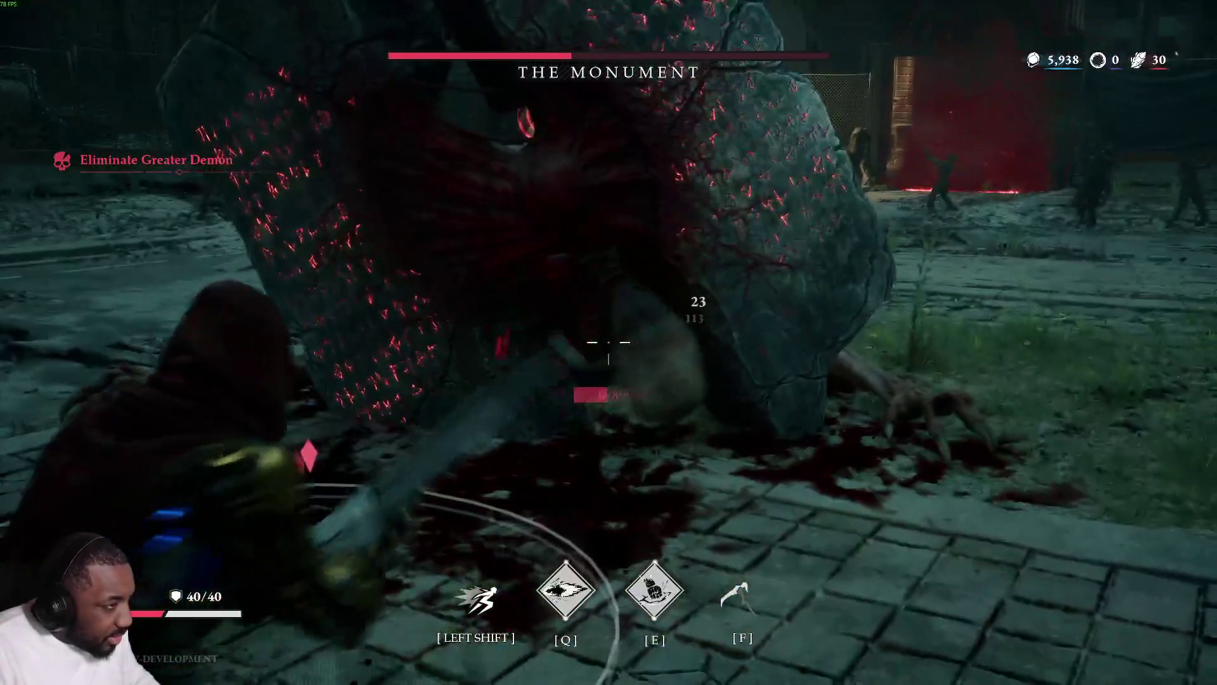
click(609, 342)
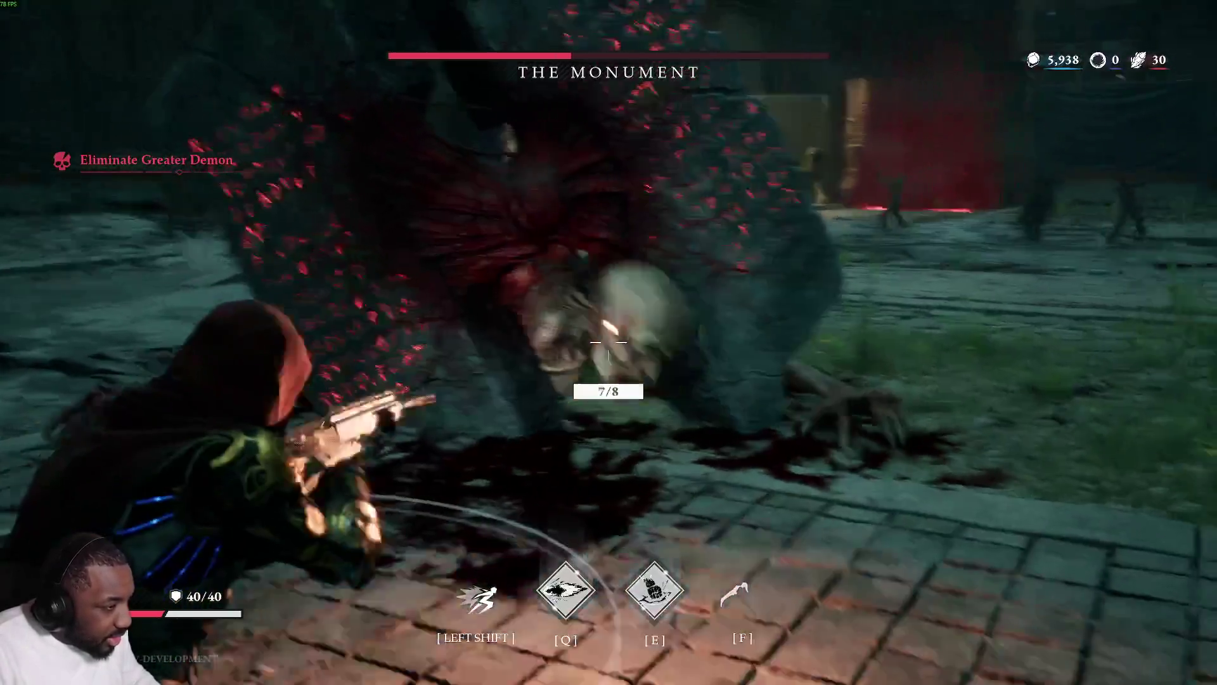
key(shift)
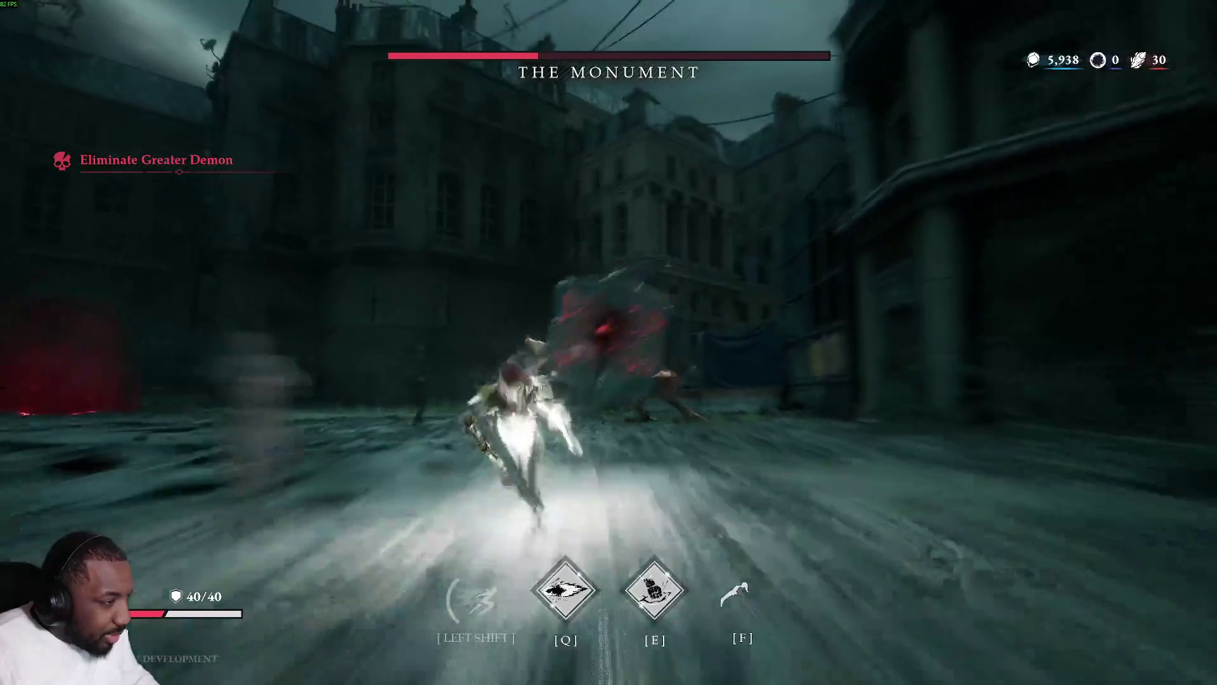
Aim at the boss and pour sustained fire into it, then leap and dash around it.
right_click(609, 342)
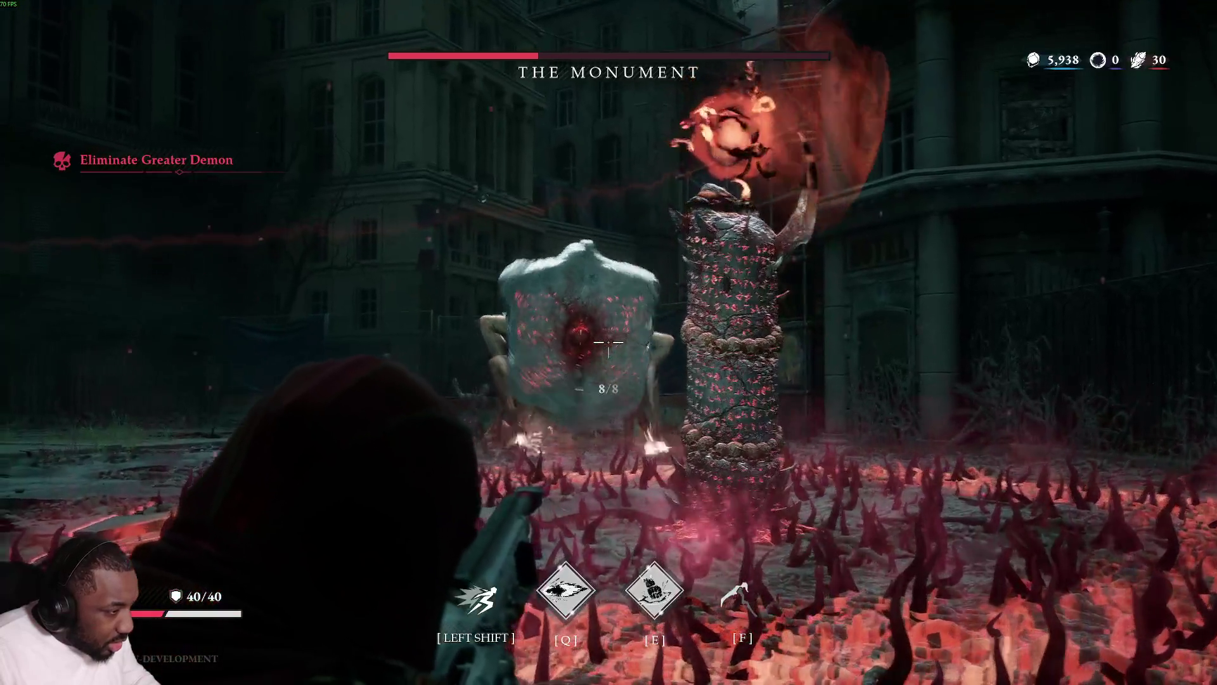
click(609, 342)
click(609, 342)
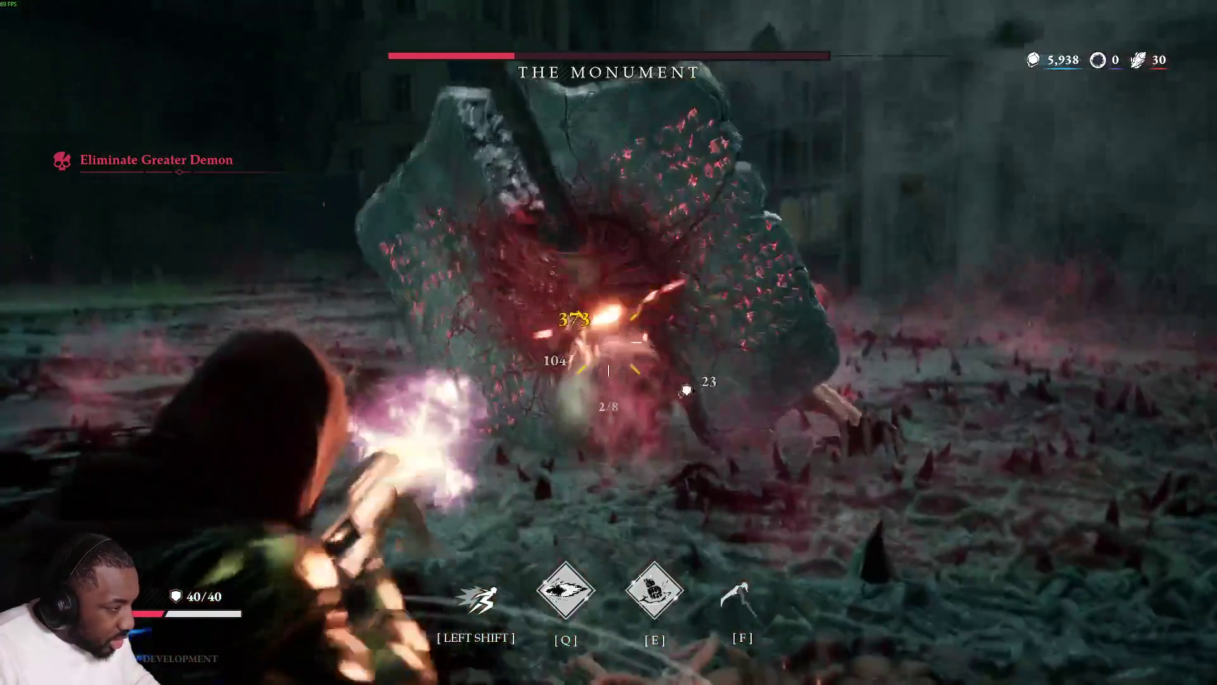
key(r)
click(609, 343)
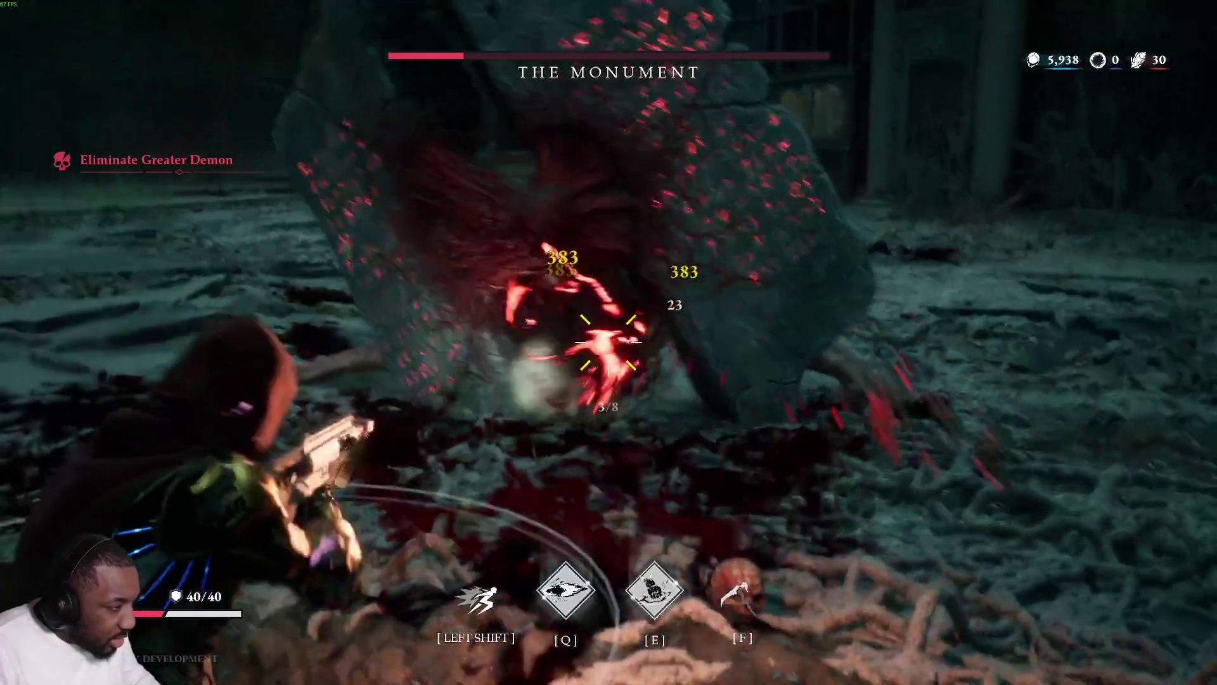
click(608, 342)
click(608, 343)
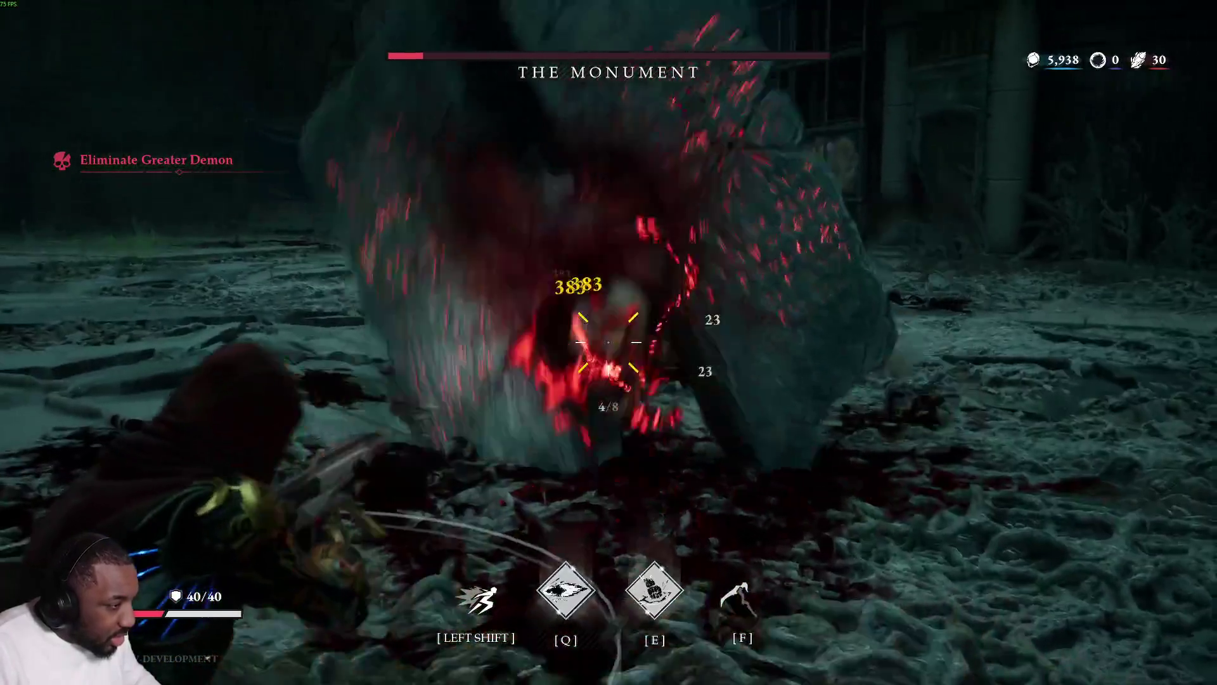
key(e)
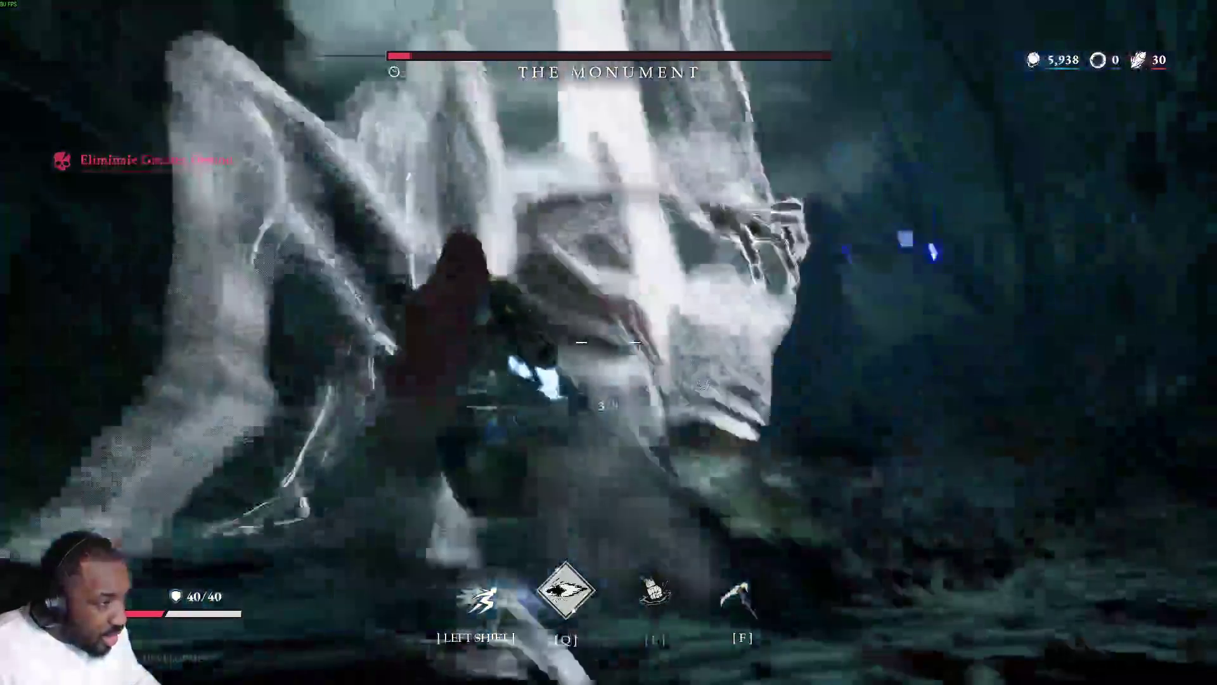
key(shift)
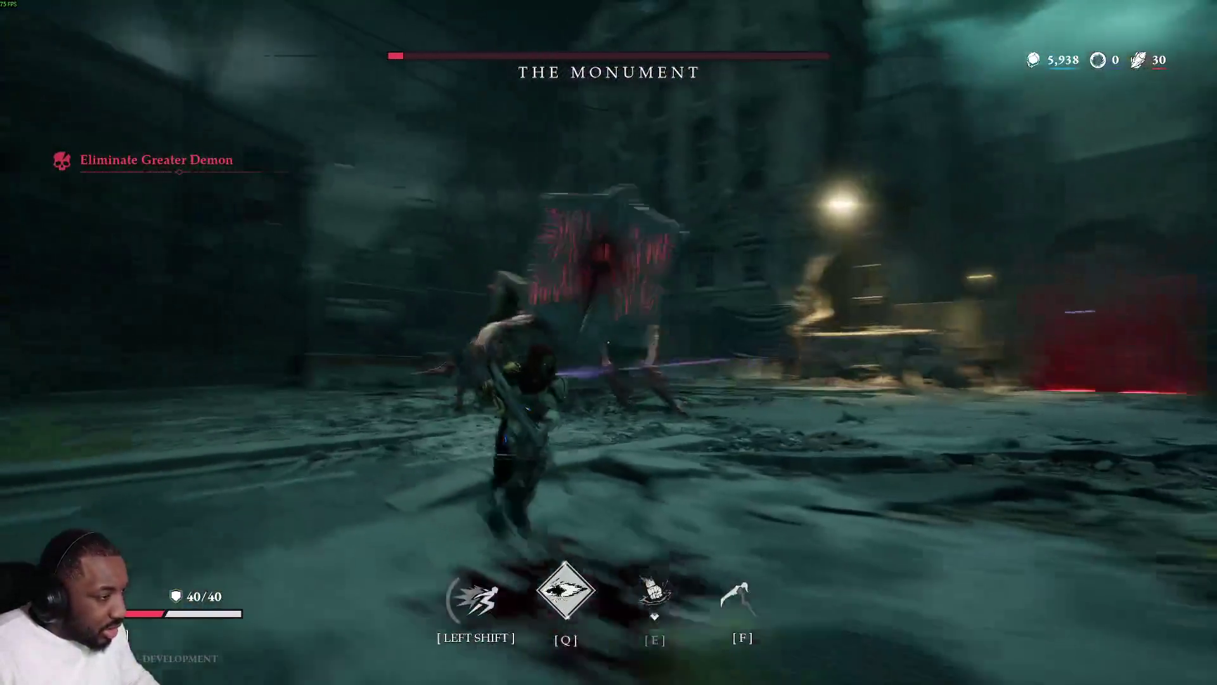
Re-aim at the boss, lunge in with melee strikes and land the finishing blow on The Monument.
right_click(608, 342)
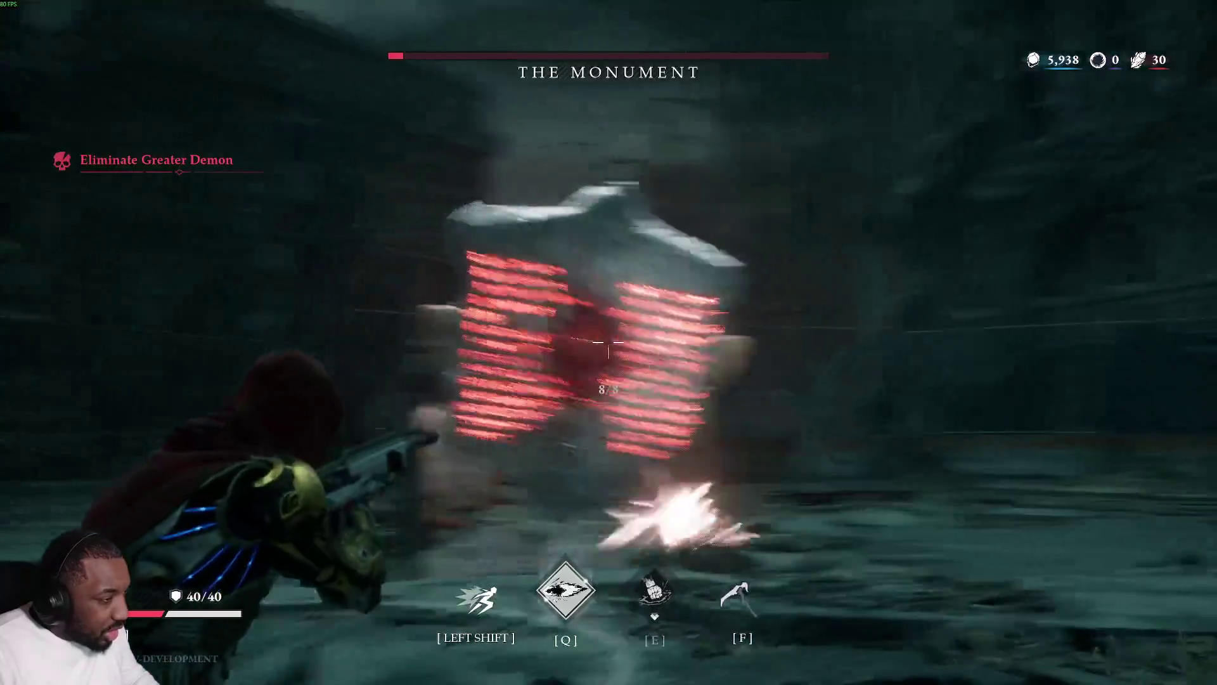
key(shift)
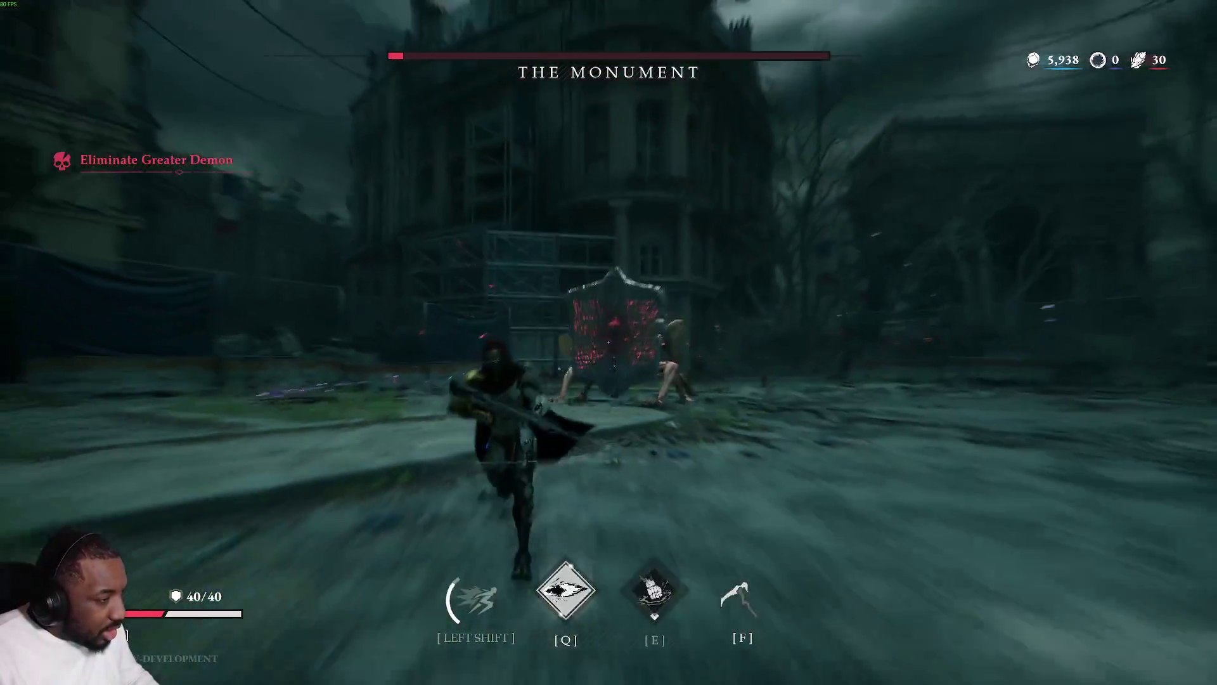
right_click(608, 343)
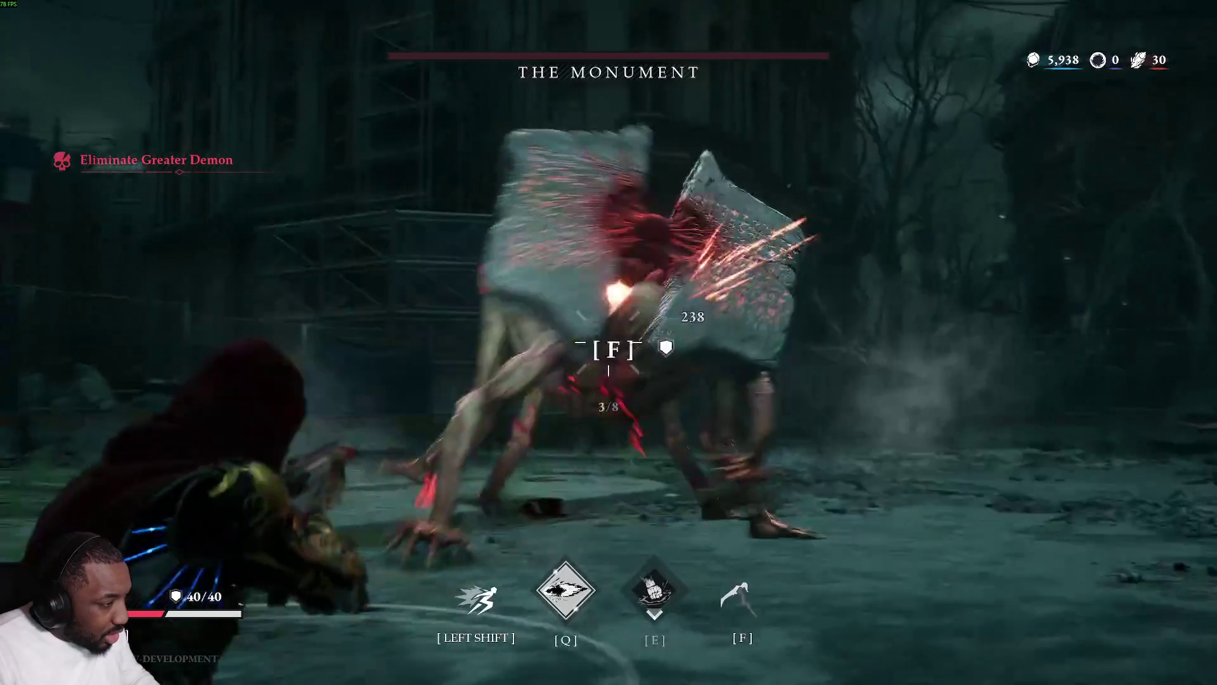
key(f)
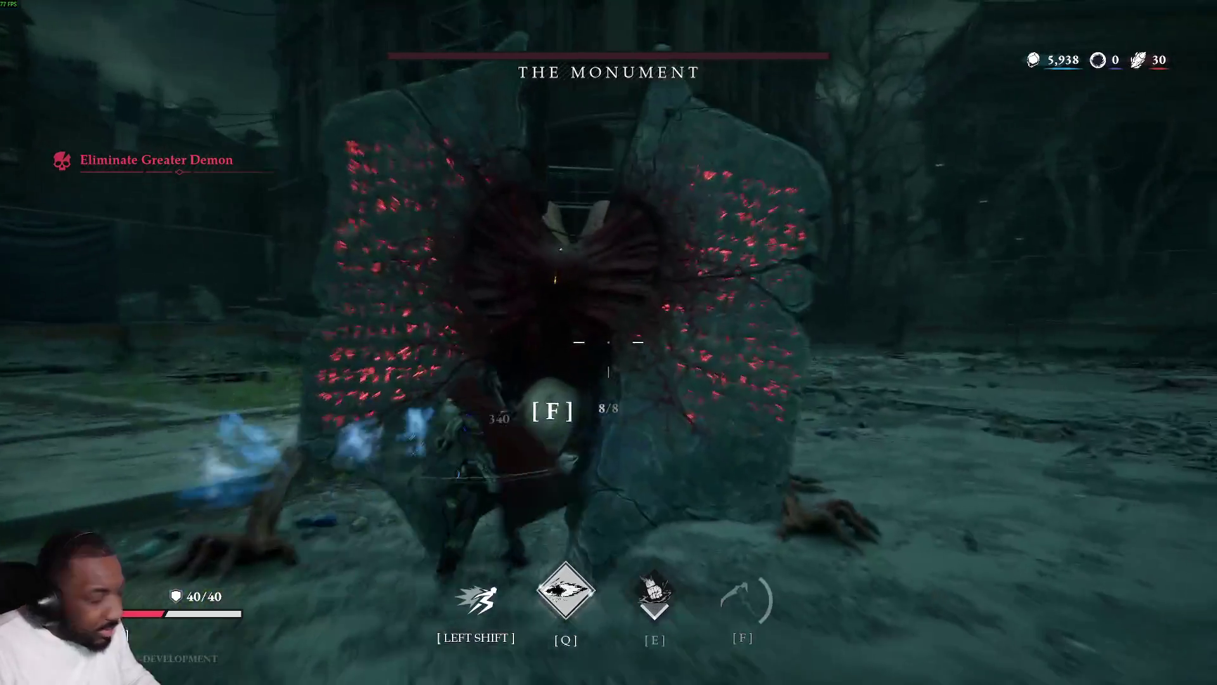
key(f)
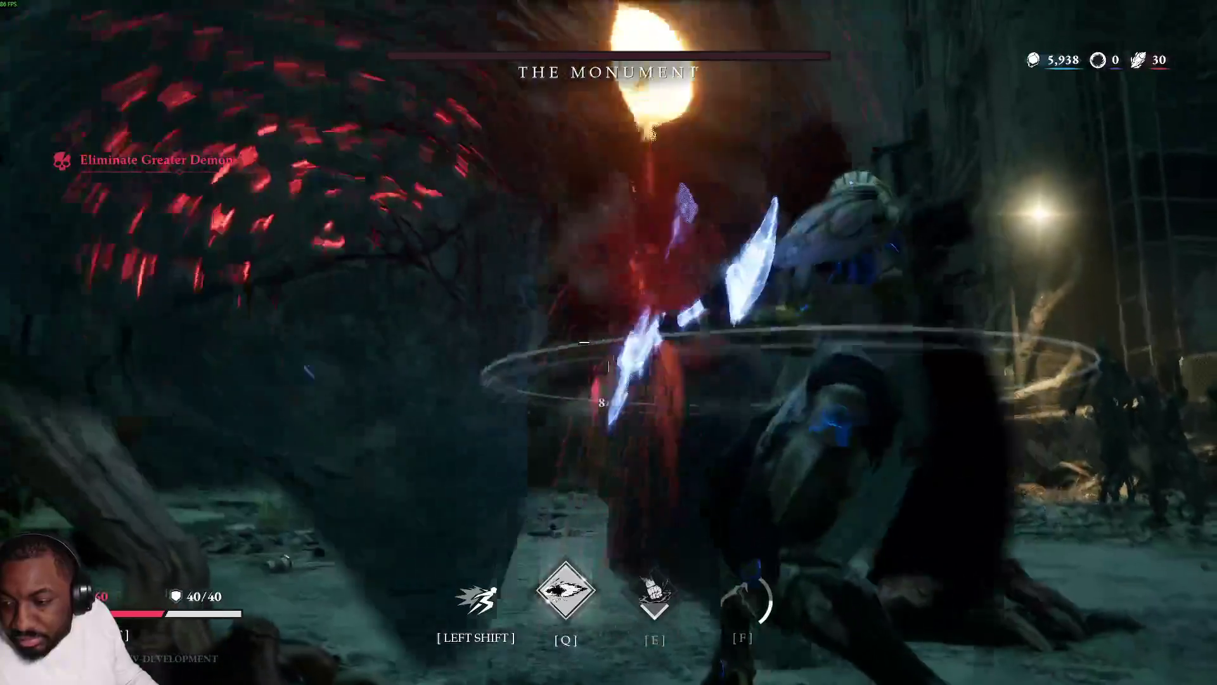
click(608, 342)
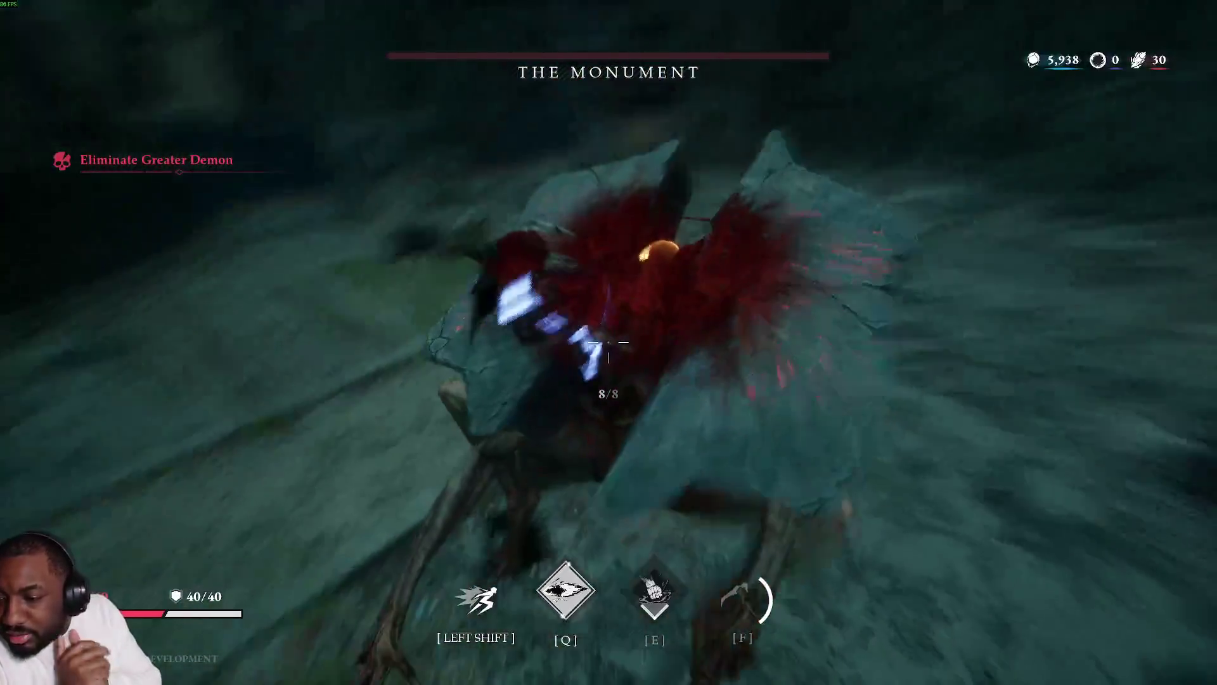
click(609, 343)
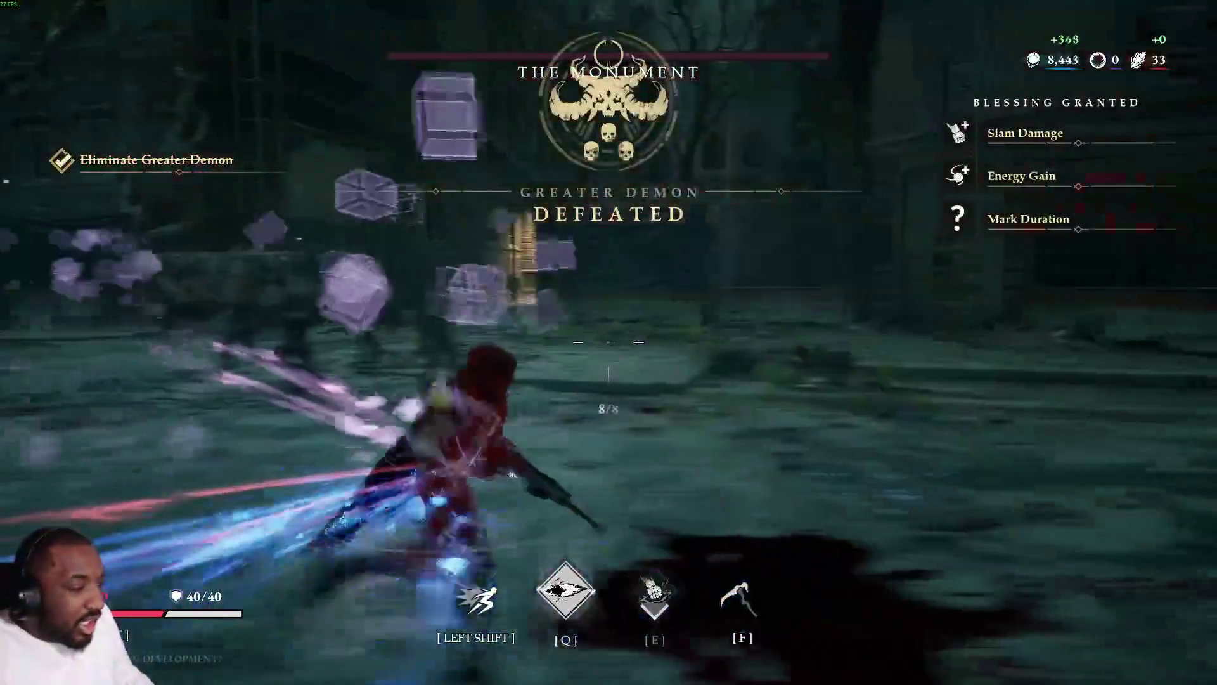
Leave the boss arena and sprint down the snowy street past the wrecked car into the alley.
key(w)
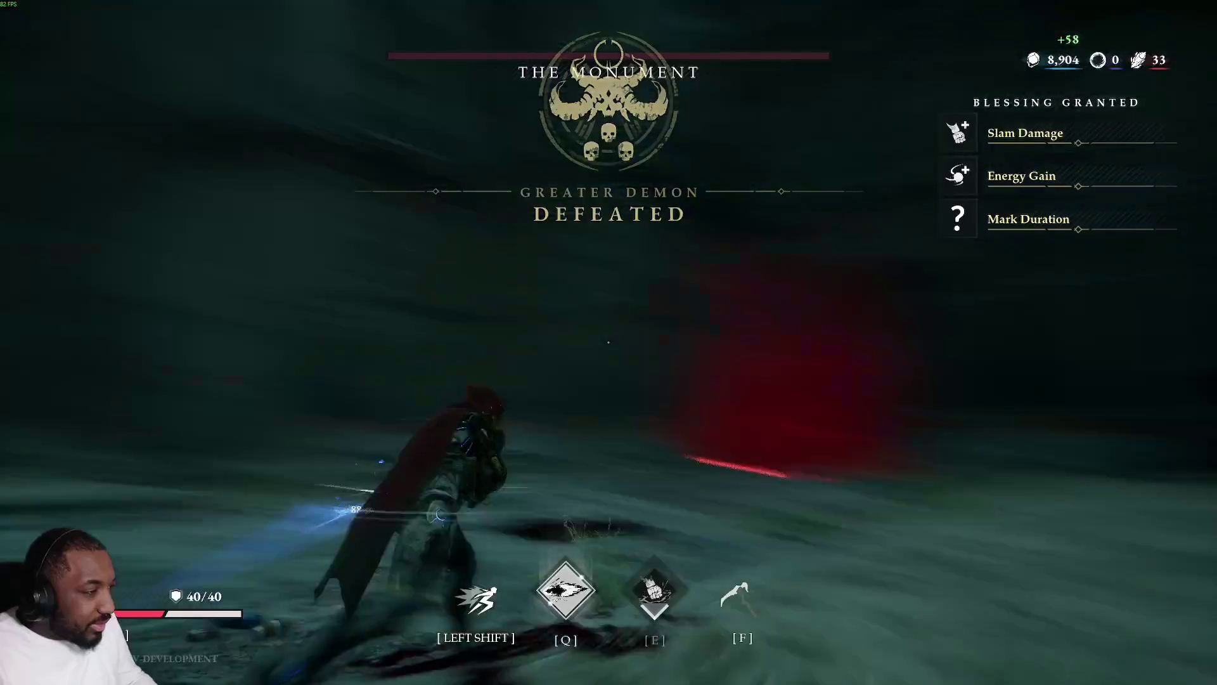
key(shift)
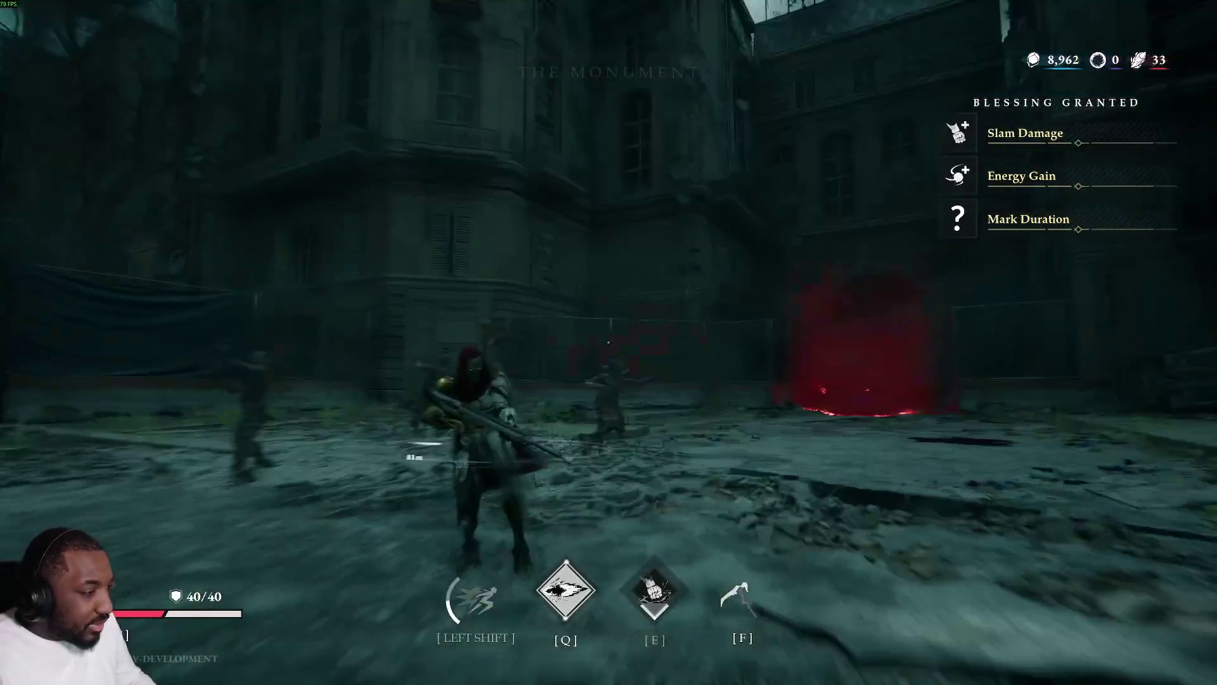
key(w)
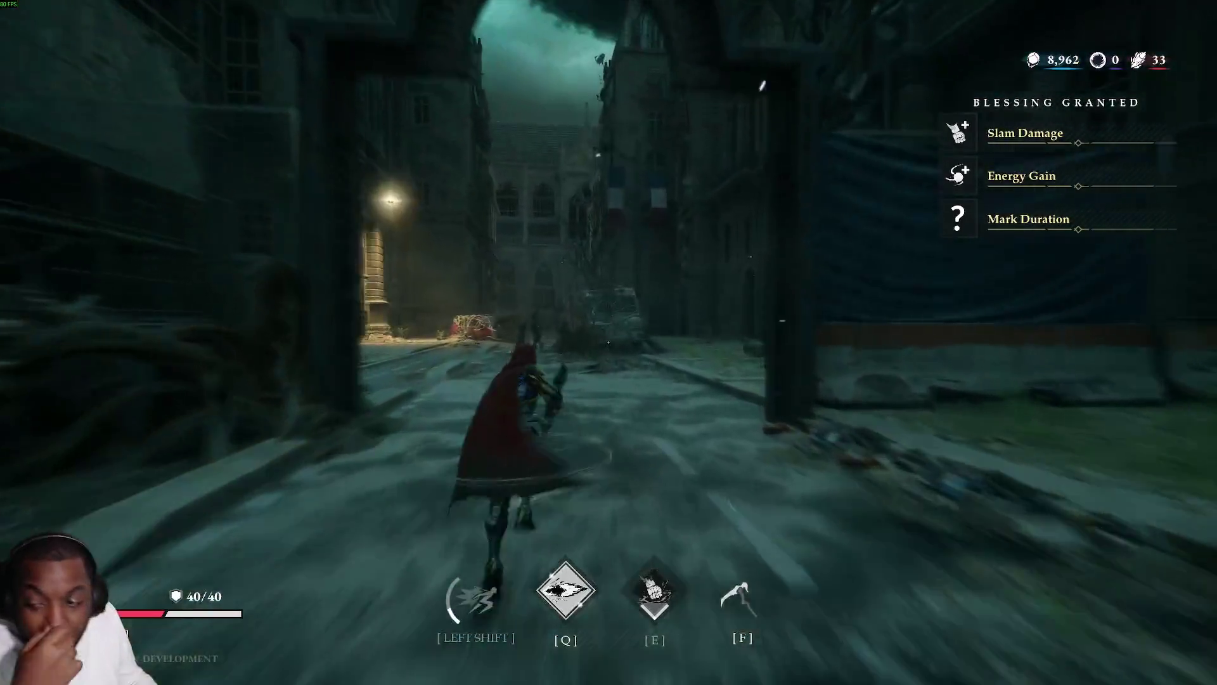
key(w)
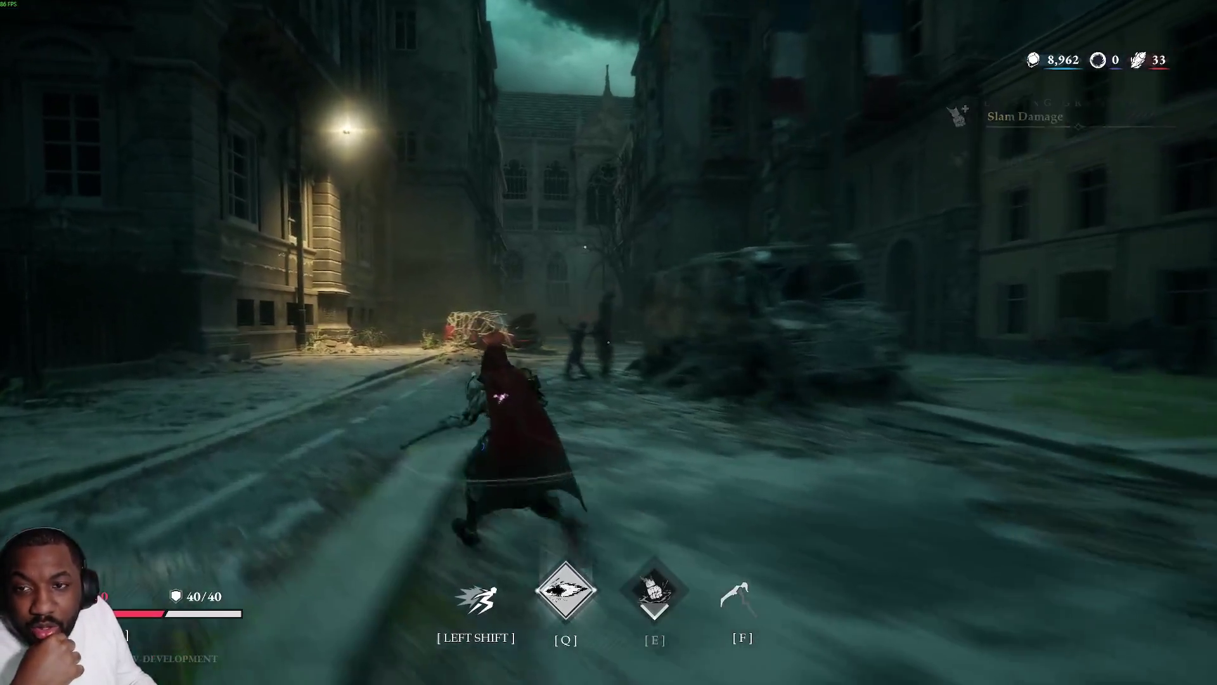
key(w)
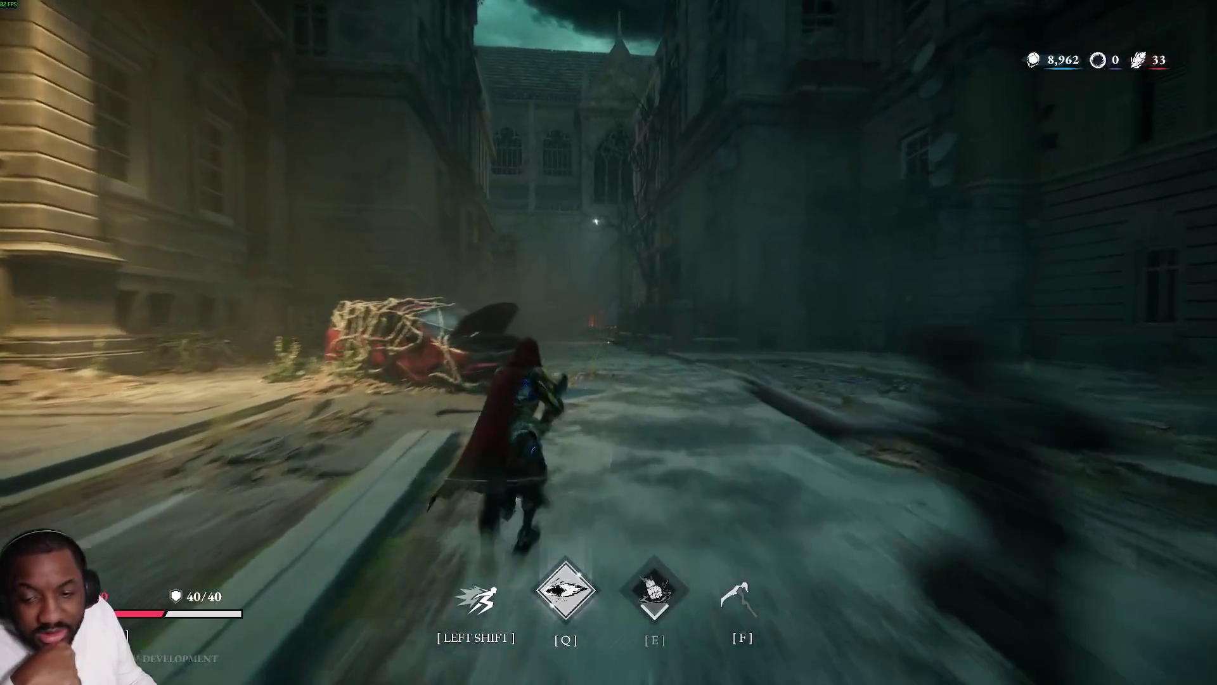
key(w)
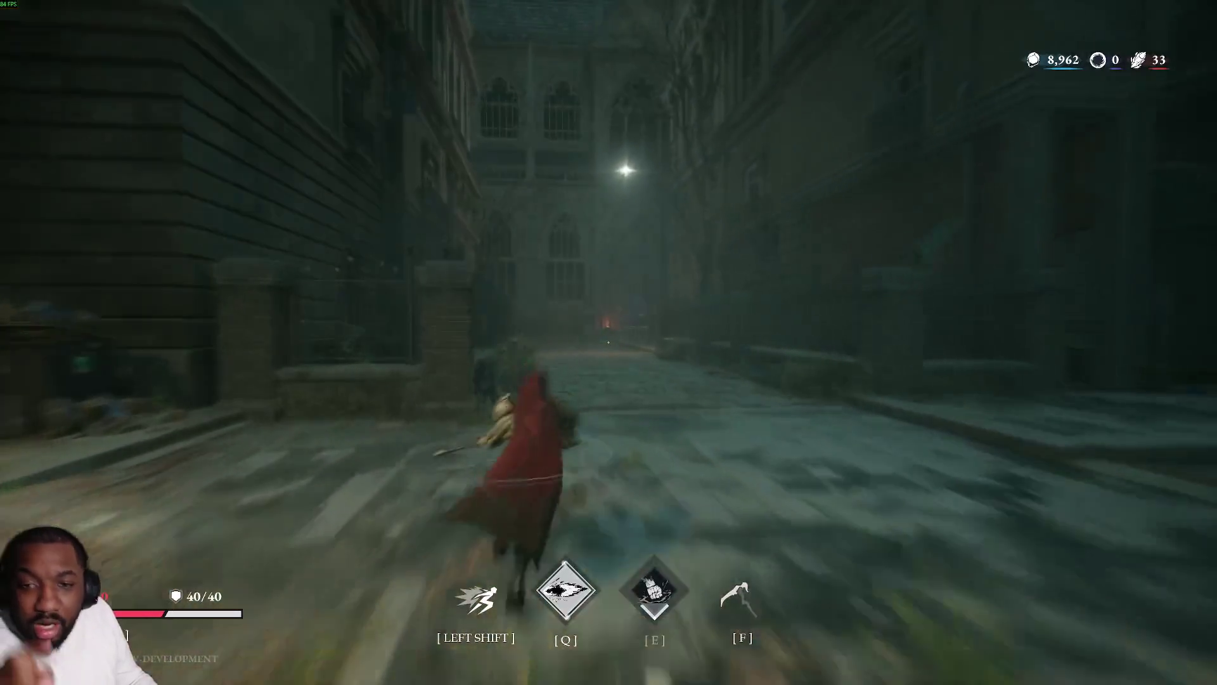
key(w)
key(w)
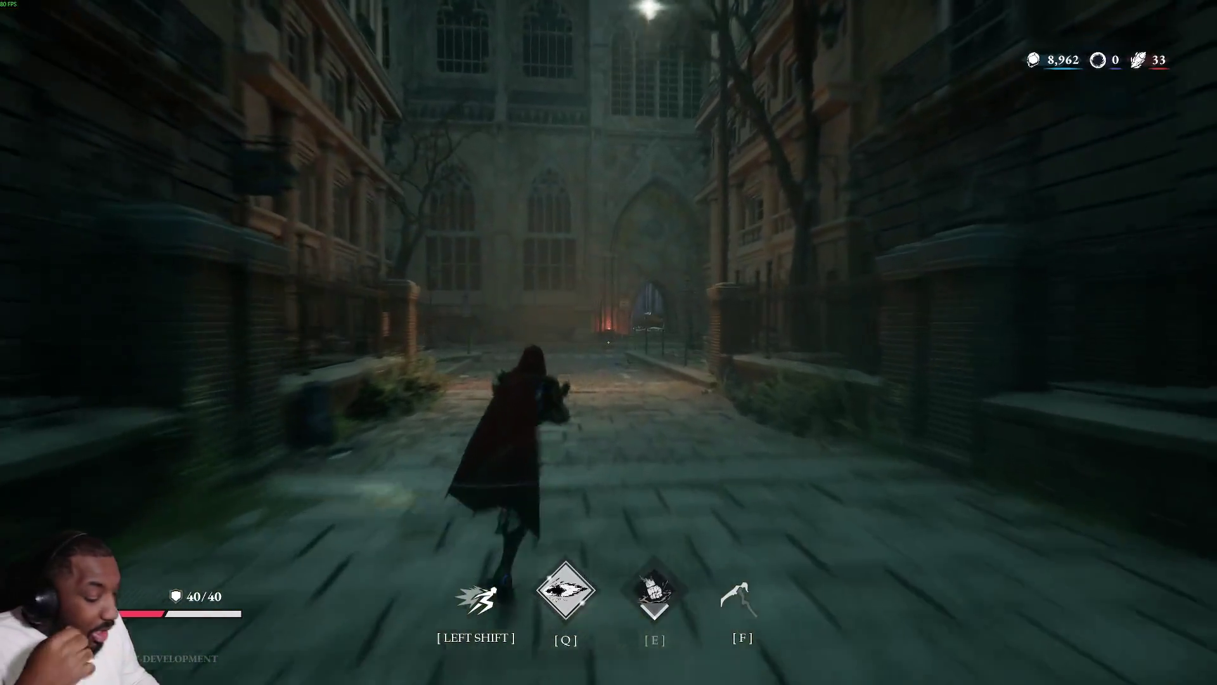
key(w)
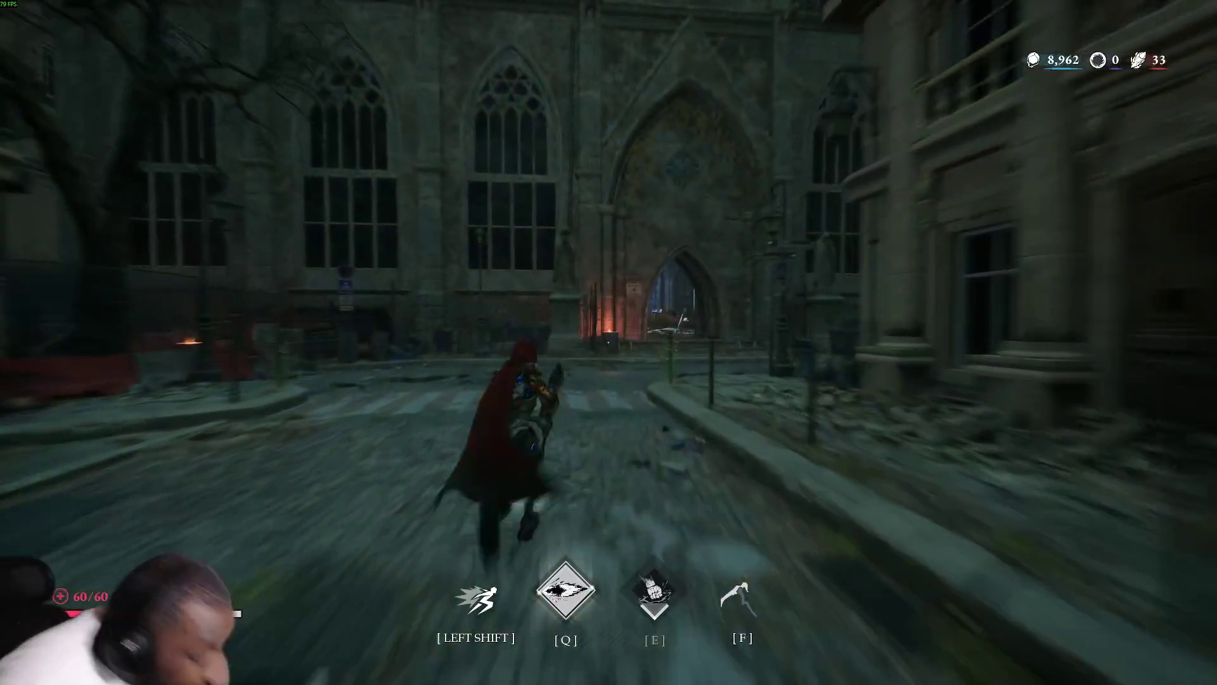
Cross the square into the cathedral, drop through the red-lit crevice and reach the cave statue.
key(w)
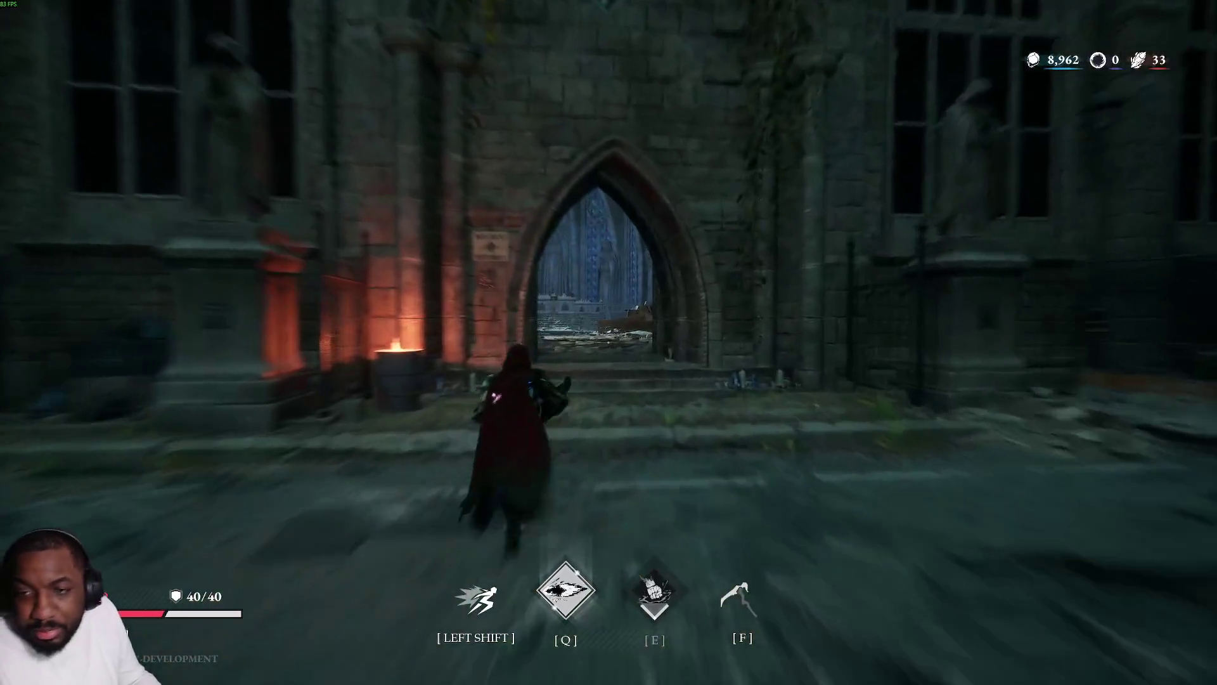
key(w)
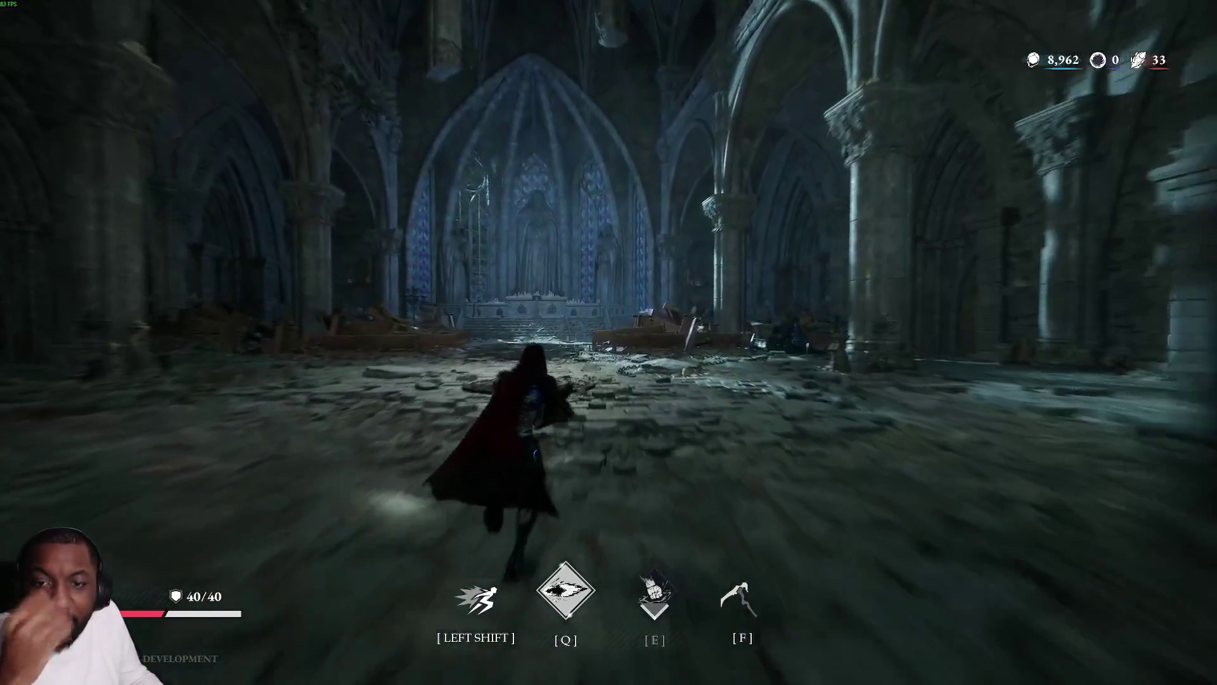
key(w)
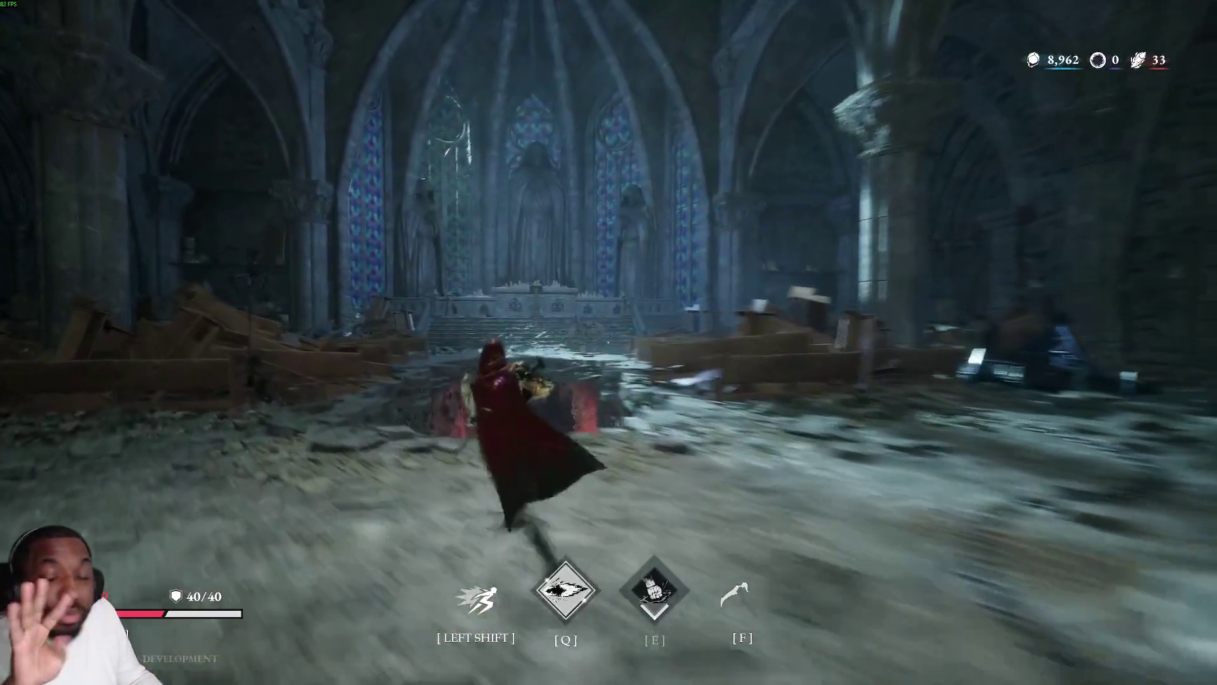
key(w)
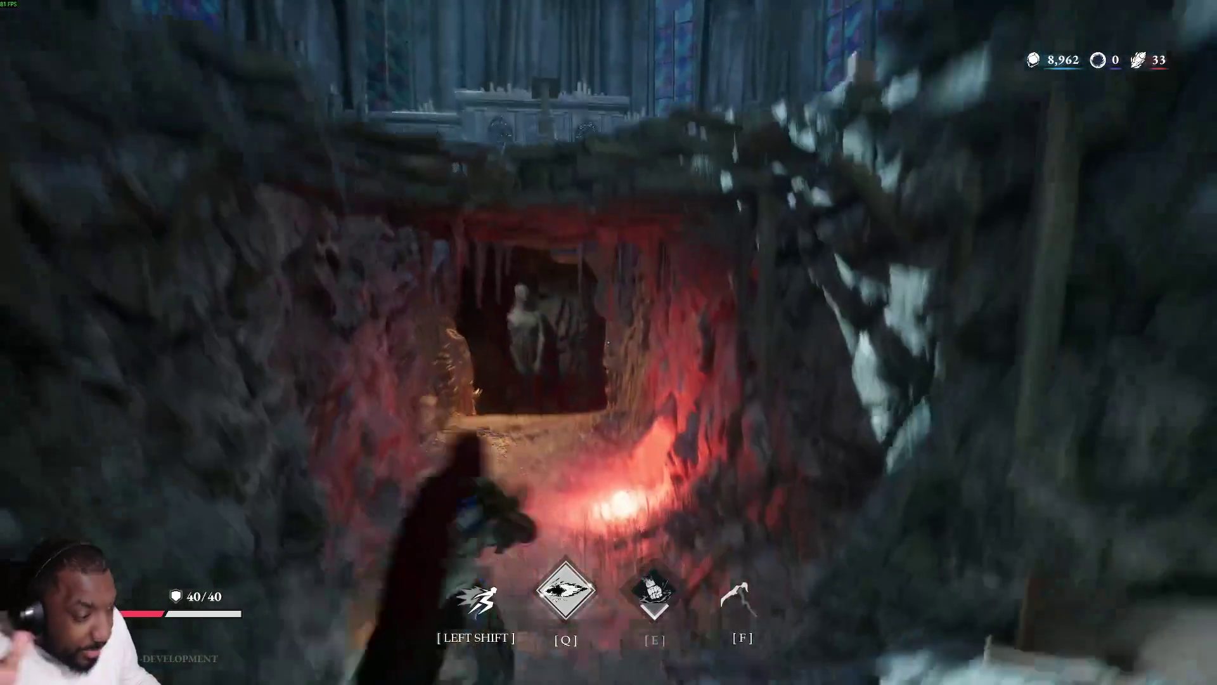
key(w)
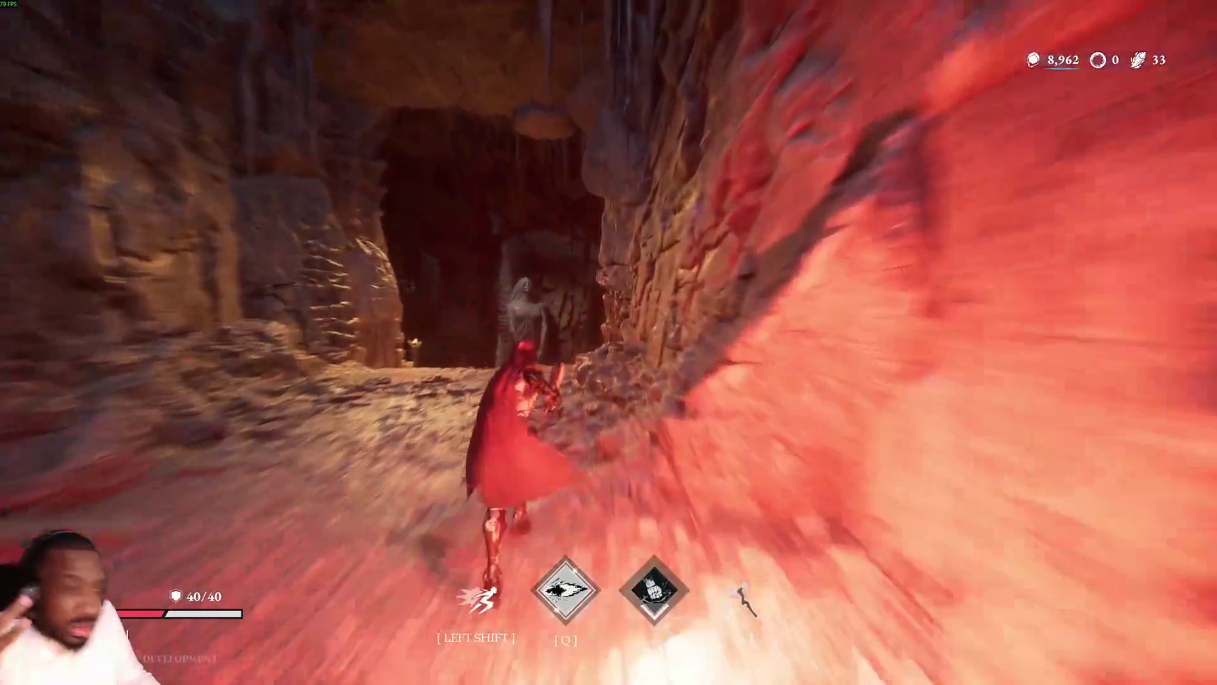
key(w)
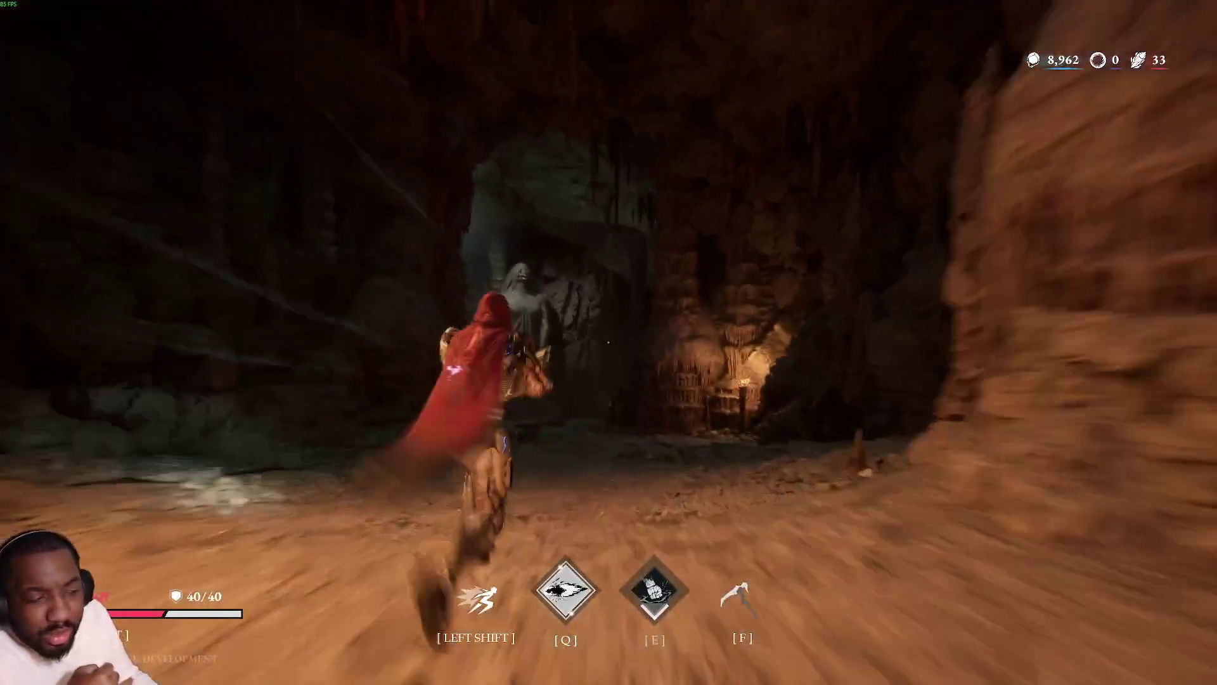
key(w)
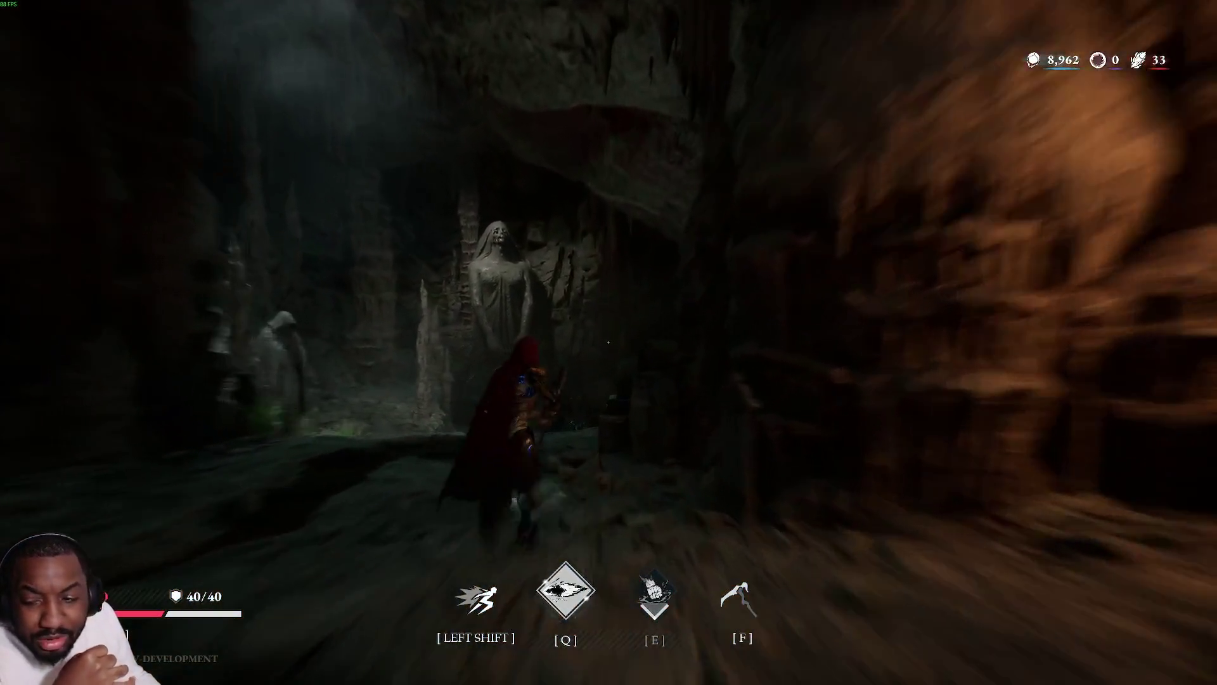
key(w)
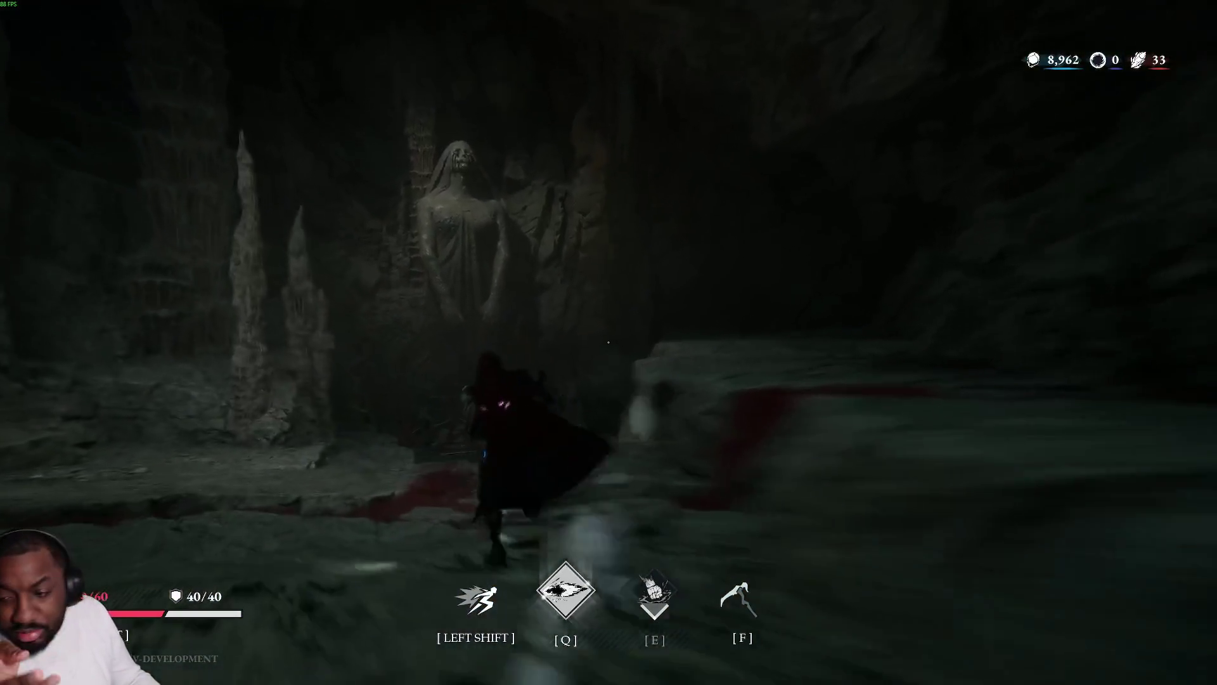
Pass the statue through the root tunnel to the hall's rooted archway, finishing the demo run.
key(w)
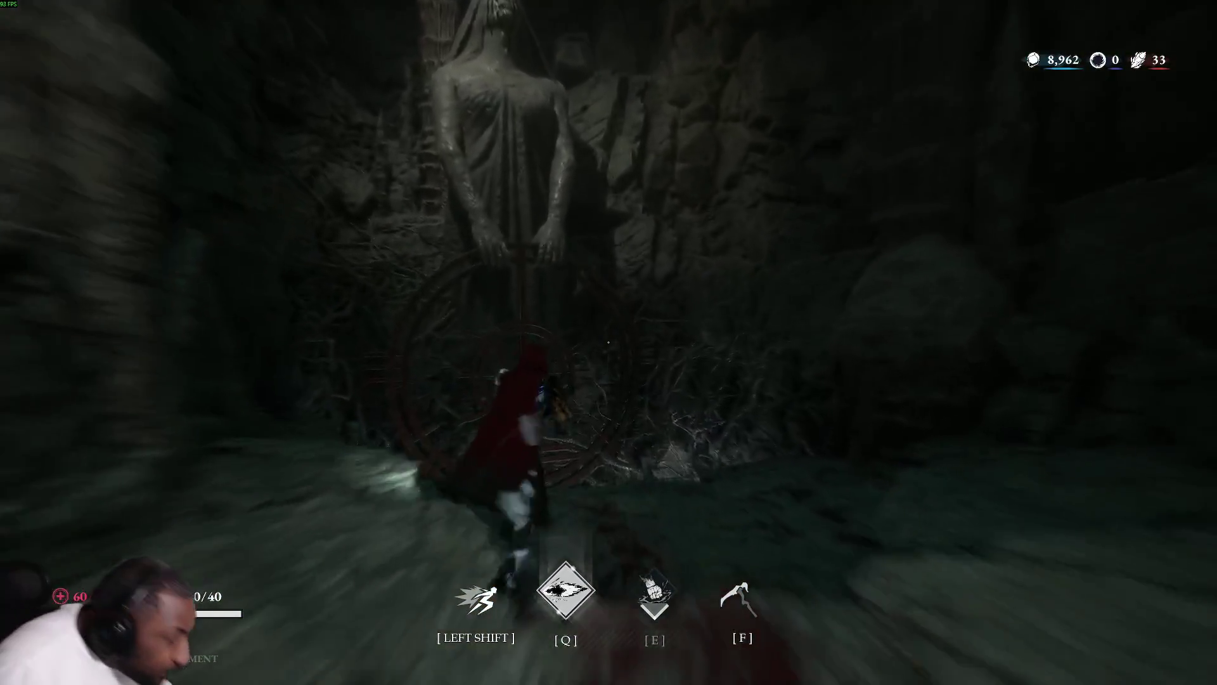
key(w)
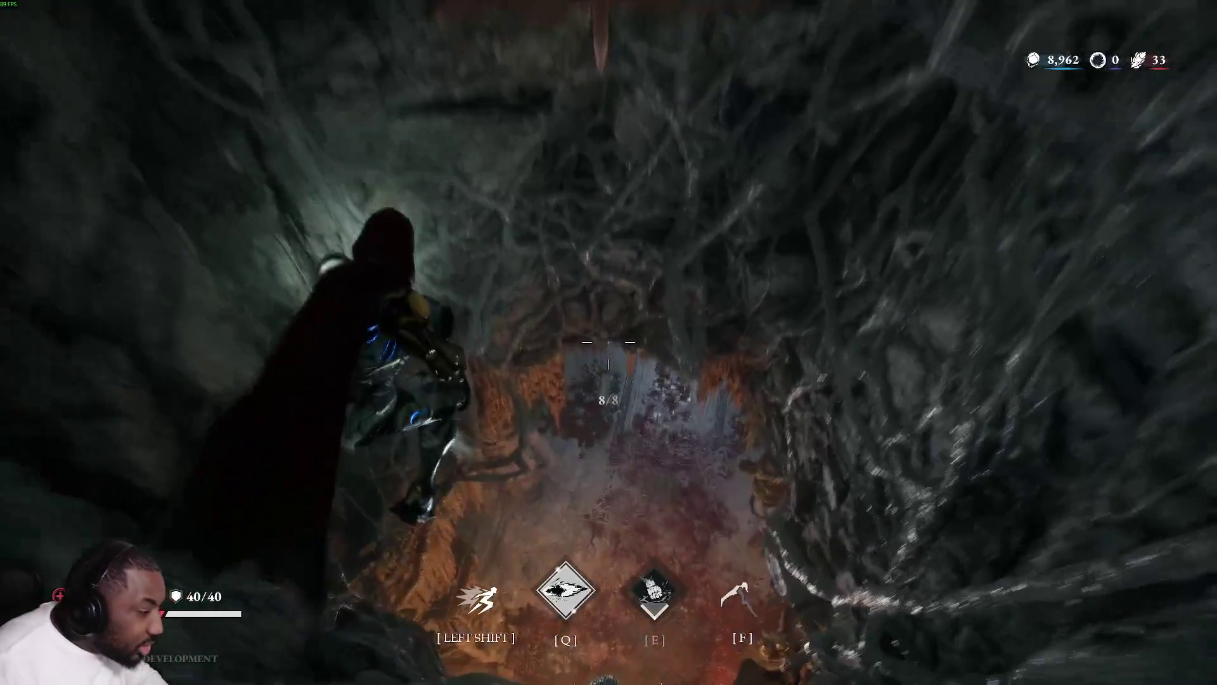
key(w)
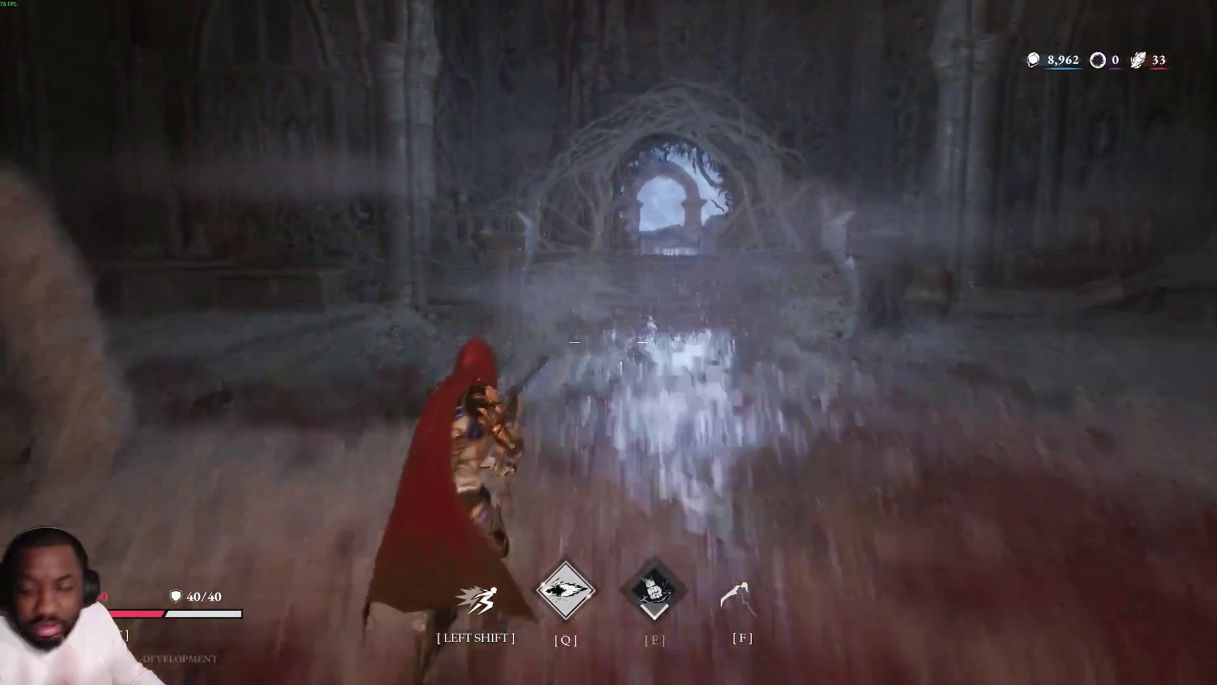
key(w)
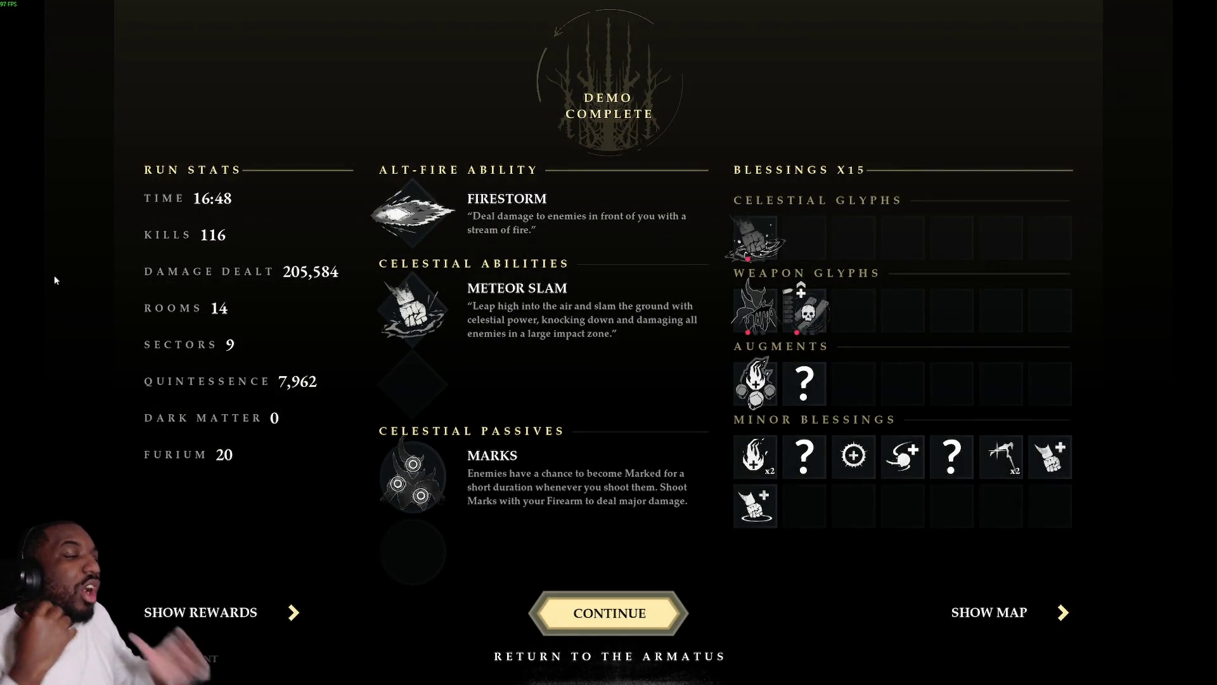
Continue past the Demo Complete summary to return to the Armatus hub.
click(619, 613)
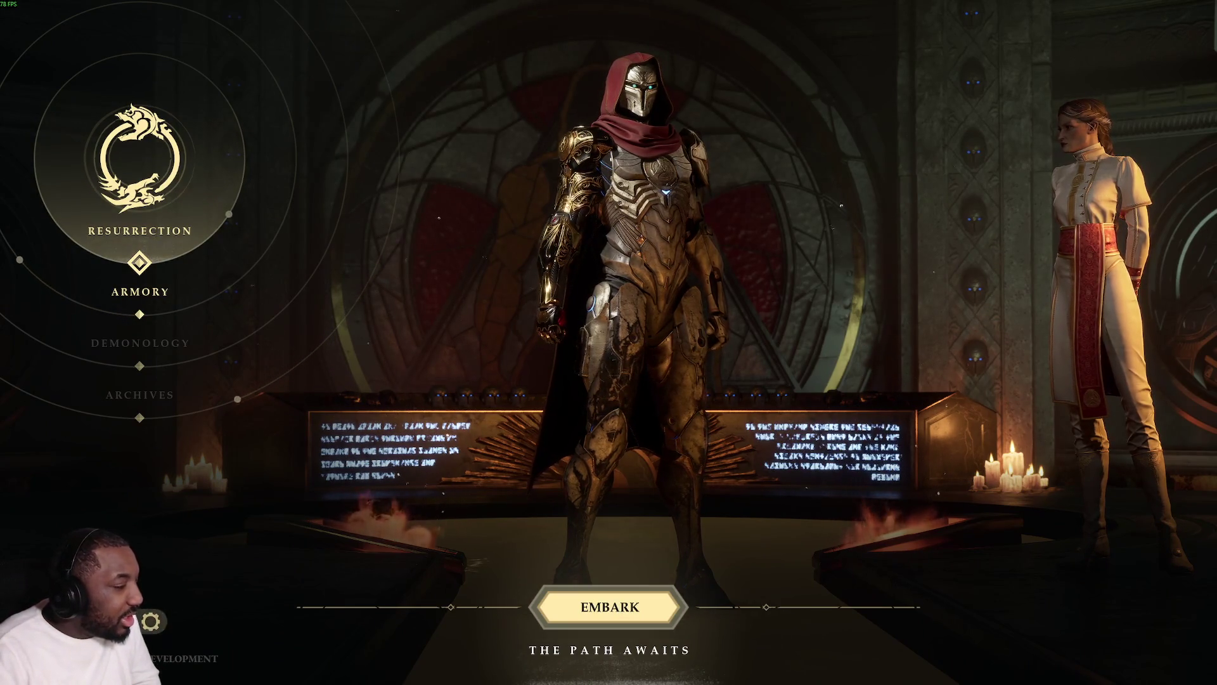
Return Armatus to its title screen, dismiss the welcome notice and follow the Join Us On Discord link.
key(Escape)
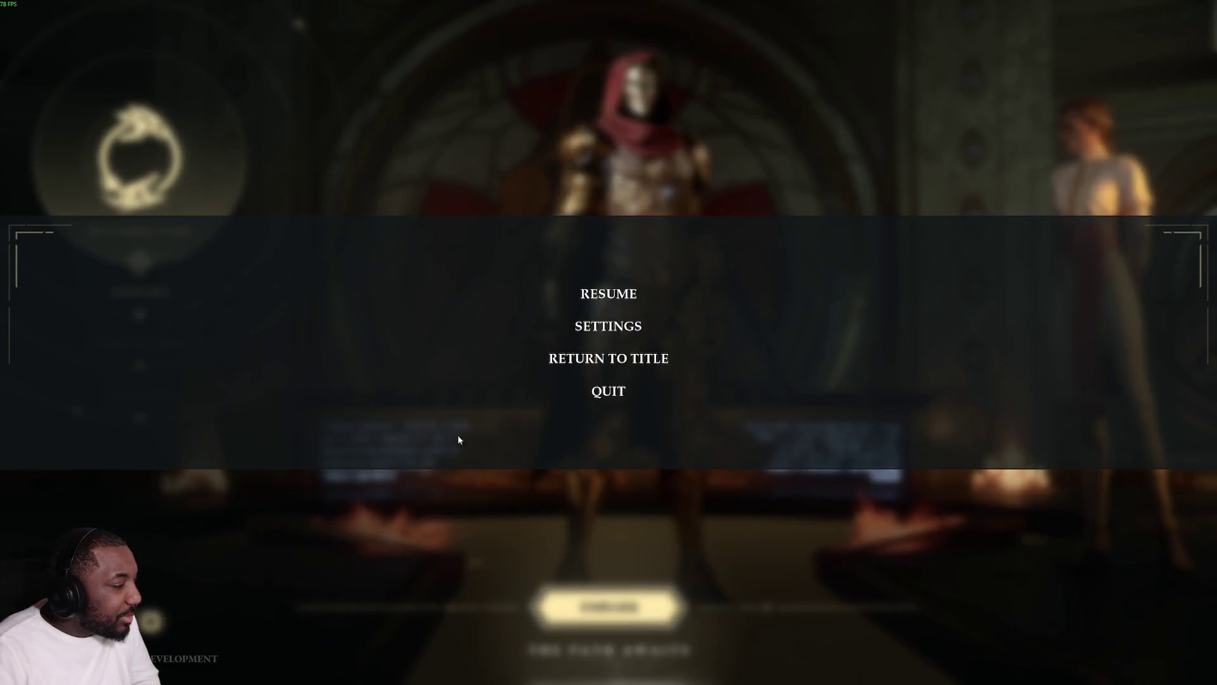
click(571, 358)
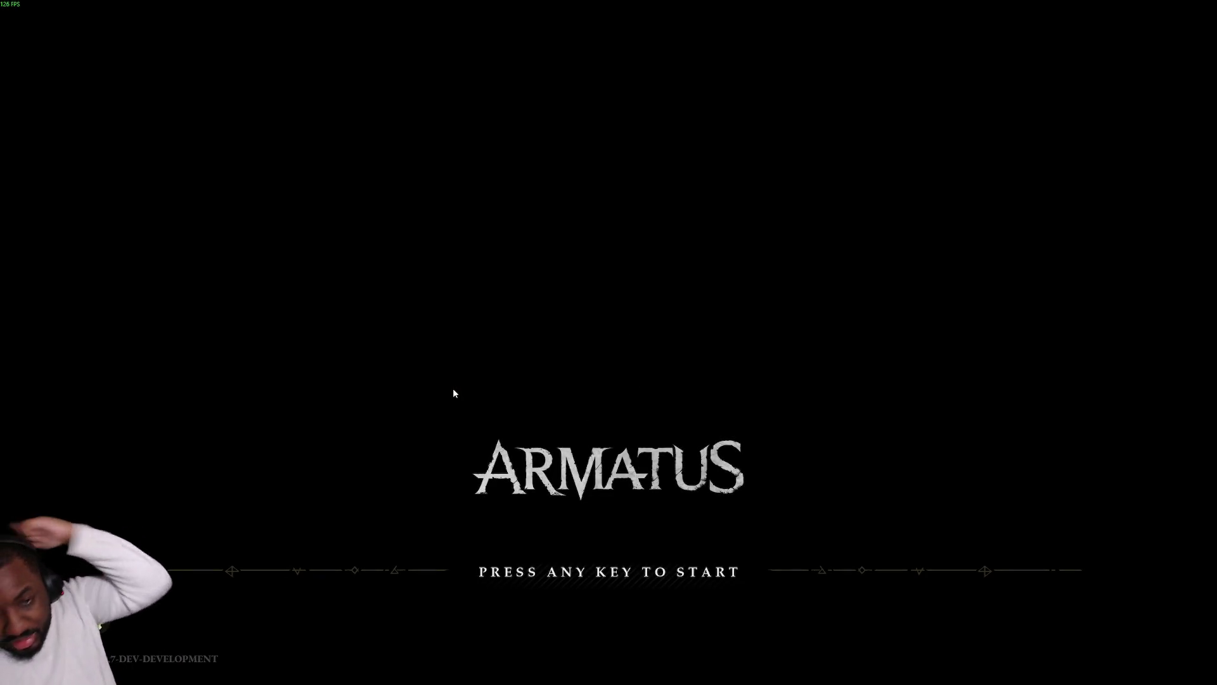
click(454, 393)
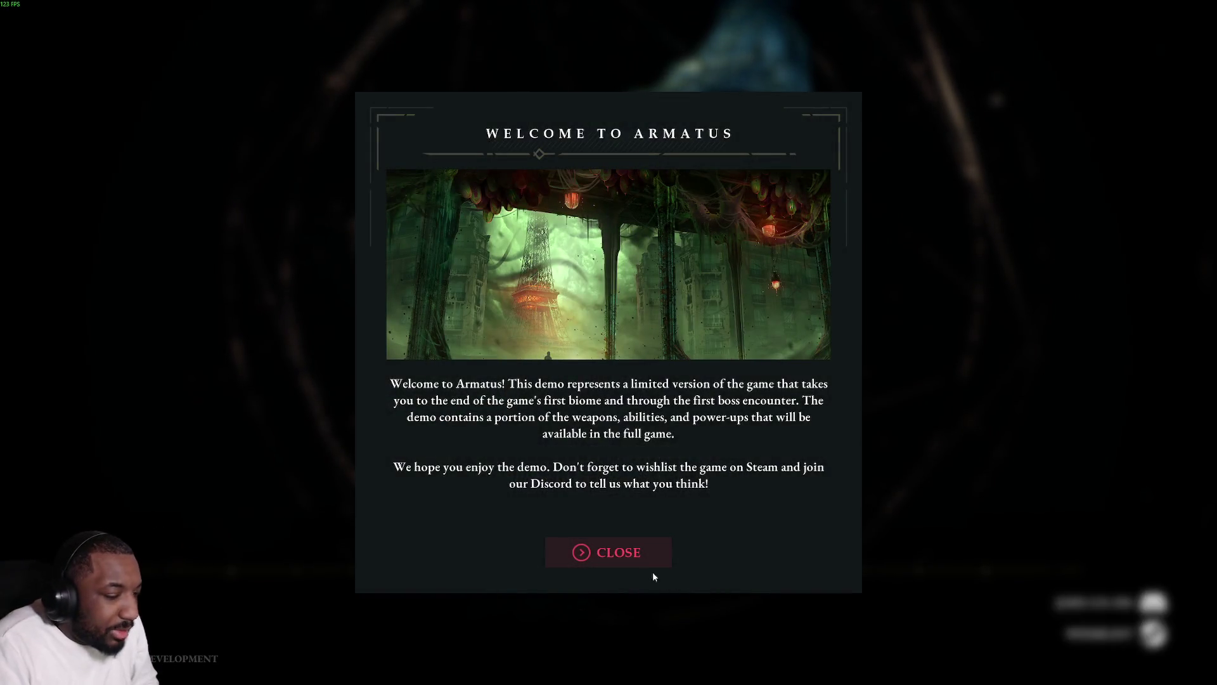
click(647, 560)
click(1077, 607)
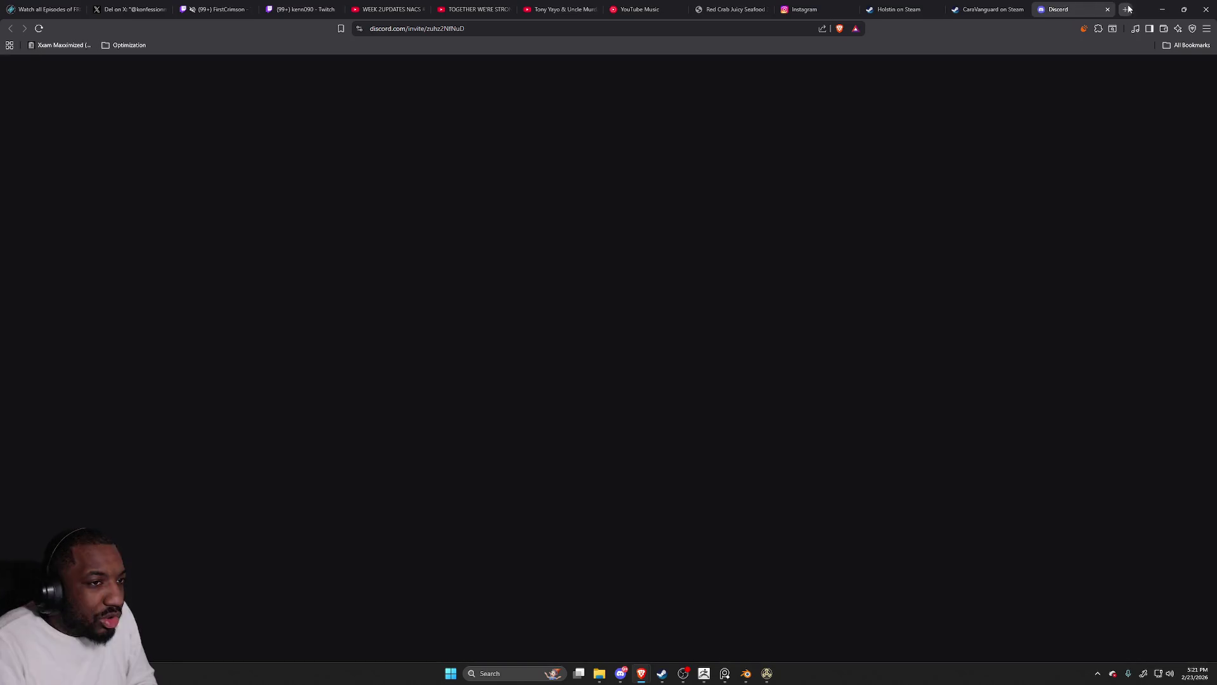
Minimize the Brave window with the Discord invite so the Armatus title screen is in front.
click(1162, 8)
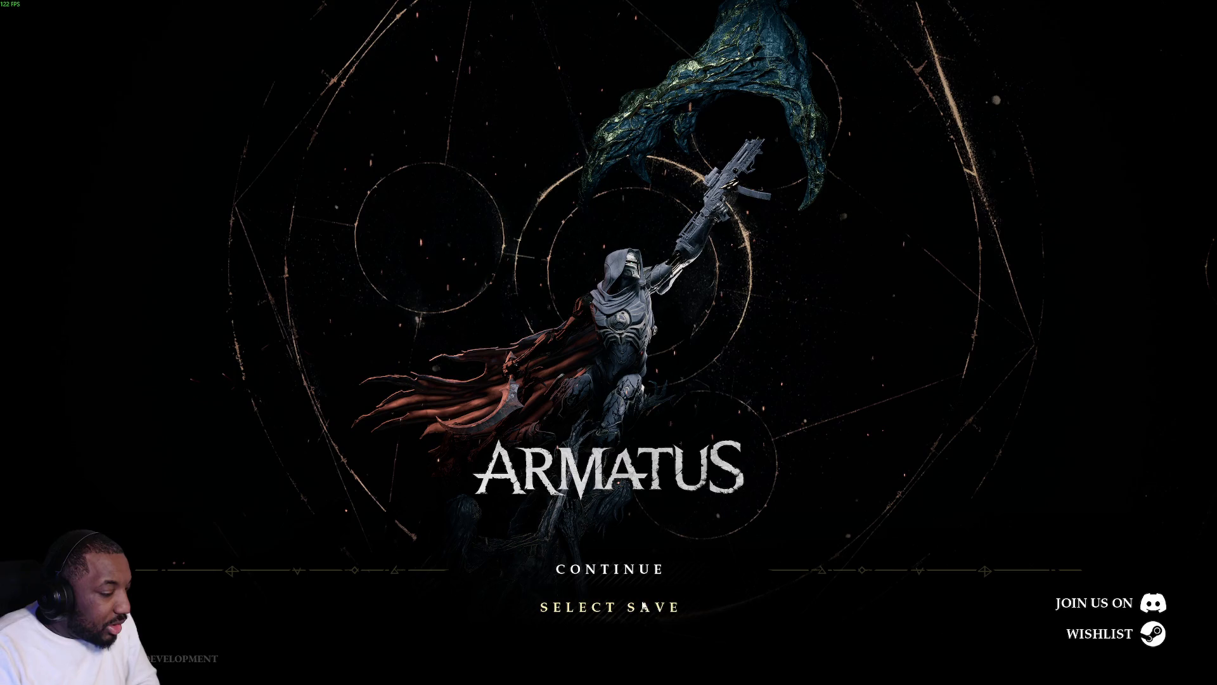
Bring up the Armatus pause menu and quit the game to the desktop.
key(super)
key(super)
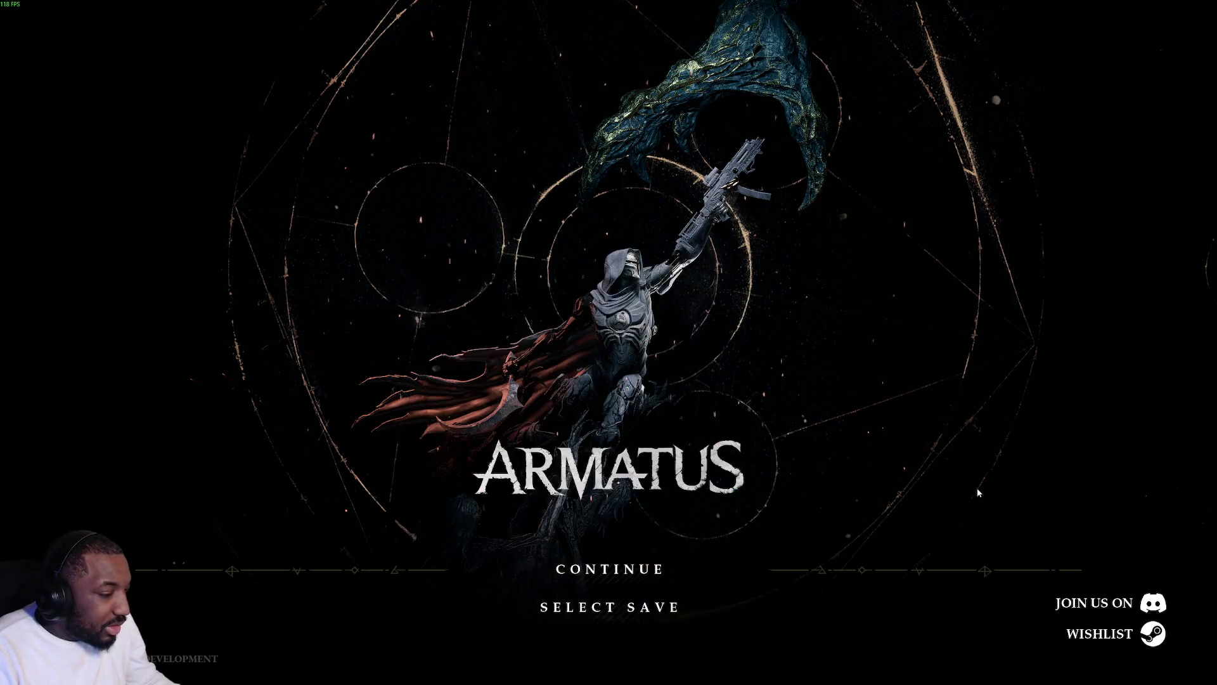
key(Escape)
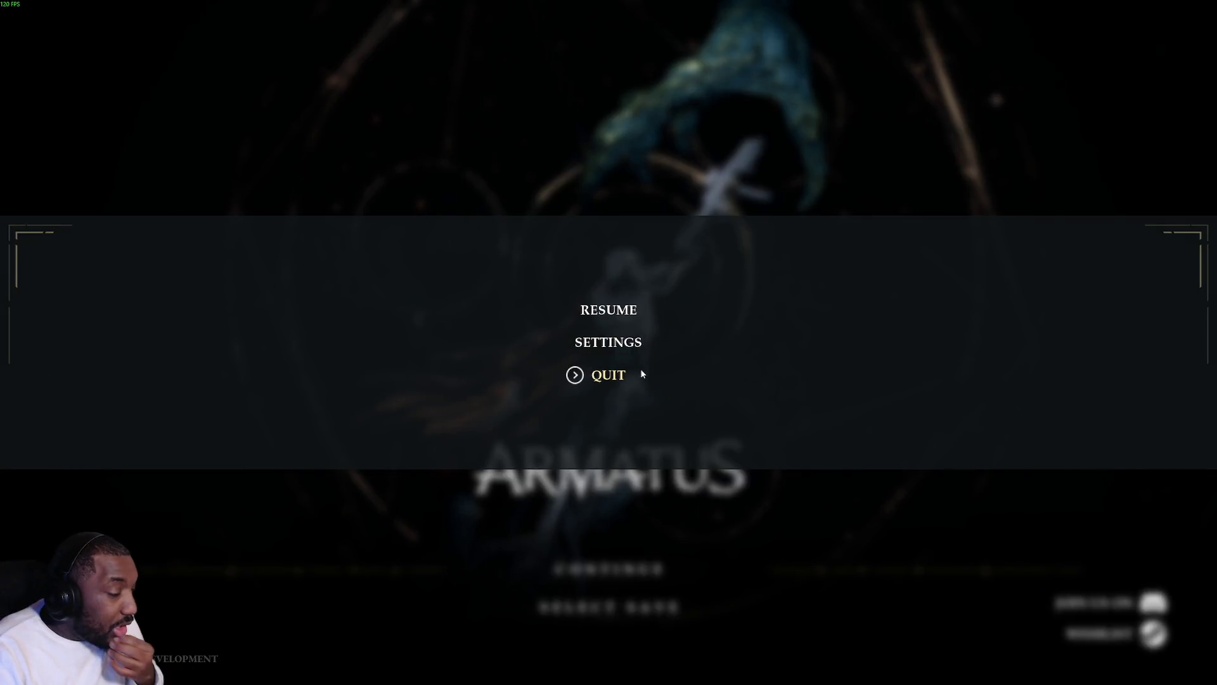
click(641, 374)
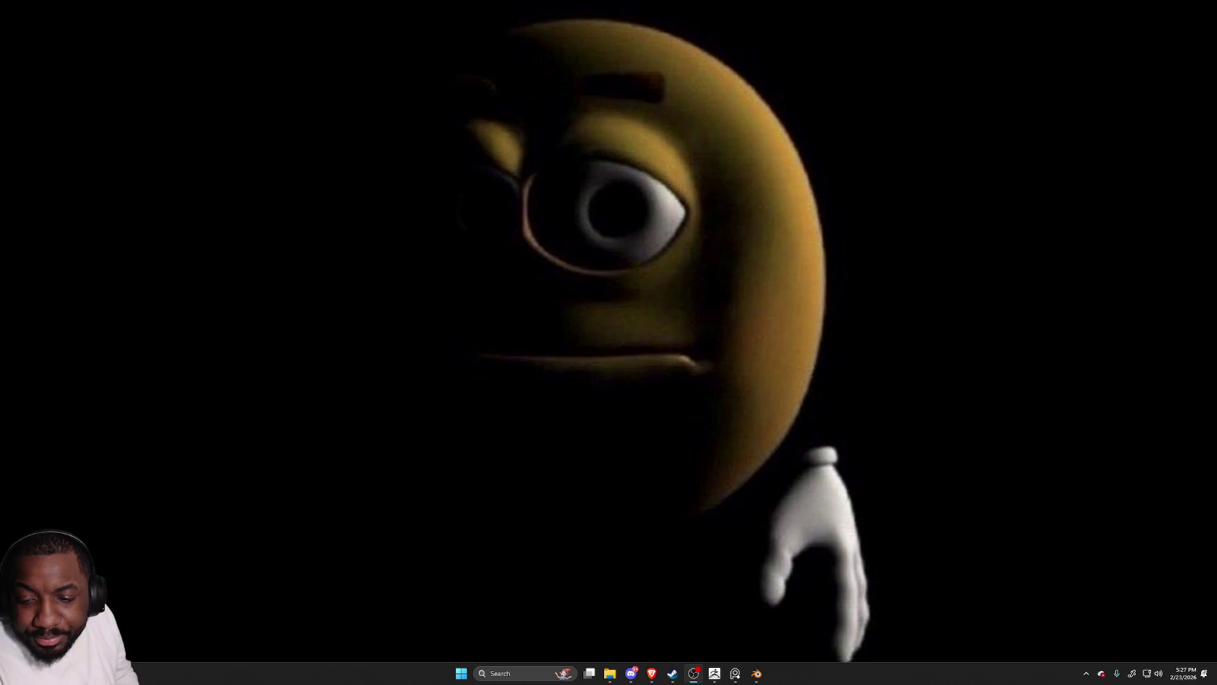
Bring ZBrush back up, orbit around the head and shrink the Draw Size to about 62.
click(694, 673)
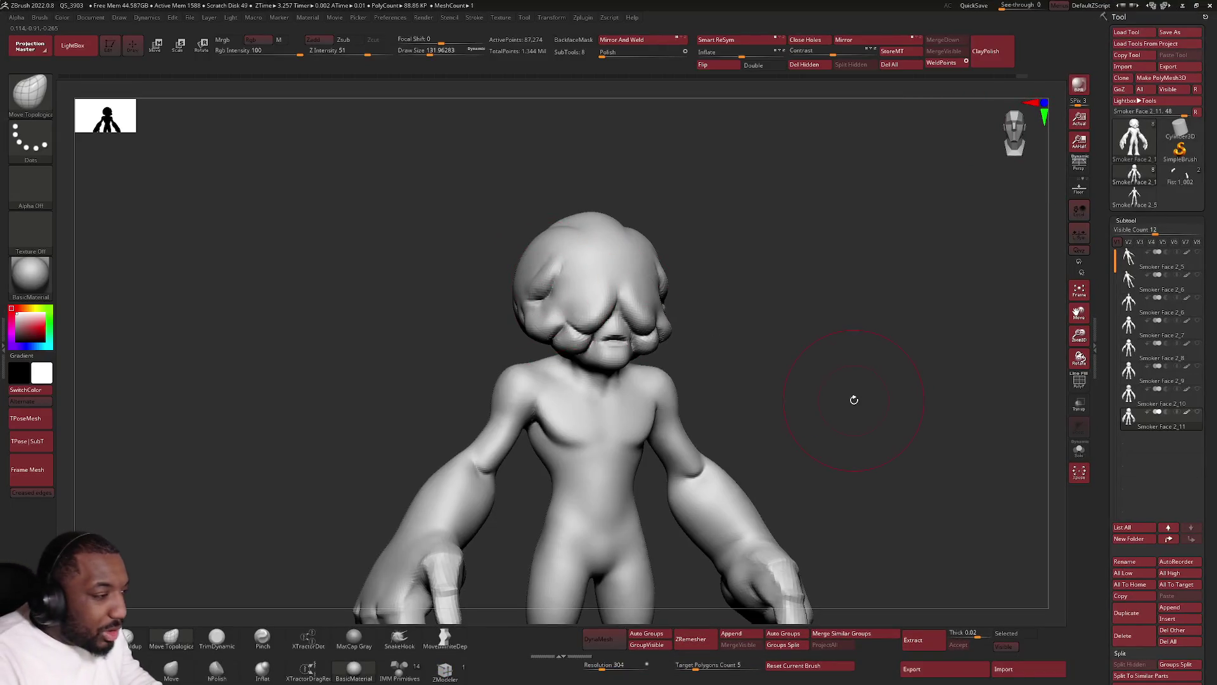
mouse_move(852, 399)
mouse_down()
mouse_move(810, 402)
mouse_move(809, 299)
mouse_move(765, 291)
mouse_move(701, 244)
mouse_up()
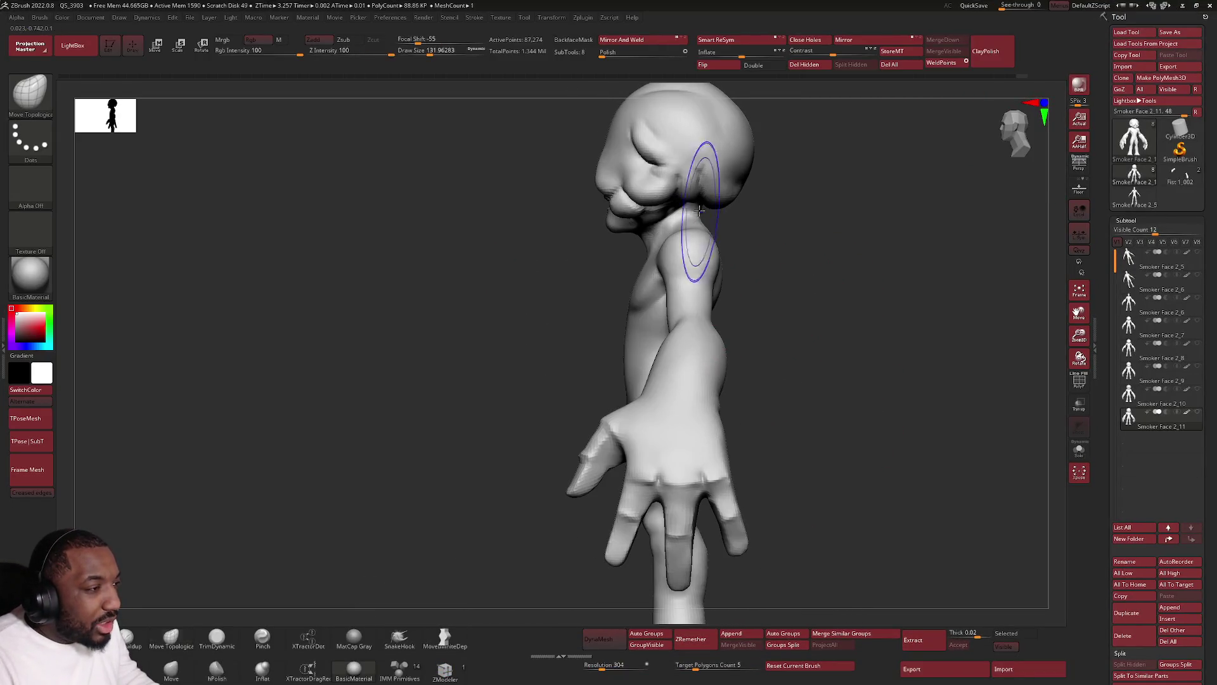
mouse_move(586, 130)
alt+mouse_down()
mouse_move(612, 325)
mouse_move(592, 328)
alt+mouse_up()
key(space)
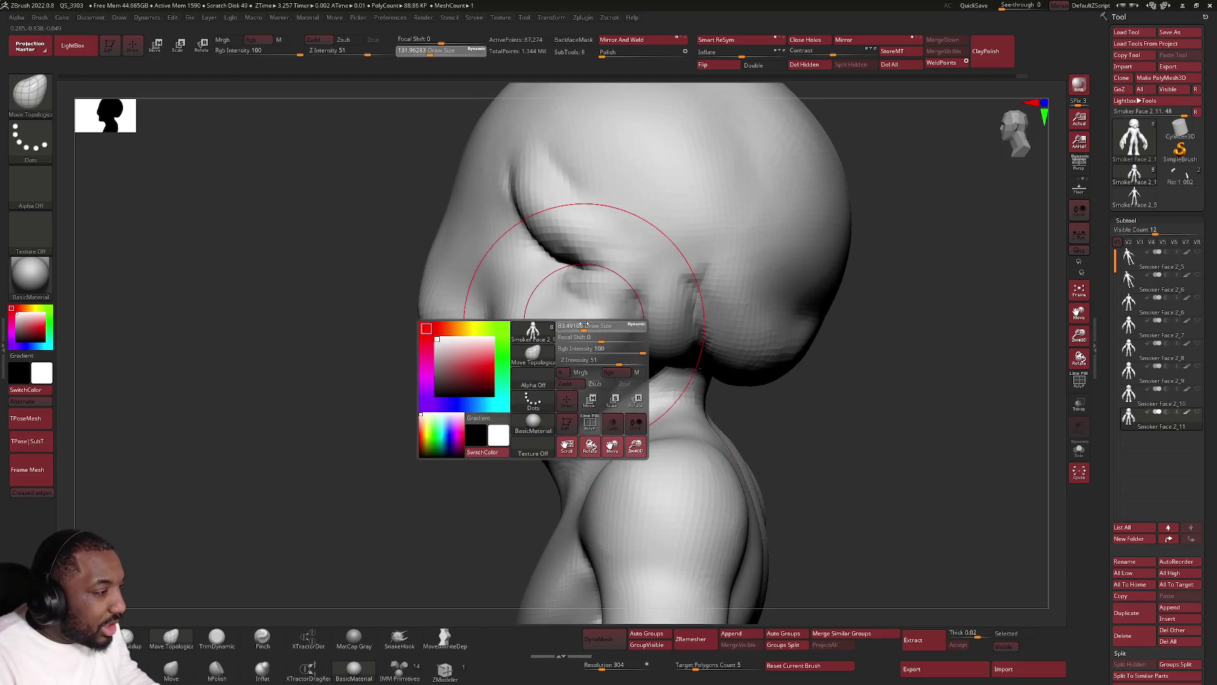
mouse_move(530, 394)
mouse_down()
mouse_move(453, 444)
mouse_move(433, 440)
mouse_move(441, 447)
mouse_up()
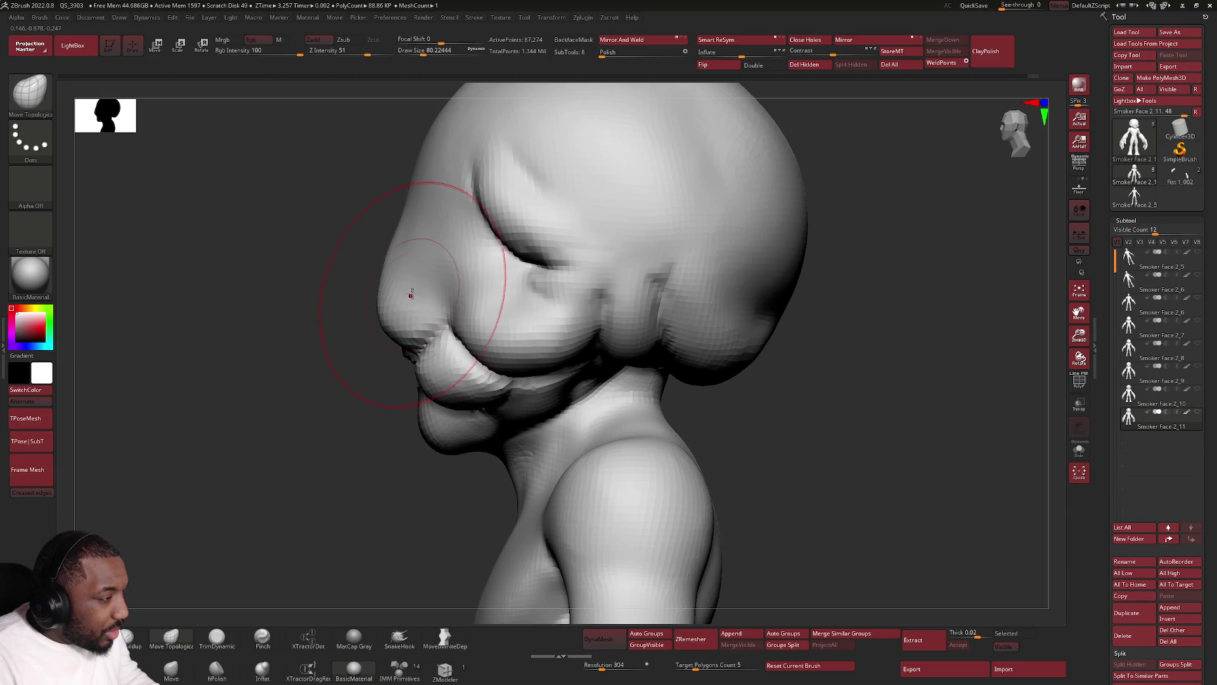
key(space)
drag(410, 283, 377, 284)
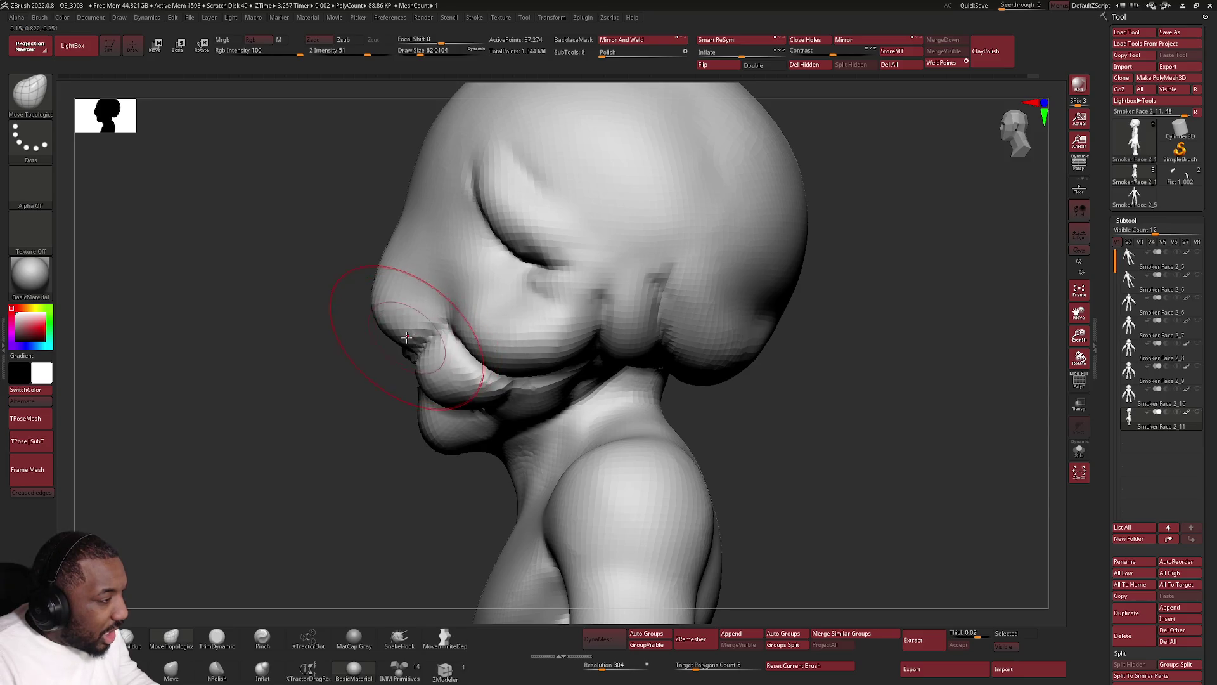
shift+drag(411, 340, 442, 373)
Frame the model and inspect it from front, side, back and close on the hands.
key(f)
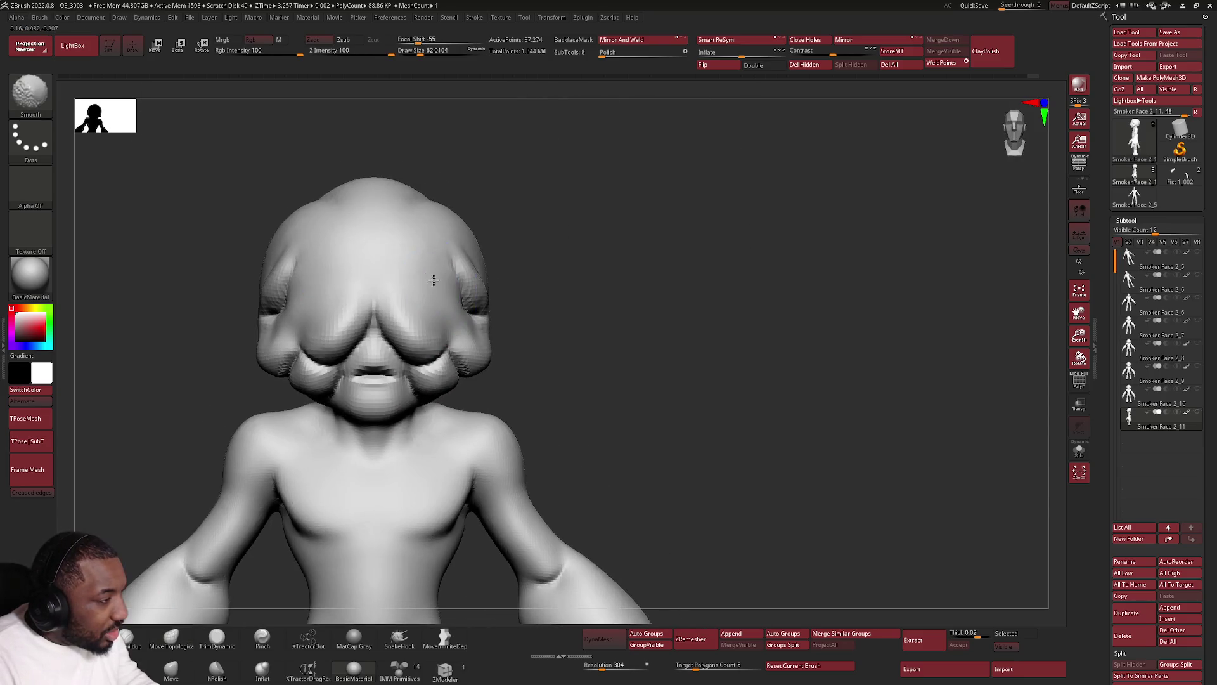
mouse_move(435, 245)
mouse_down()
mouse_move(475, 257)
mouse_move(487, 296)
mouse_move(481, 197)
mouse_up()
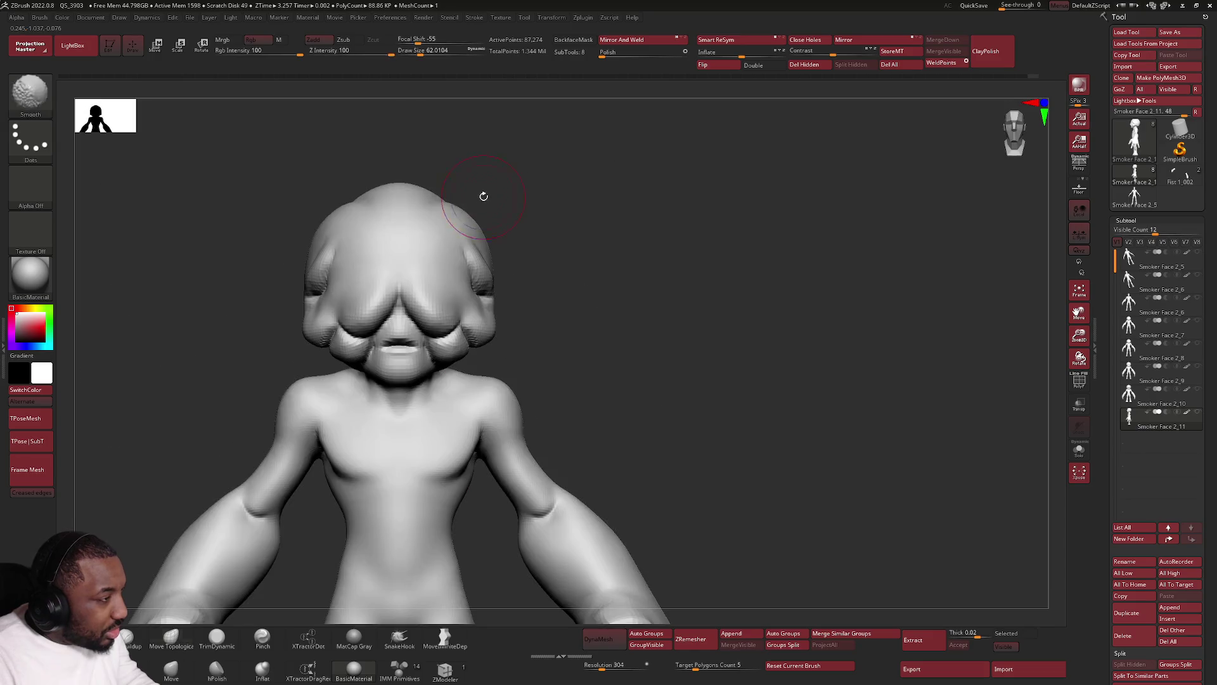
key(f)
mouse_move(571, 378)
shift+mouse_down()
mouse_move(625, 320)
mouse_move(581, 456)
mouse_move(400, 457)
mouse_move(373, 485)
shift+mouse_up()
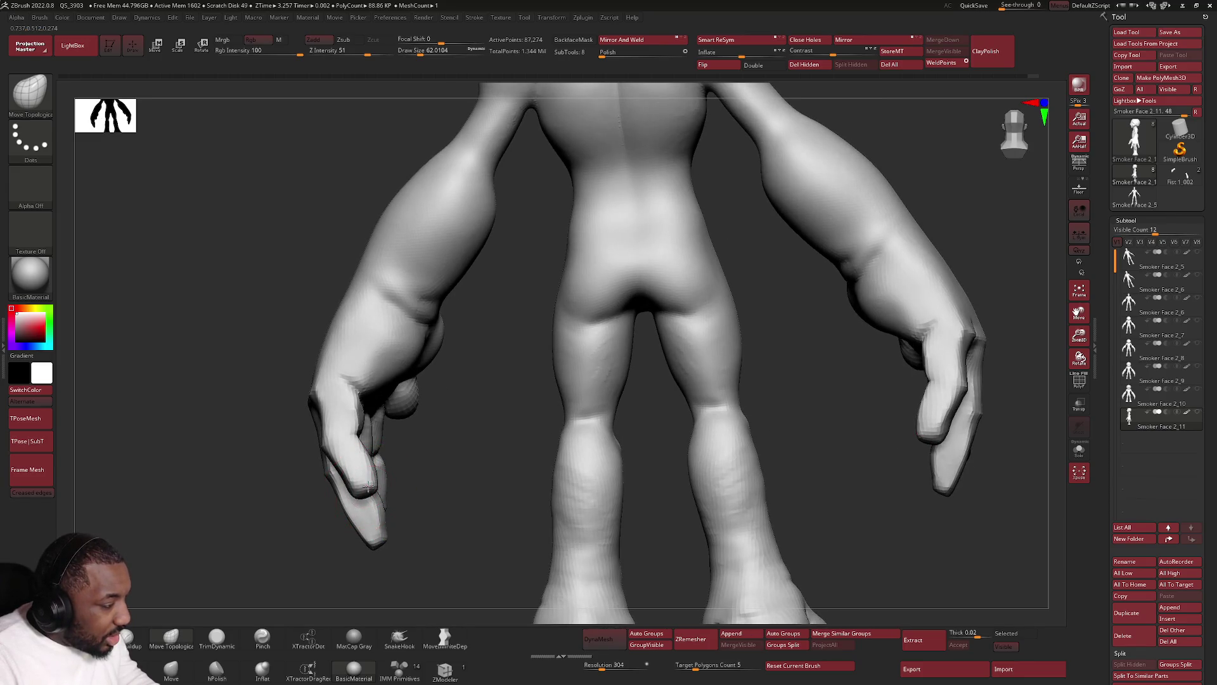
key(f)
mouse_move(386, 478)
mouse_down()
mouse_move(454, 507)
mouse_move(461, 492)
mouse_up()
key(space)
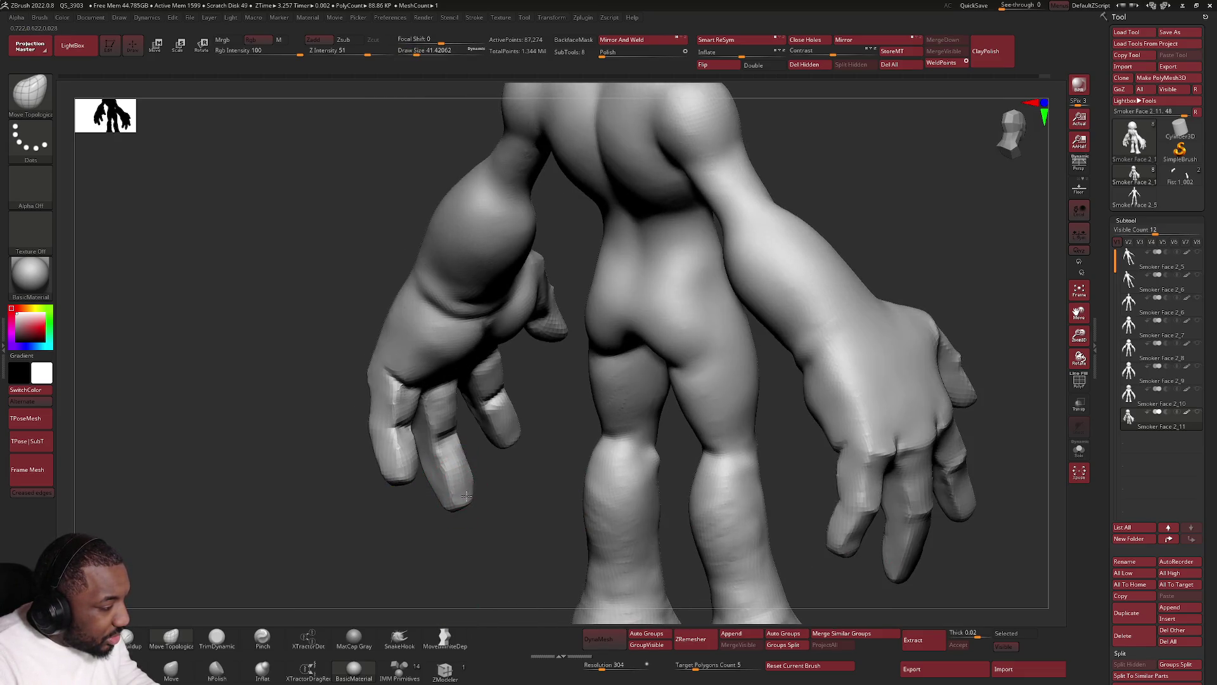
mouse_move(518, 439)
mouse_down()
mouse_move(824, 448)
mouse_move(751, 424)
mouse_move(698, 425)
mouse_move(714, 407)
mouse_move(638, 356)
mouse_up()
key(f)
key(f)
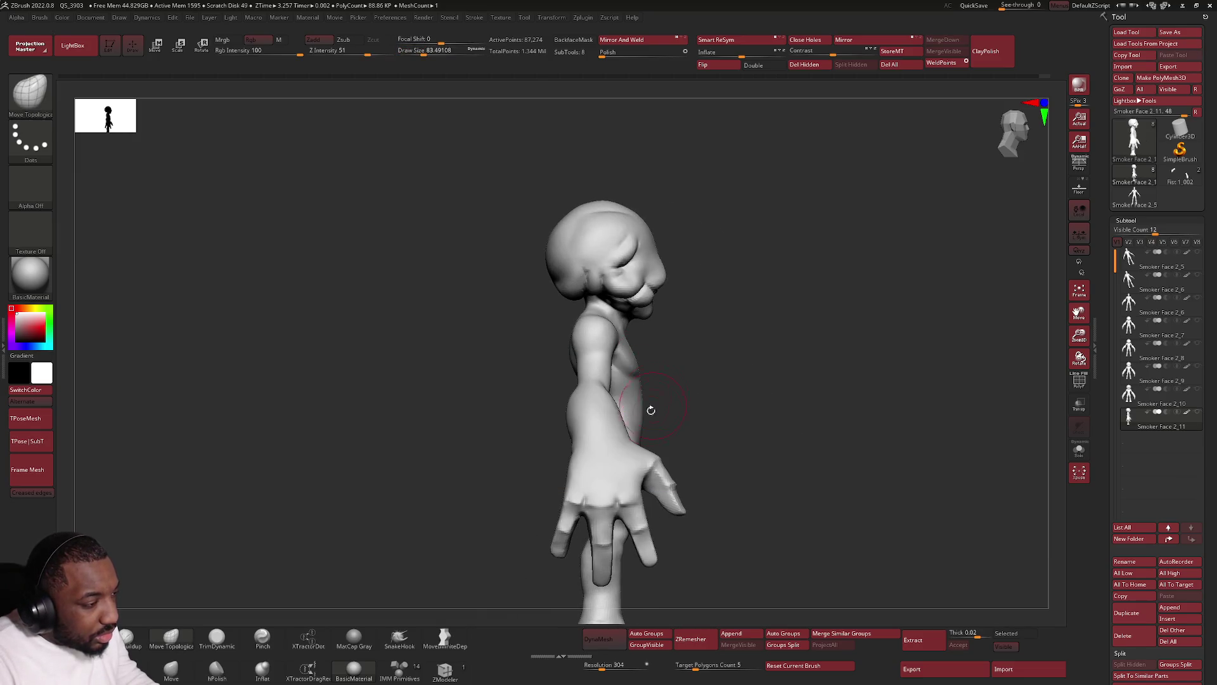
key(space)
mouse_move(647, 409)
mouse_down()
mouse_move(631, 448)
mouse_move(695, 434)
mouse_up()
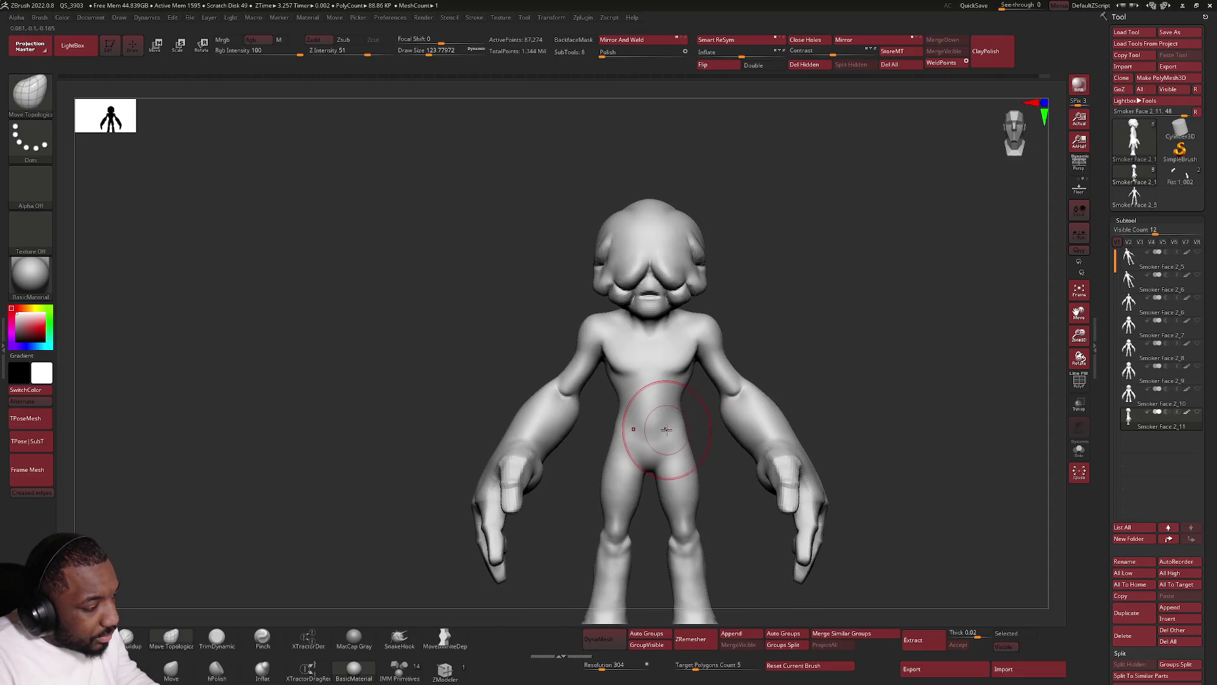
alt+drag(711, 389, 666, 435)
key(space)
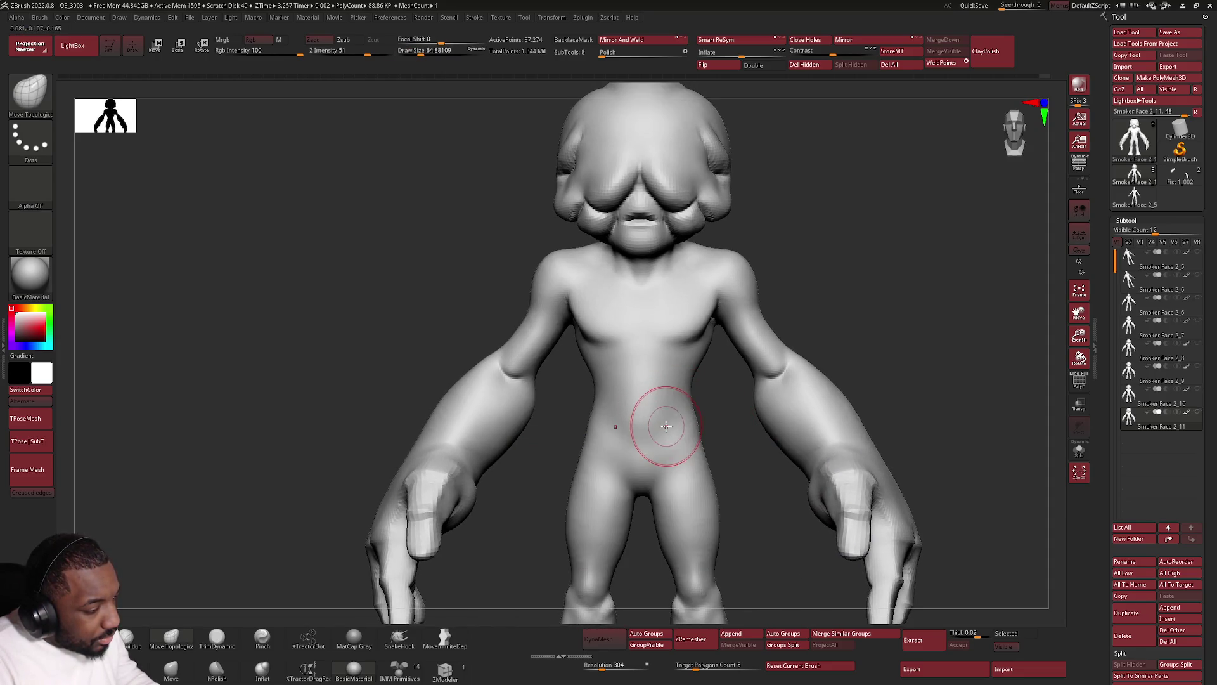
Zoom in on the torso and arm, reduce the brush size to about 68, and make Smoker Face 2_11 the active subtool.
mouse_move(669, 430)
ctrl+right_down()
mouse_move(733, 447)
mouse_move(662, 402)
mouse_move(646, 435)
ctrl+right_up()
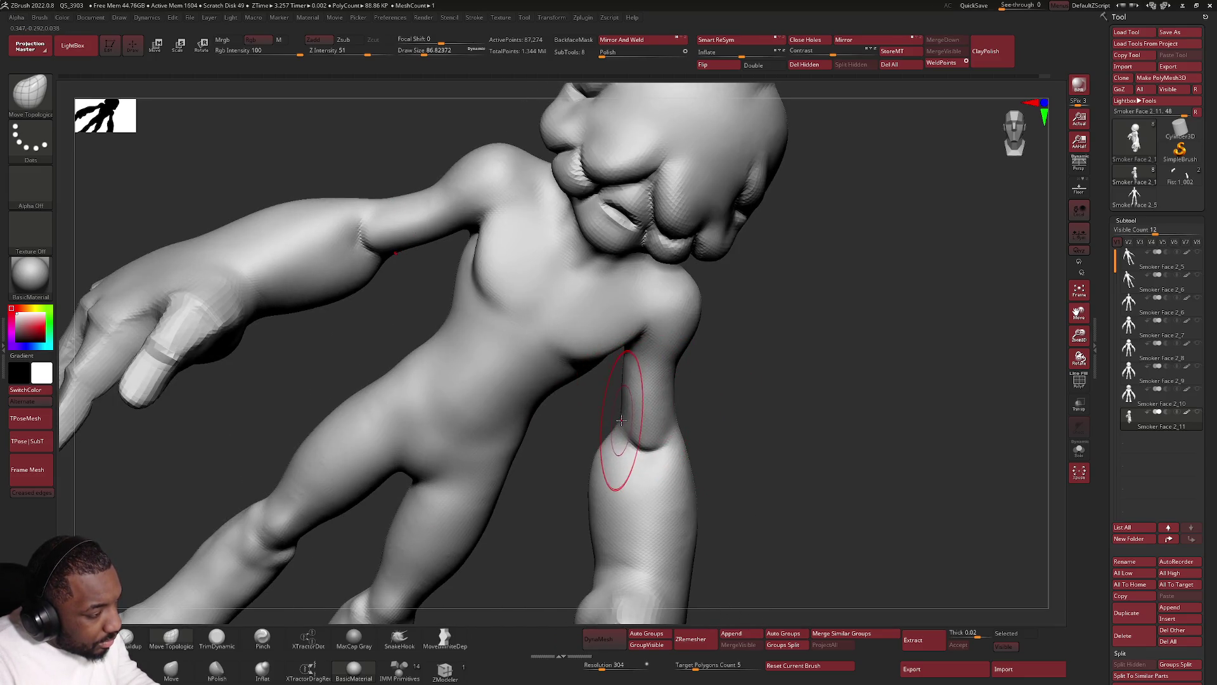
alt+right_drag(618, 421, 583, 462)
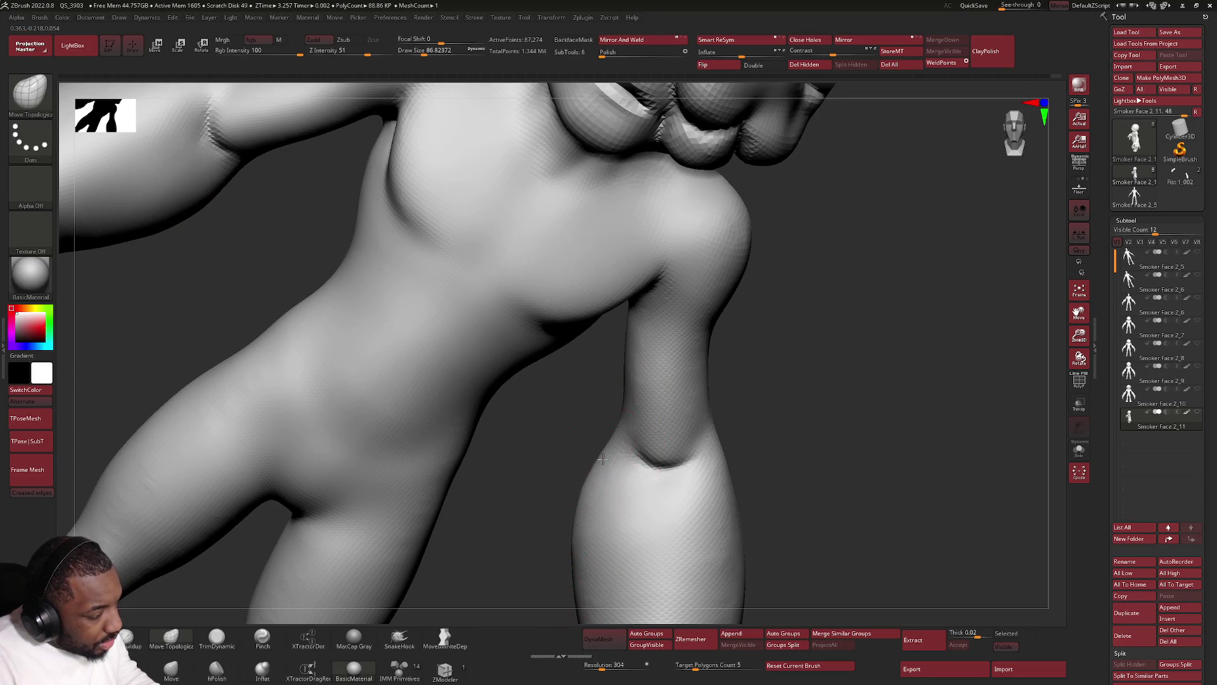
key(bracketleft)
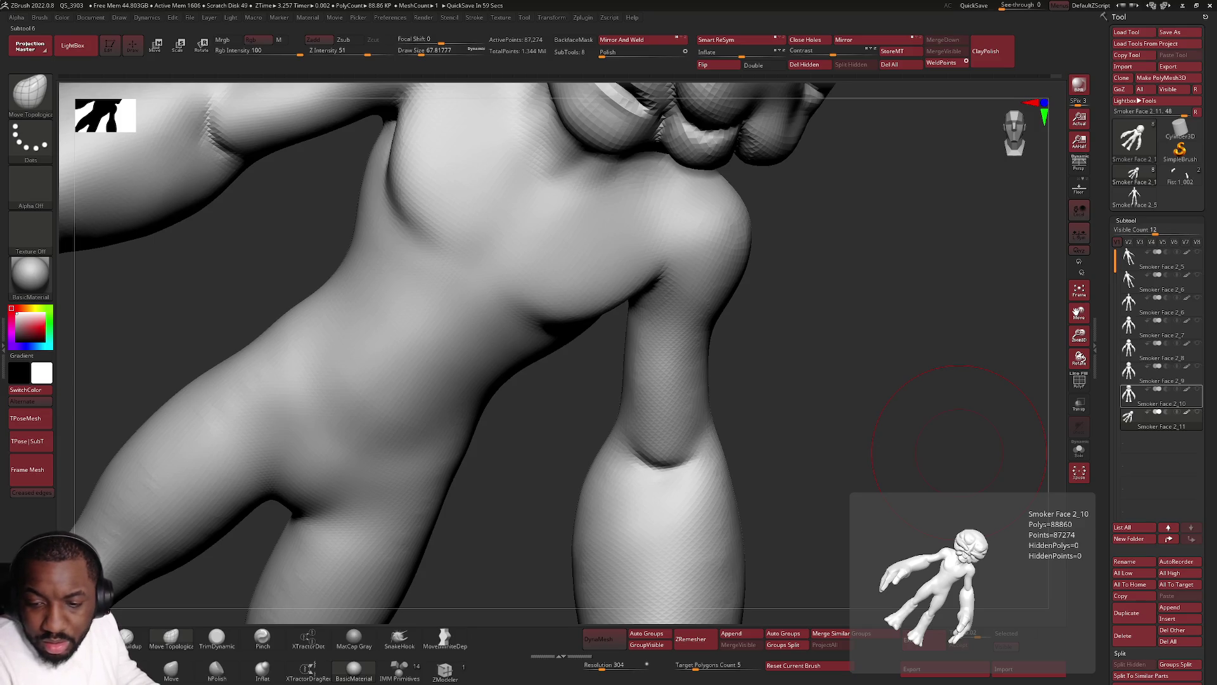
mouse_move(1155, 404)
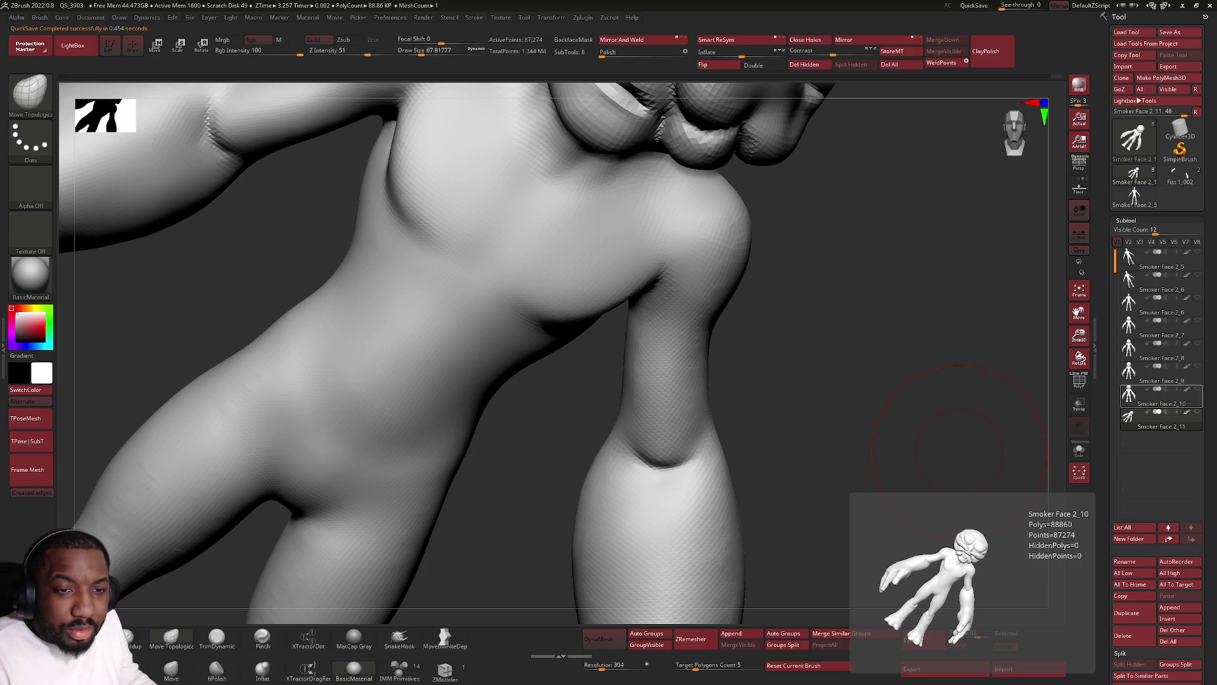
click(1156, 418)
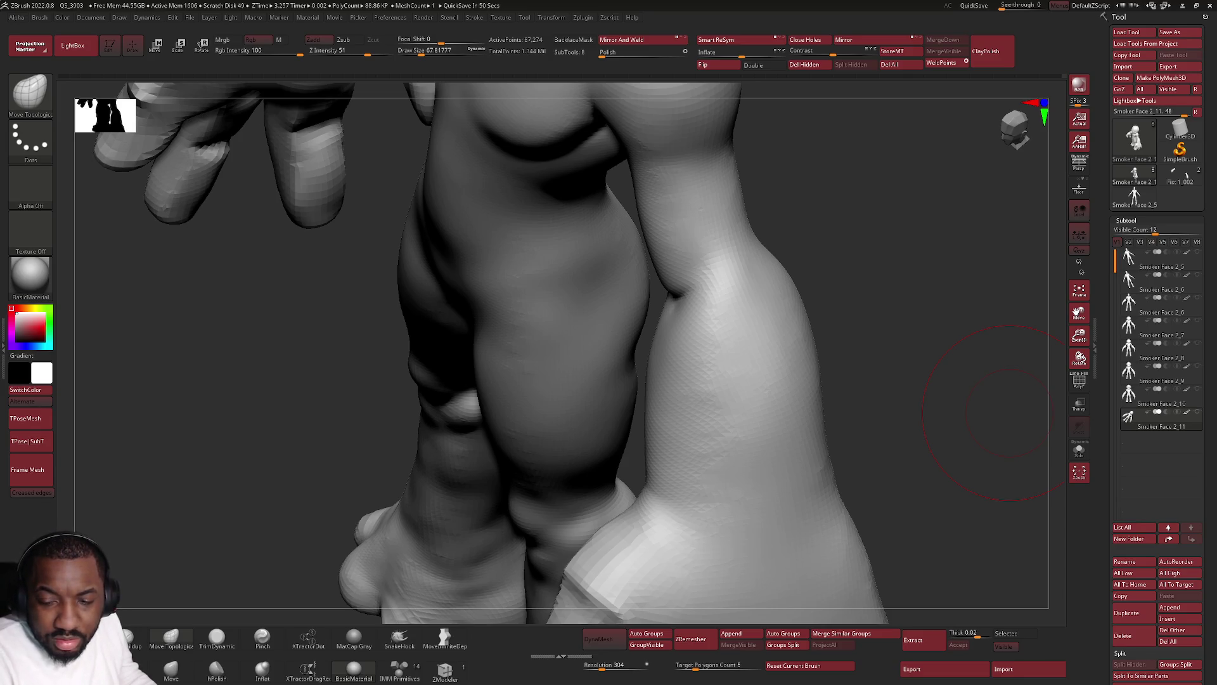
Switch from ZBrush over to the browser showing a YouTube Short.
key(alt+Tab)
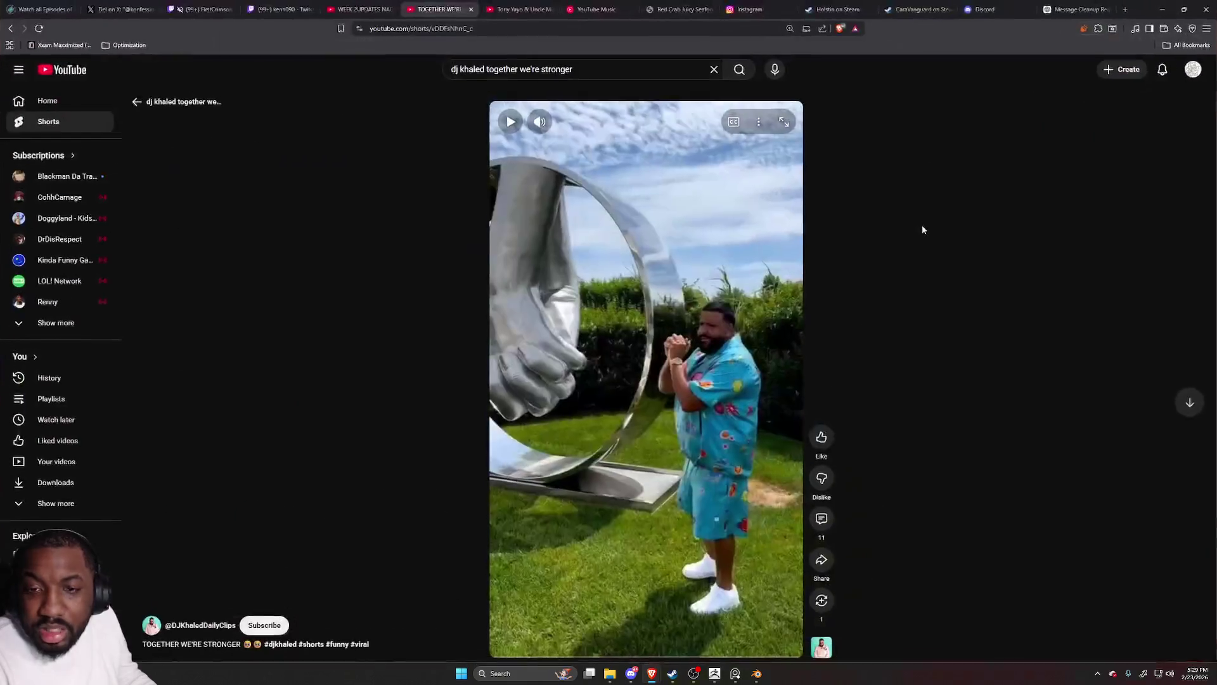
Play the Together We're Stronger Short and pause it again.
click(706, 250)
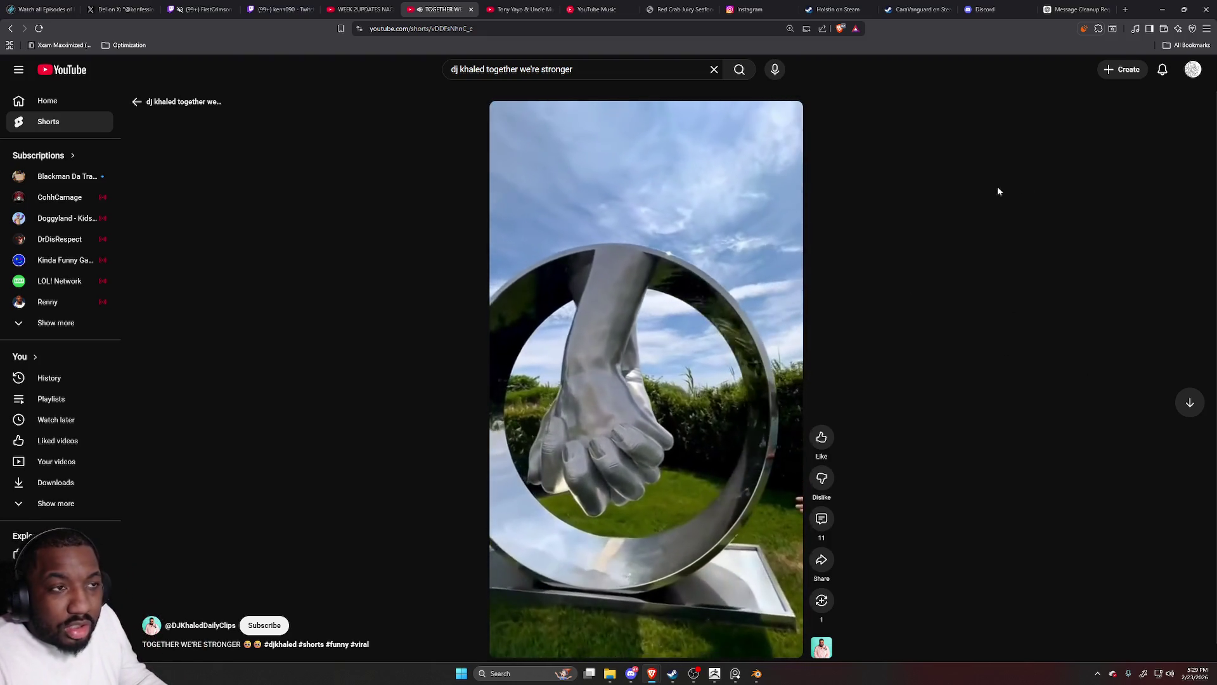
key(space)
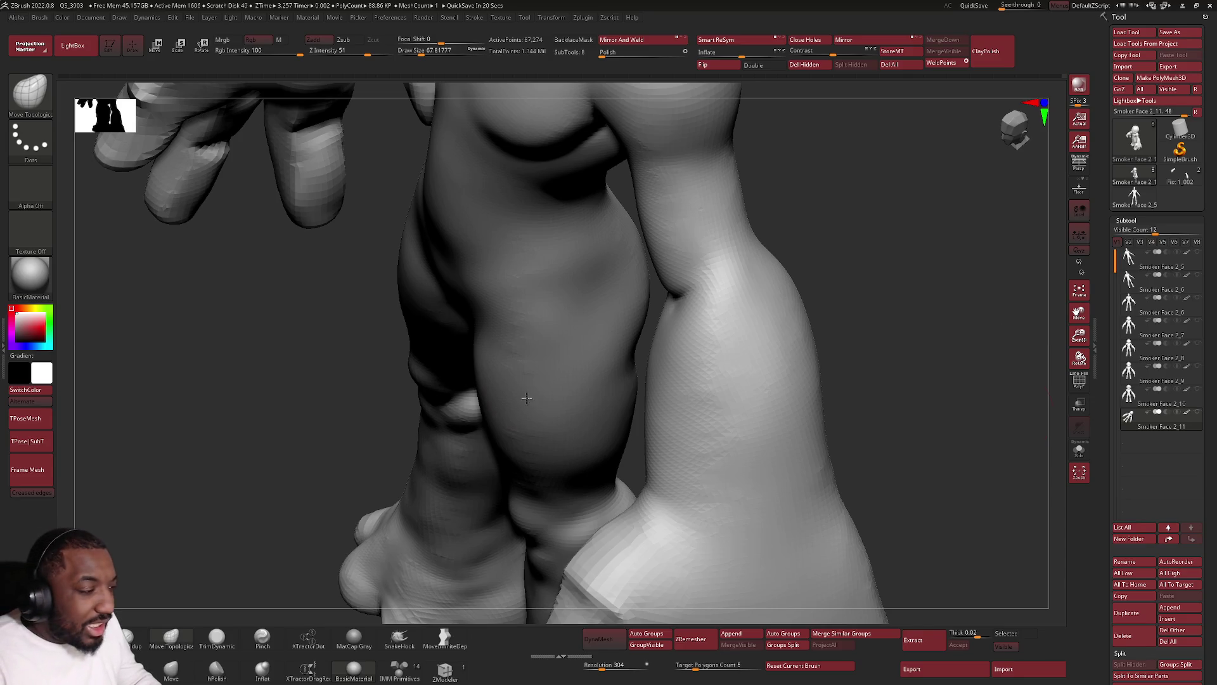
key(f)
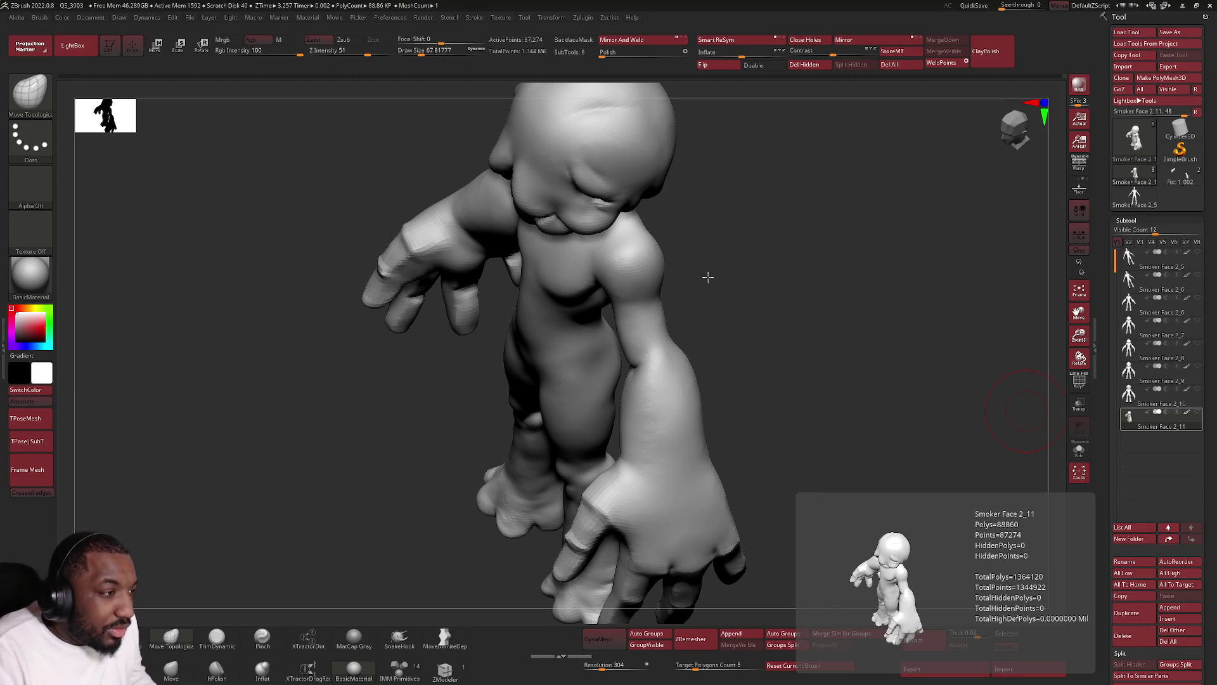
Frame the model from the front and shrink the Draw Size to about 35 from the quick palette.
shift+drag(762, 314, 597, 157)
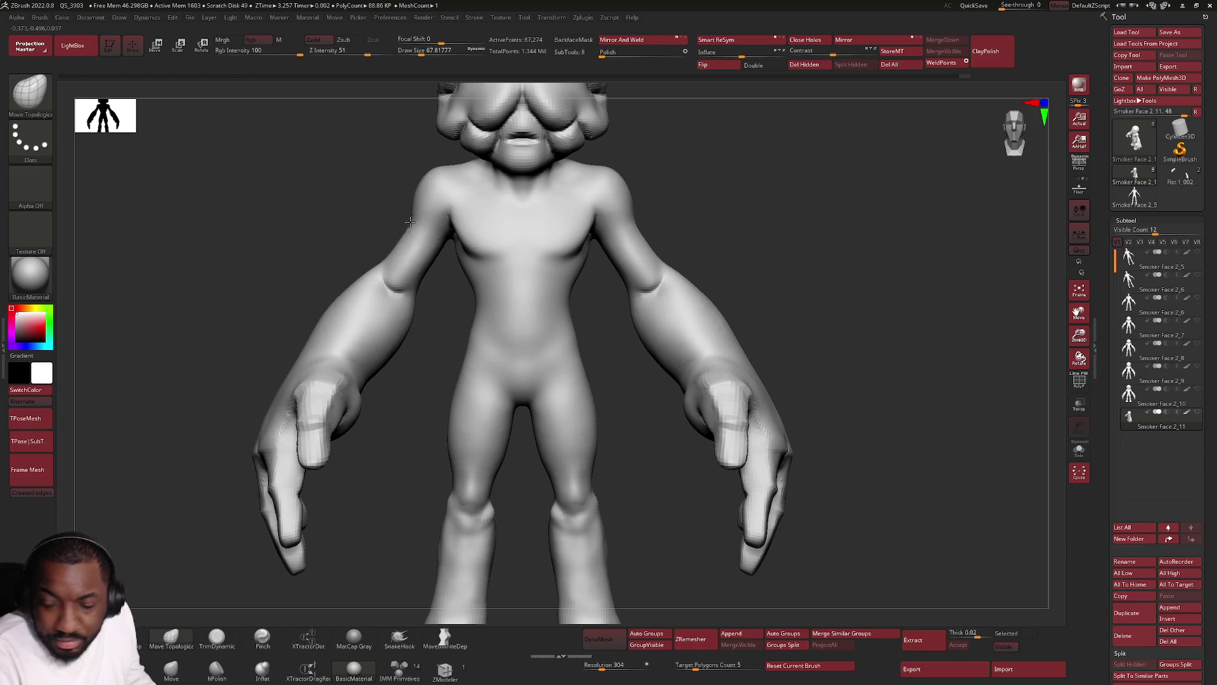
key(f)
mouse_move(403, 230)
mouse_down()
mouse_move(464, 226)
mouse_move(417, 238)
mouse_up()
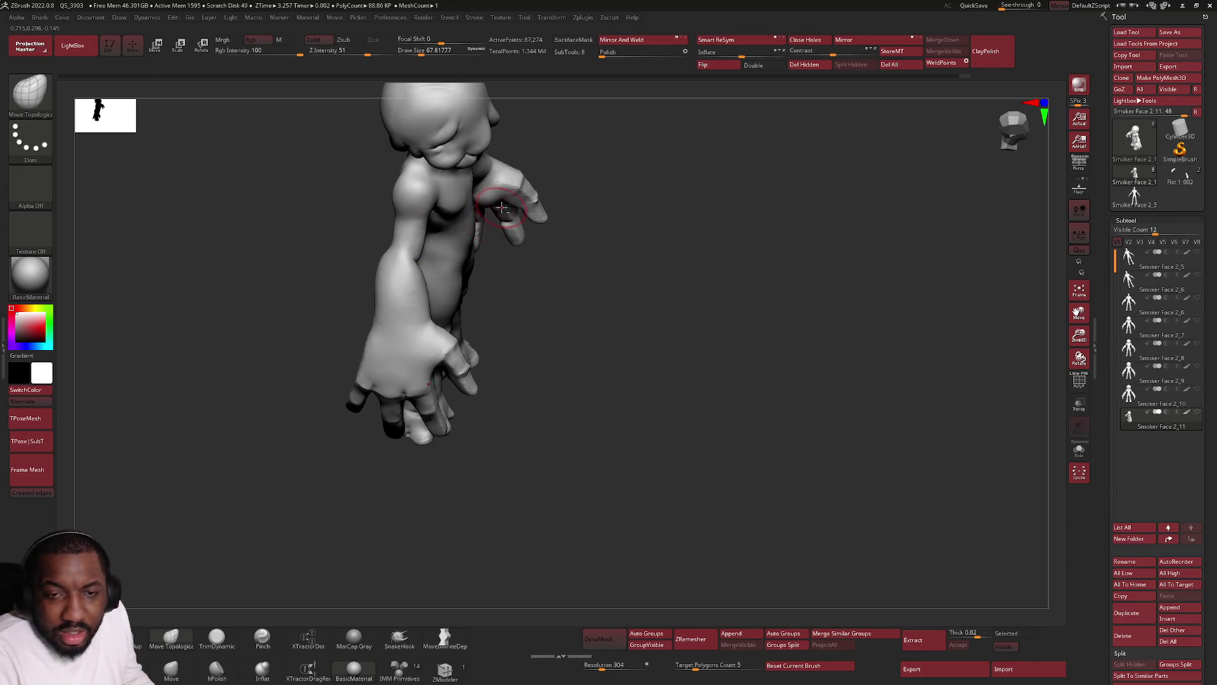
drag(468, 222, 542, 301)
right_drag(484, 266, 478, 229)
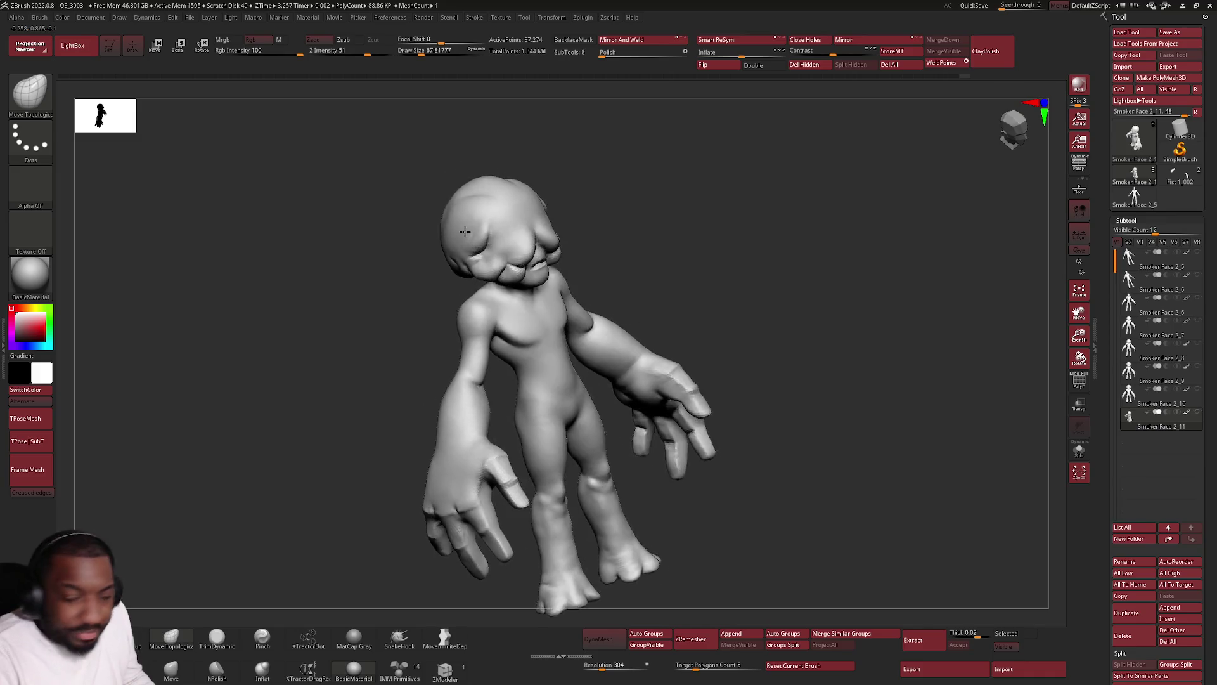
scroll(478, 229, up, 3)
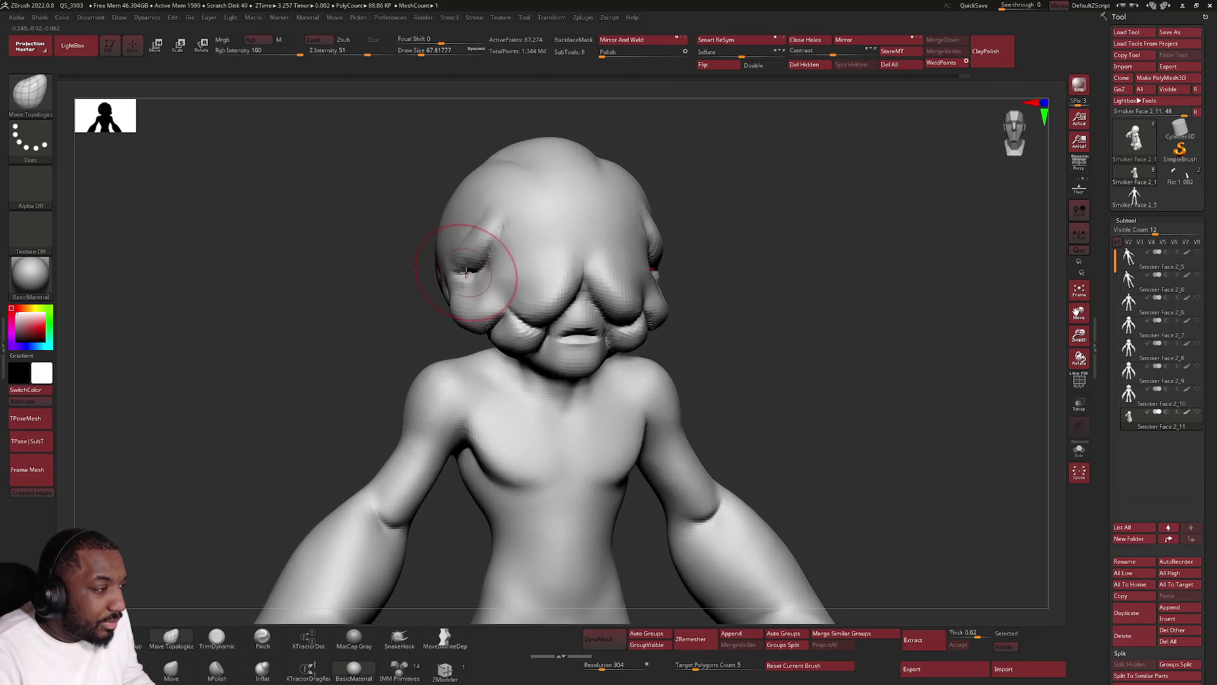
scroll(453, 276, up, 2)
right_click(460, 327)
drag(459, 329, 463, 329)
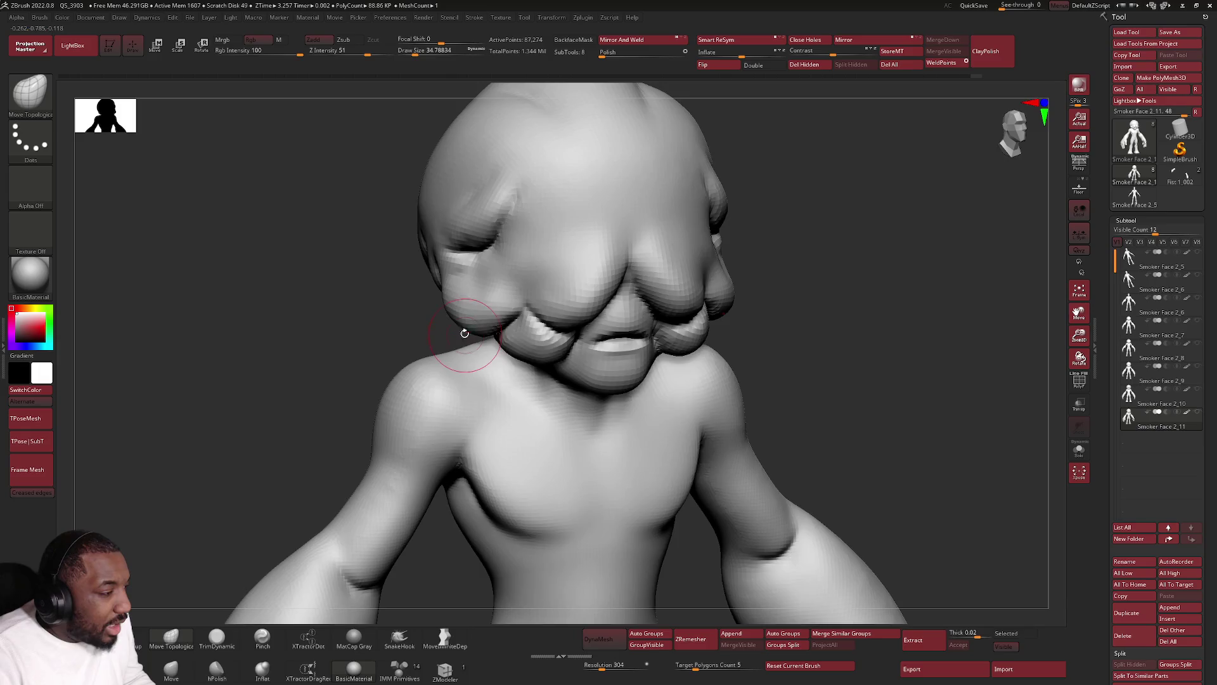
Orbit around the head, jaw and shoulder, then bring the legs and feet into view.
right_drag(466, 333, 448, 326)
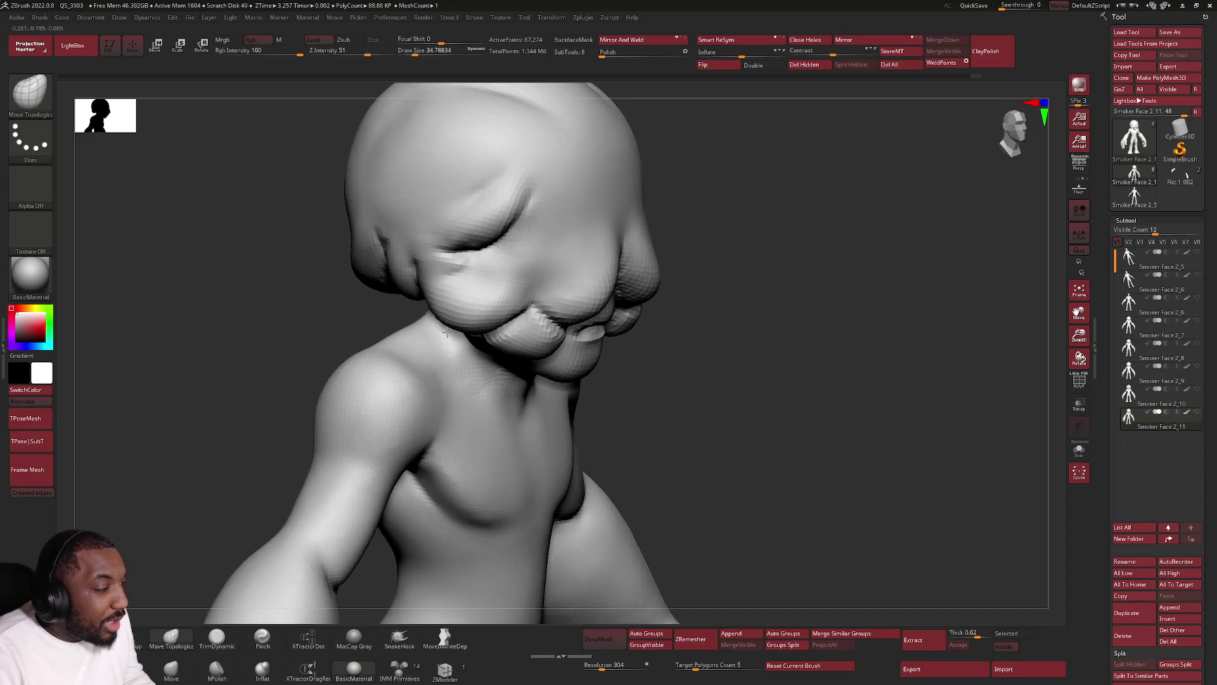
right_drag(460, 329, 401, 275)
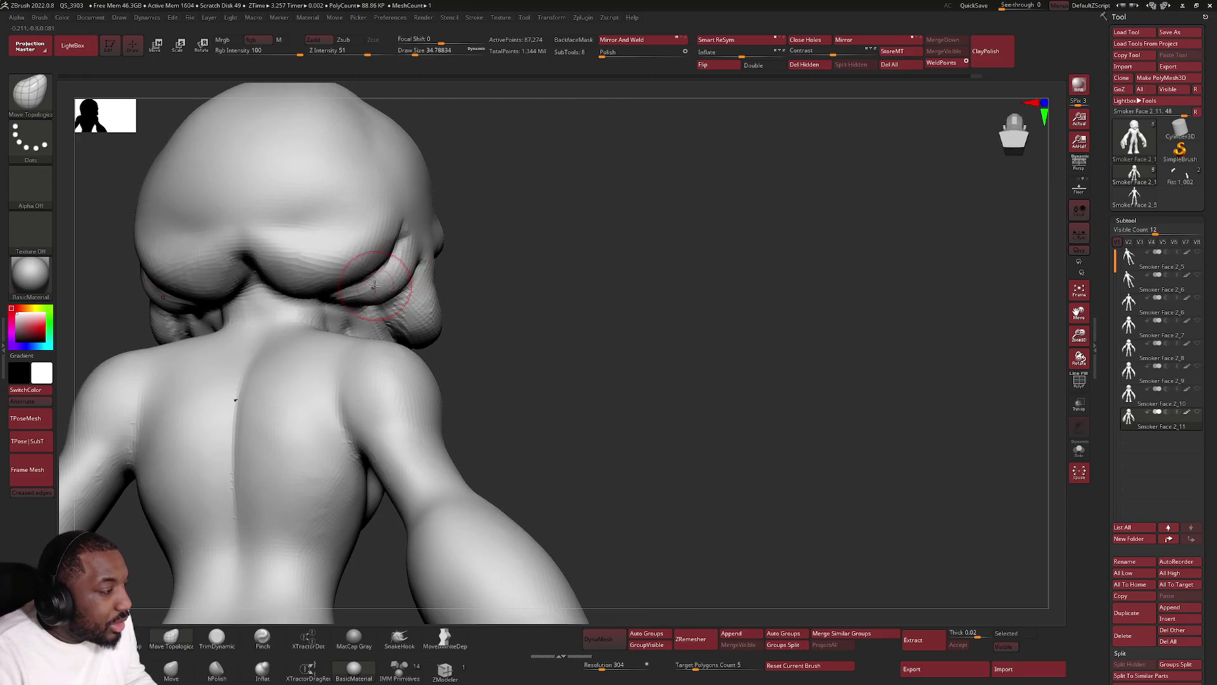
right_drag(404, 286, 428, 300)
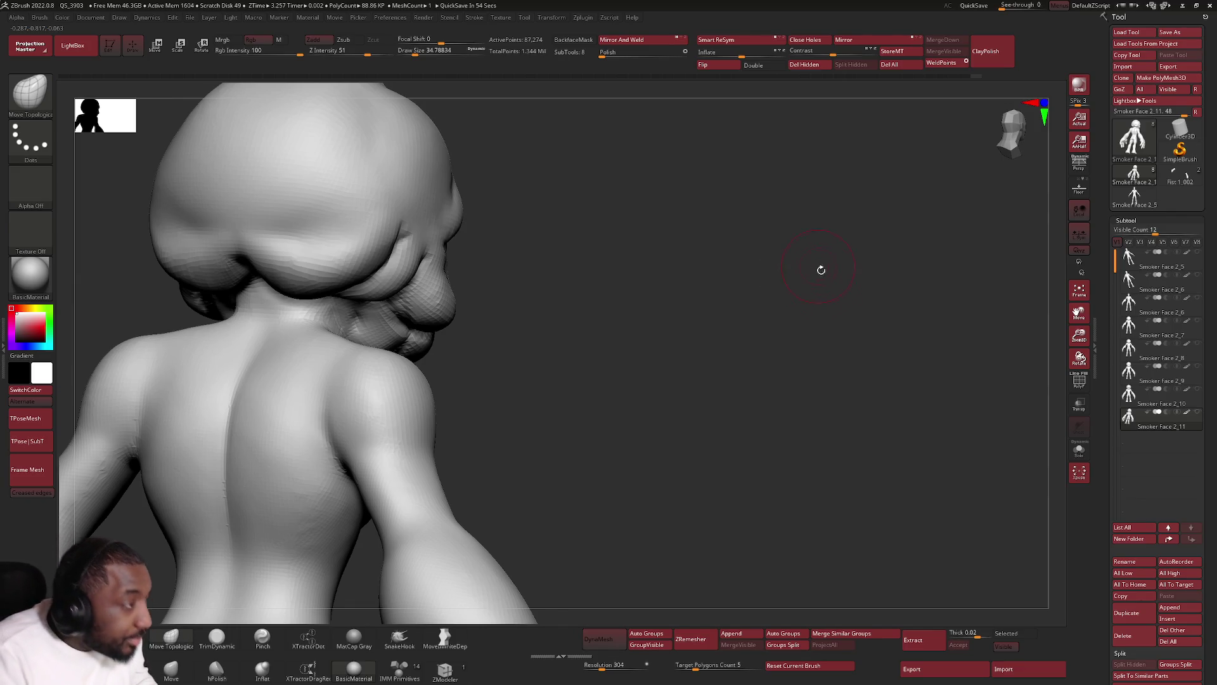
drag(817, 266, 704, 314)
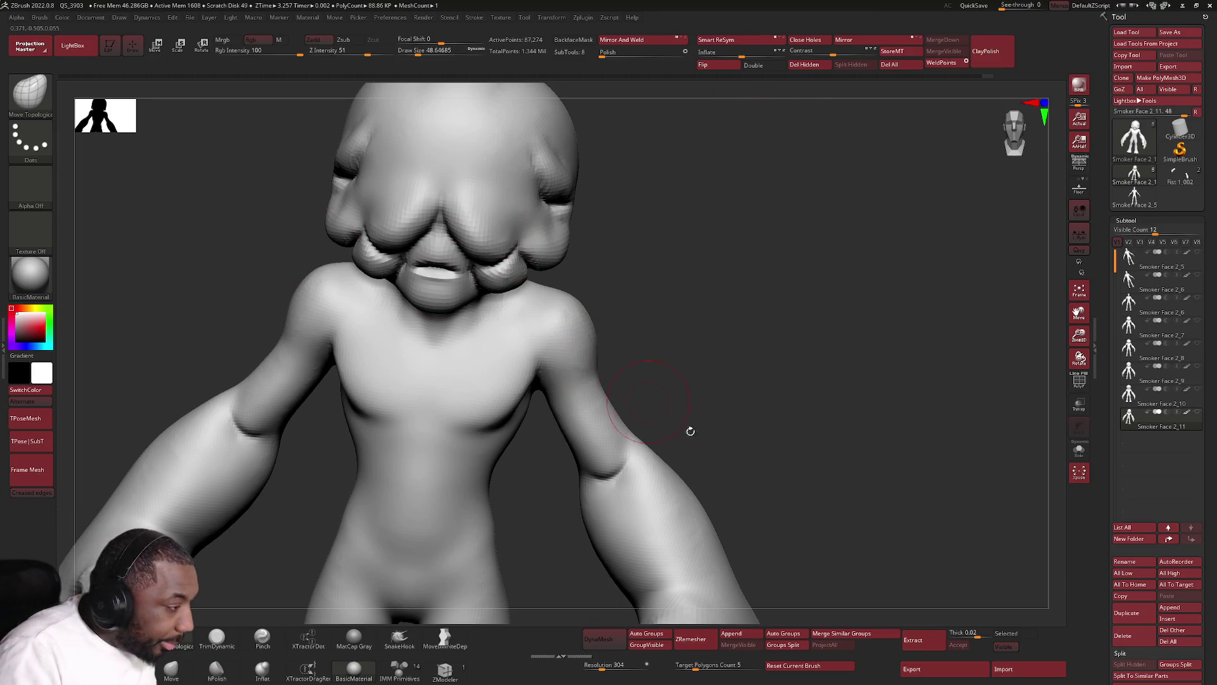
alt+drag(688, 427, 533, 429)
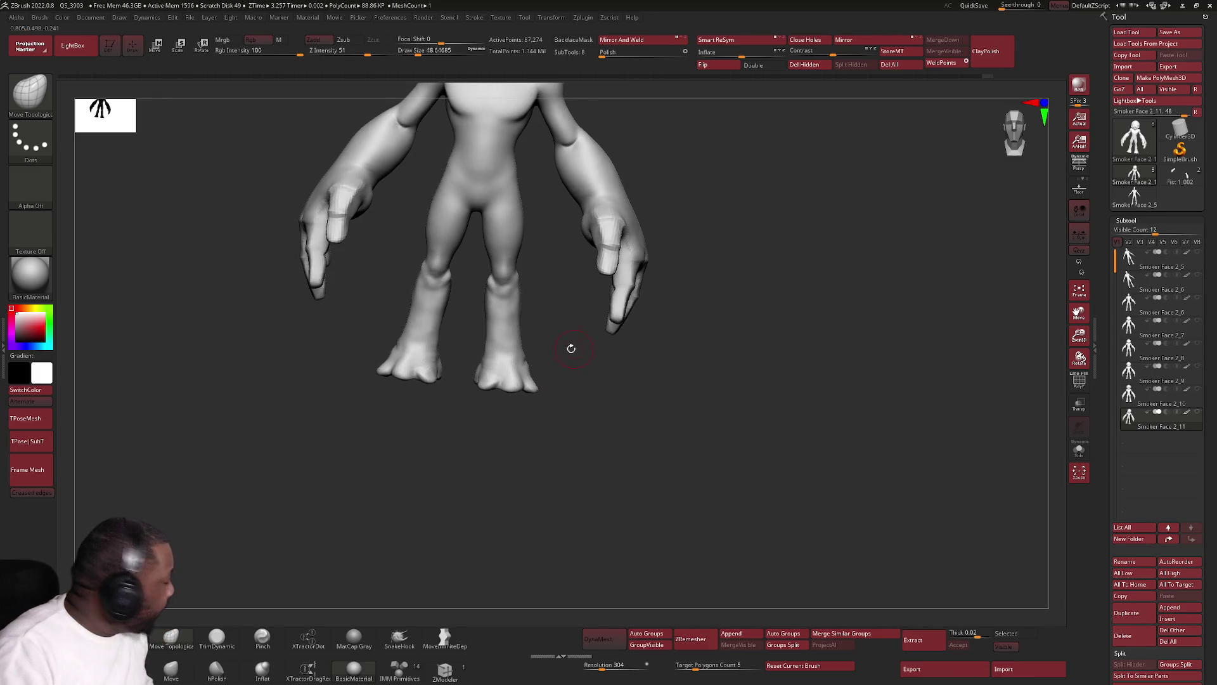
Zoom in on the legs and feet and lower the Draw Size from 51 to about 28.75.
mouse_move(570, 348)
mouse_down()
mouse_move(548, 344)
mouse_move(517, 273)
mouse_up()
scroll(517, 272, up, 3)
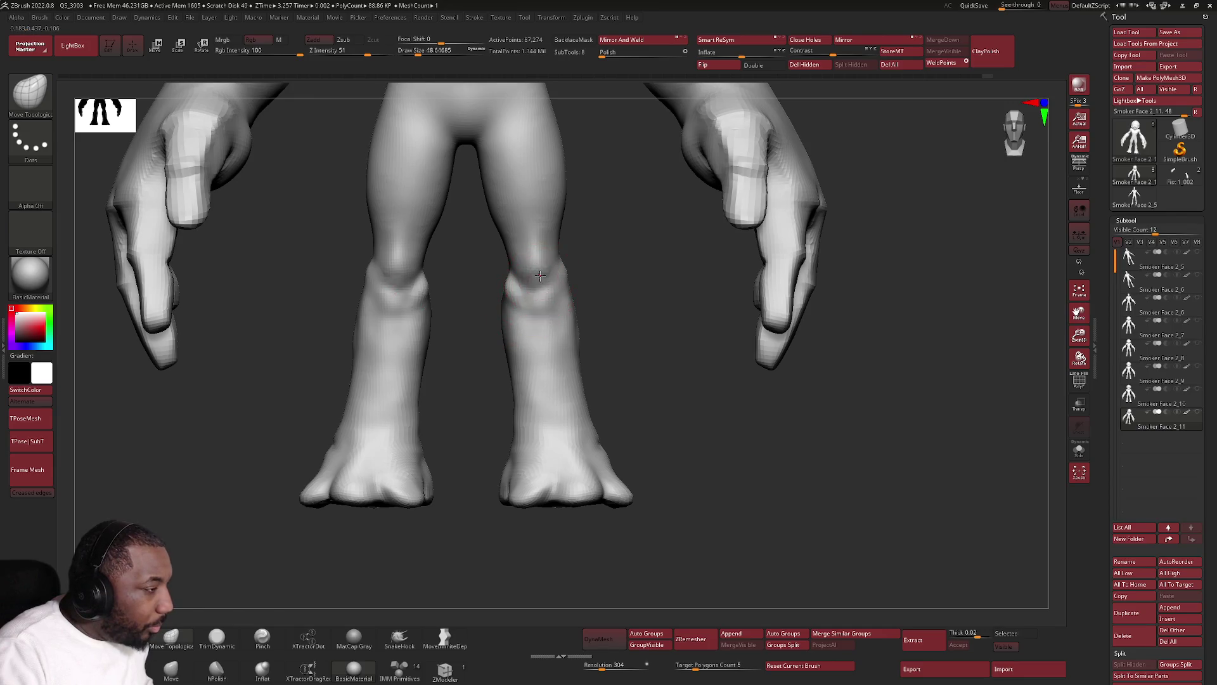
mouse_move(517, 298)
mouse_down()
mouse_move(555, 268)
mouse_move(632, 286)
mouse_move(571, 244)
mouse_up()
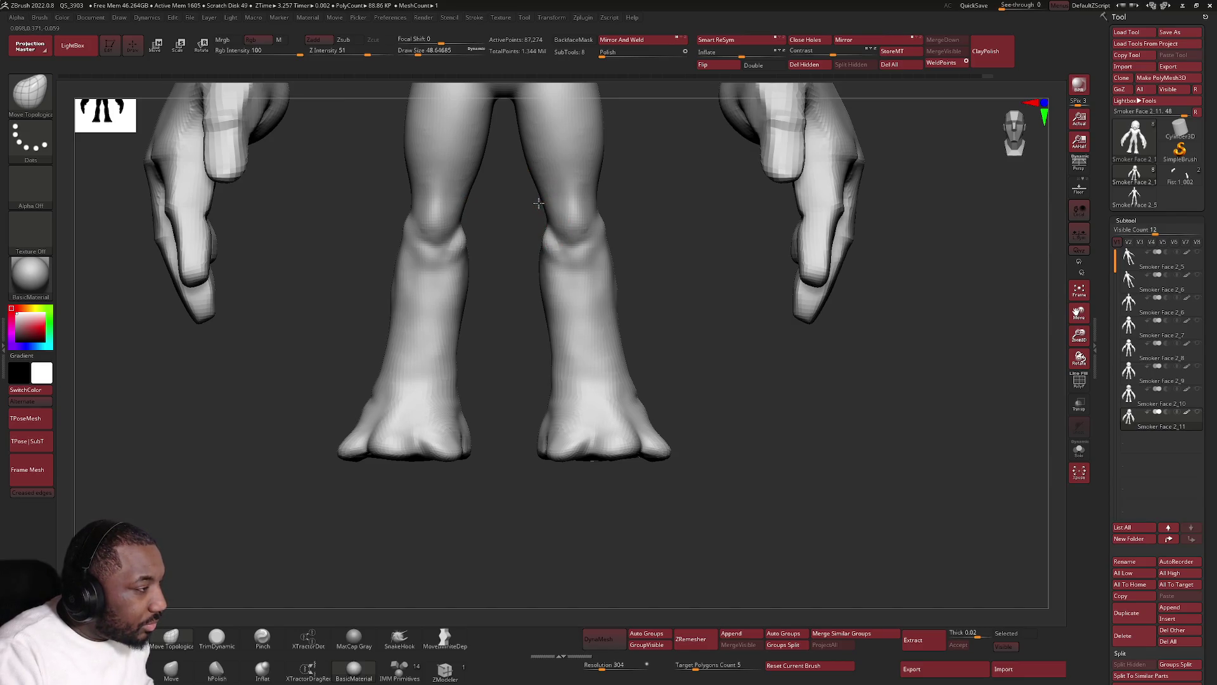
alt+drag(539, 202, 551, 247)
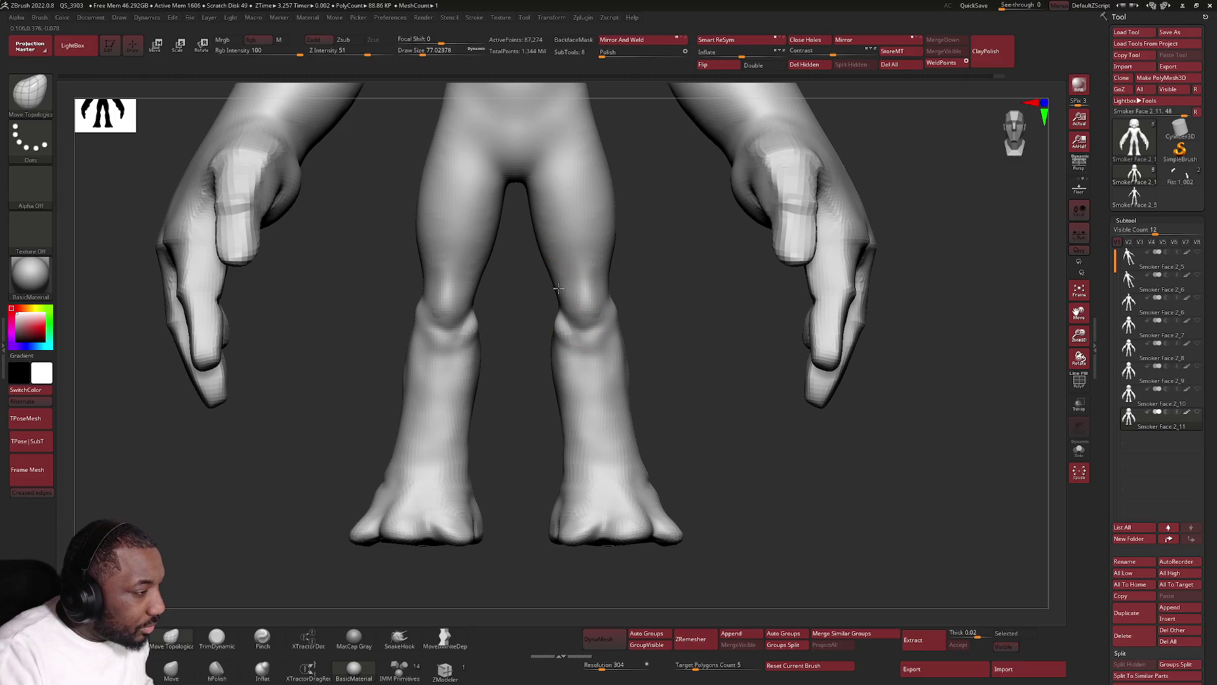
key(space)
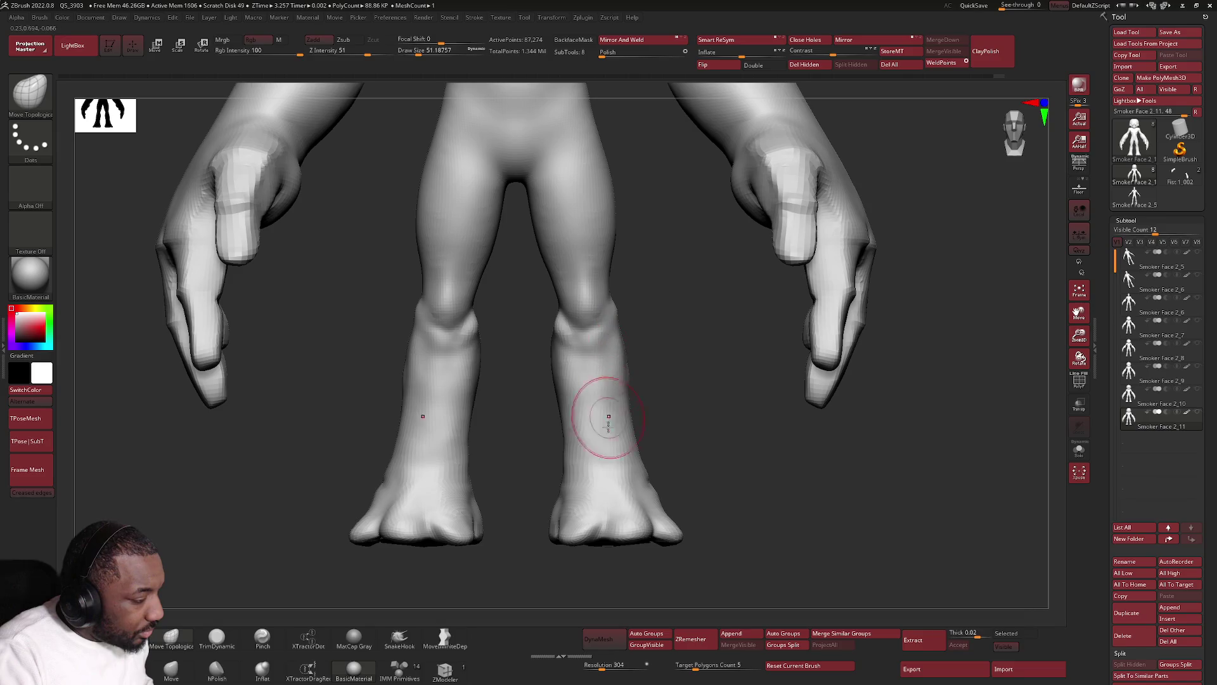
mouse_move(578, 512)
alt+mouse_down()
mouse_move(556, 537)
mouse_move(536, 537)
mouse_move(553, 553)
alt+mouse_up()
key(space)
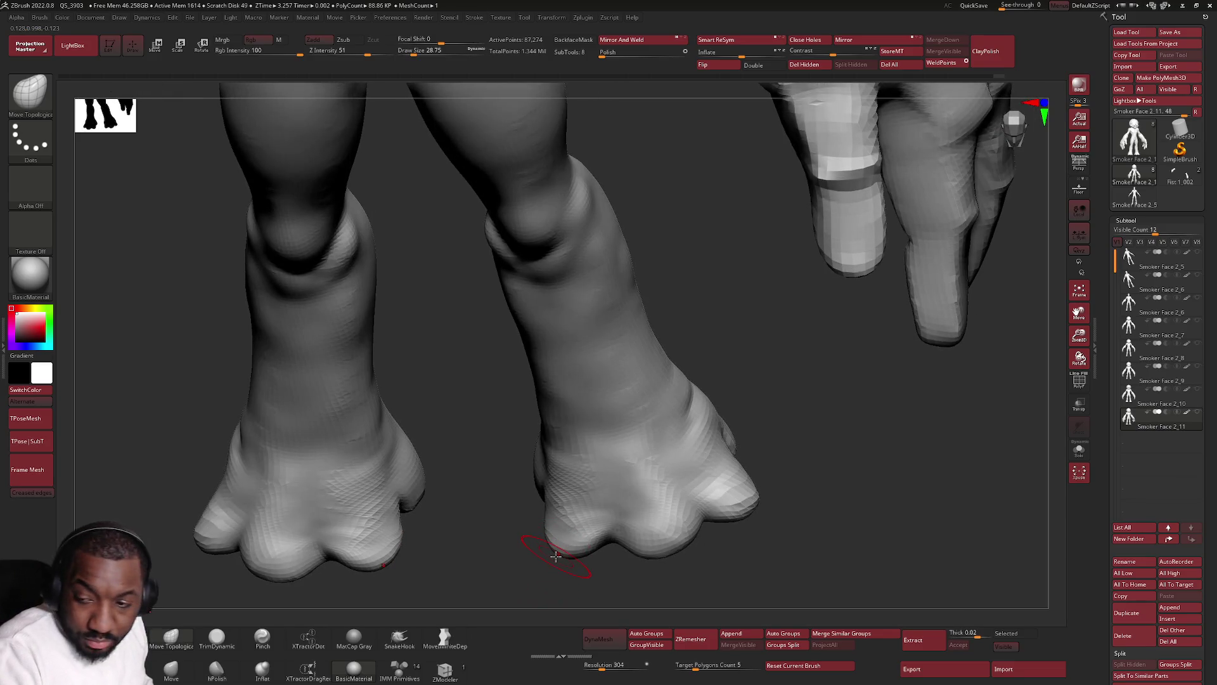
Orbit around the feet to inspect them from below and the front, ending on the arms and hands.
mouse_move(552, 553)
mouse_down()
mouse_move(573, 526)
mouse_move(583, 565)
mouse_move(603, 542)
mouse_move(572, 447)
mouse_move(583, 489)
mouse_move(614, 426)
mouse_up()
drag(547, 456, 557, 434)
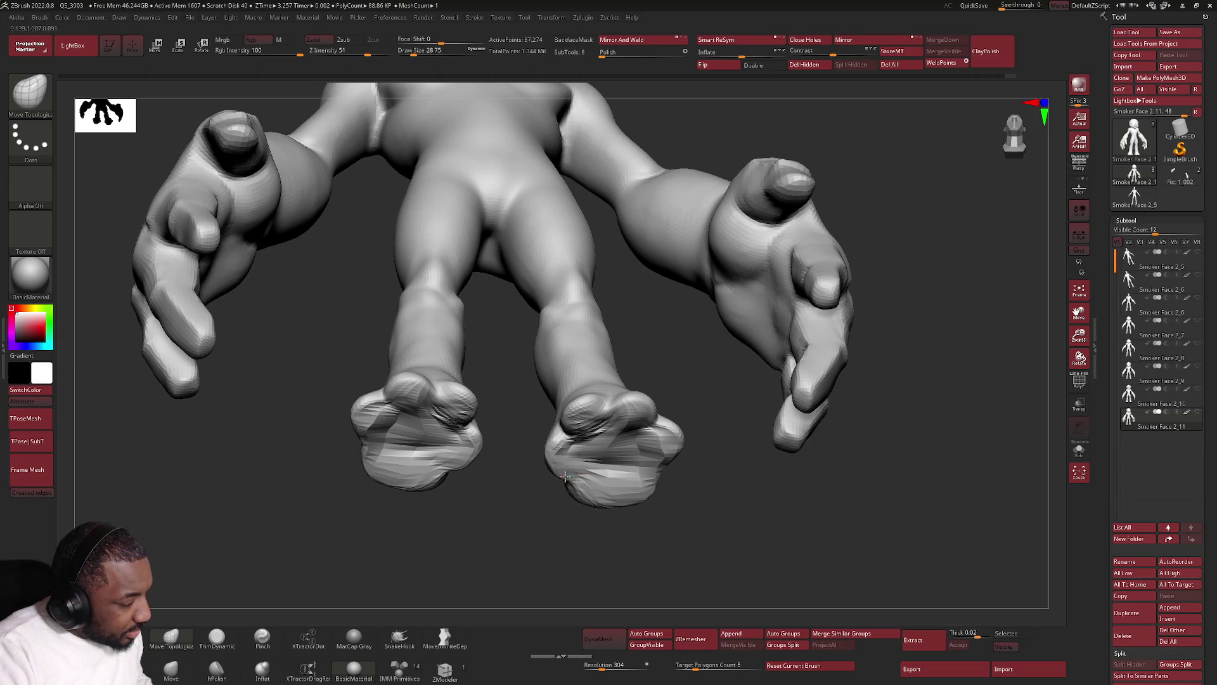
drag(618, 467, 701, 391)
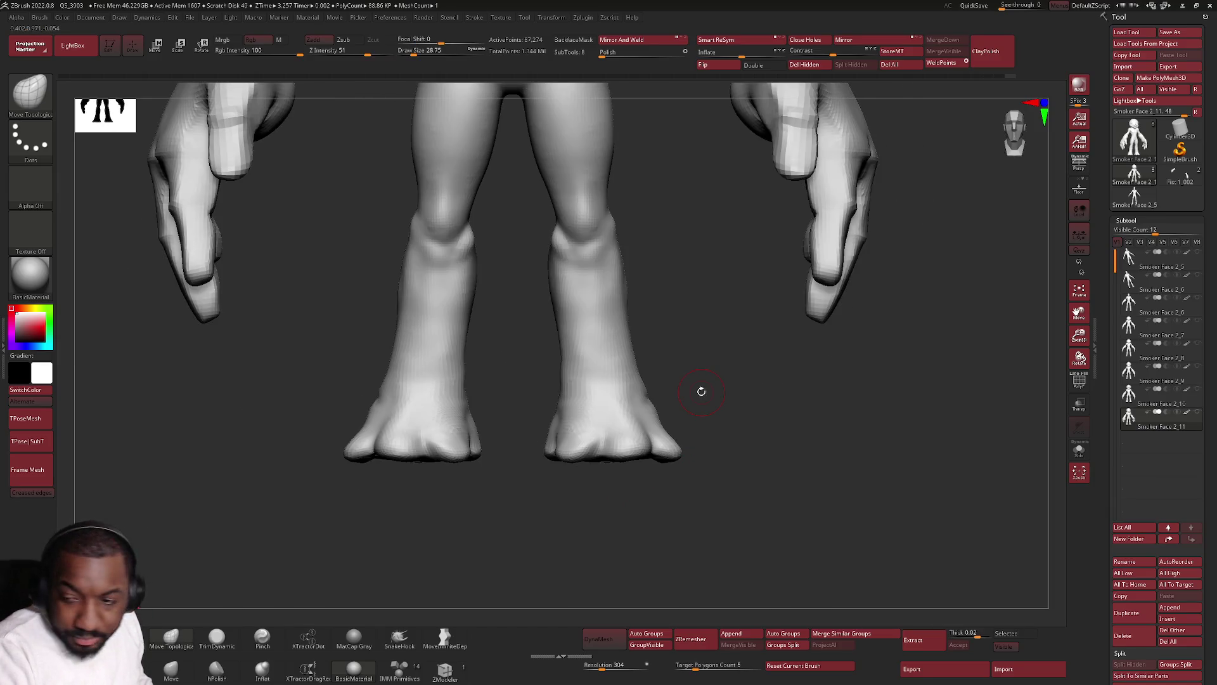
drag(734, 425, 744, 390)
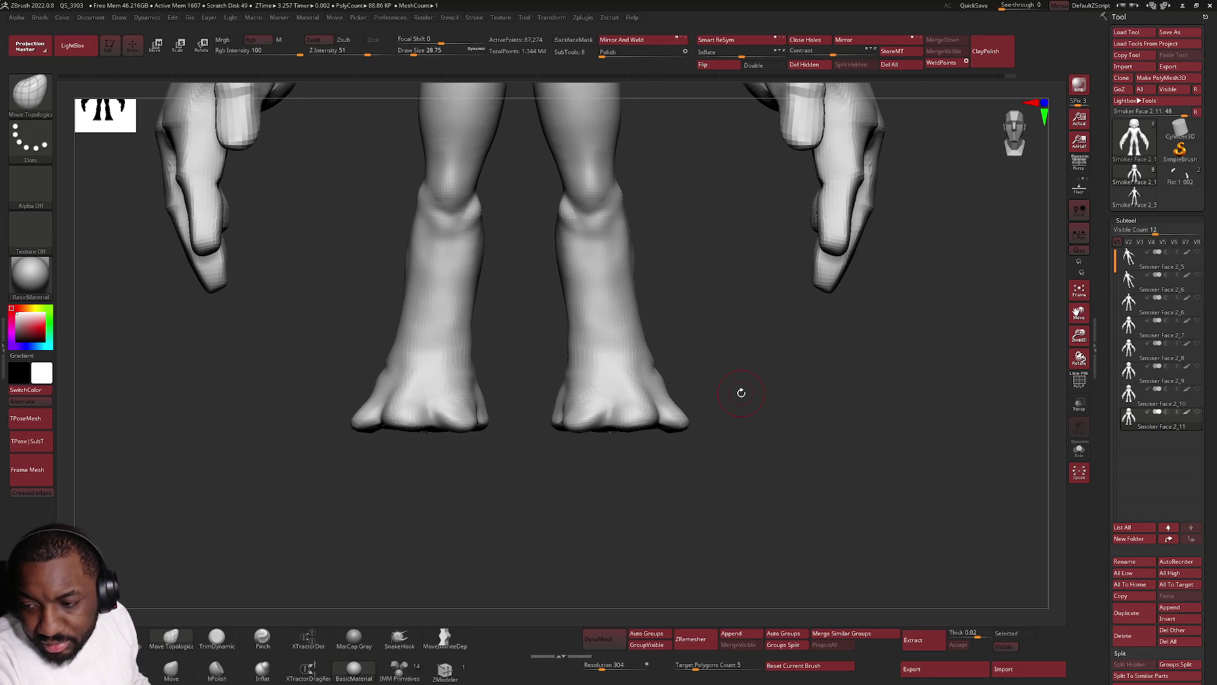
mouse_move(653, 394)
mouse_down()
mouse_move(607, 430)
mouse_move(488, 337)
mouse_move(504, 368)
mouse_move(490, 384)
mouse_up()
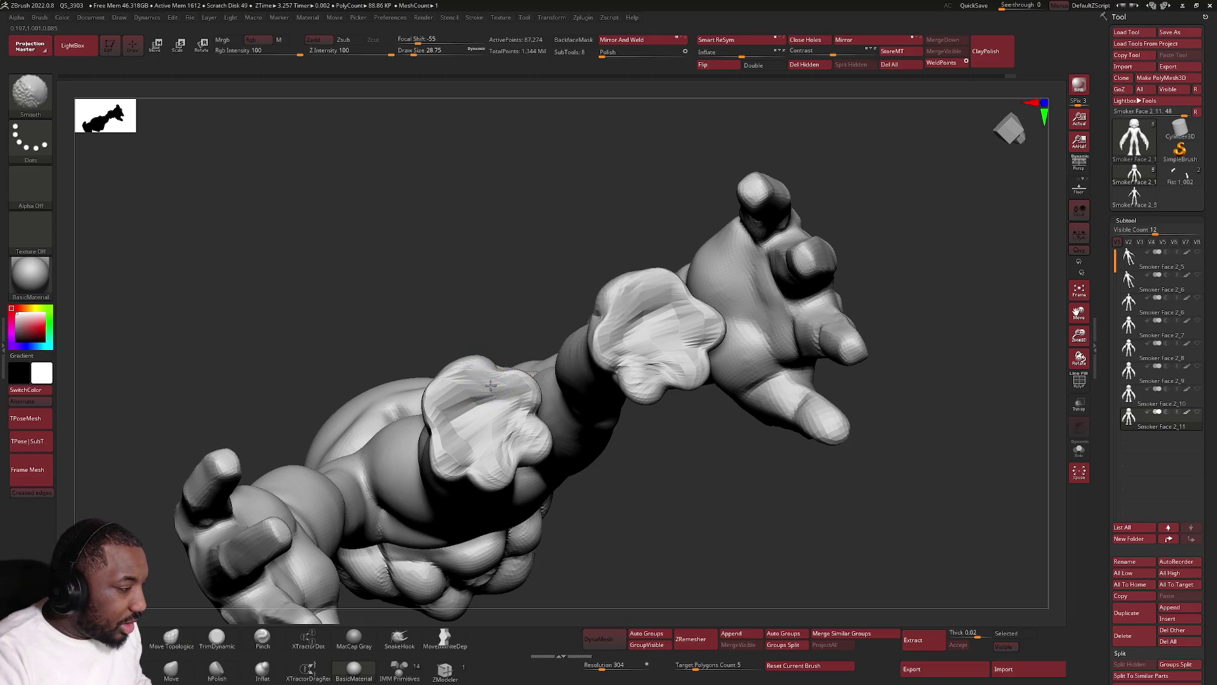
mouse_move(1162, 381)
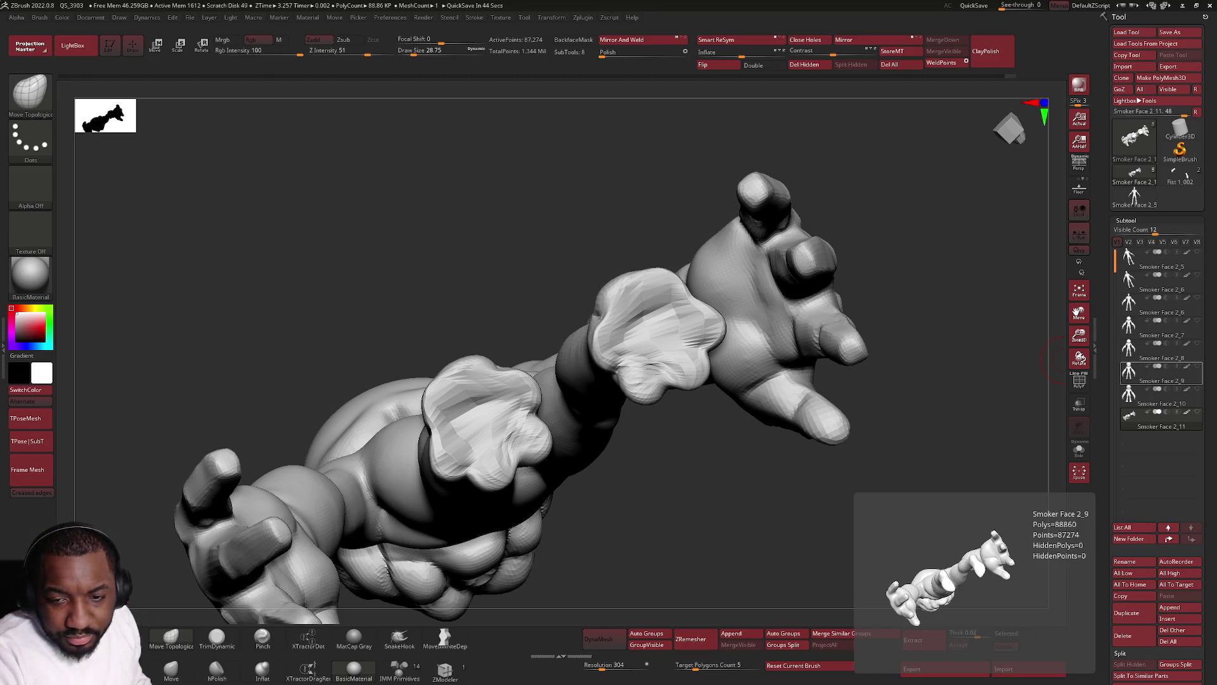
Start and dismiss a screen capture, then switch to the browser with the X post.
key(super+shift+s)
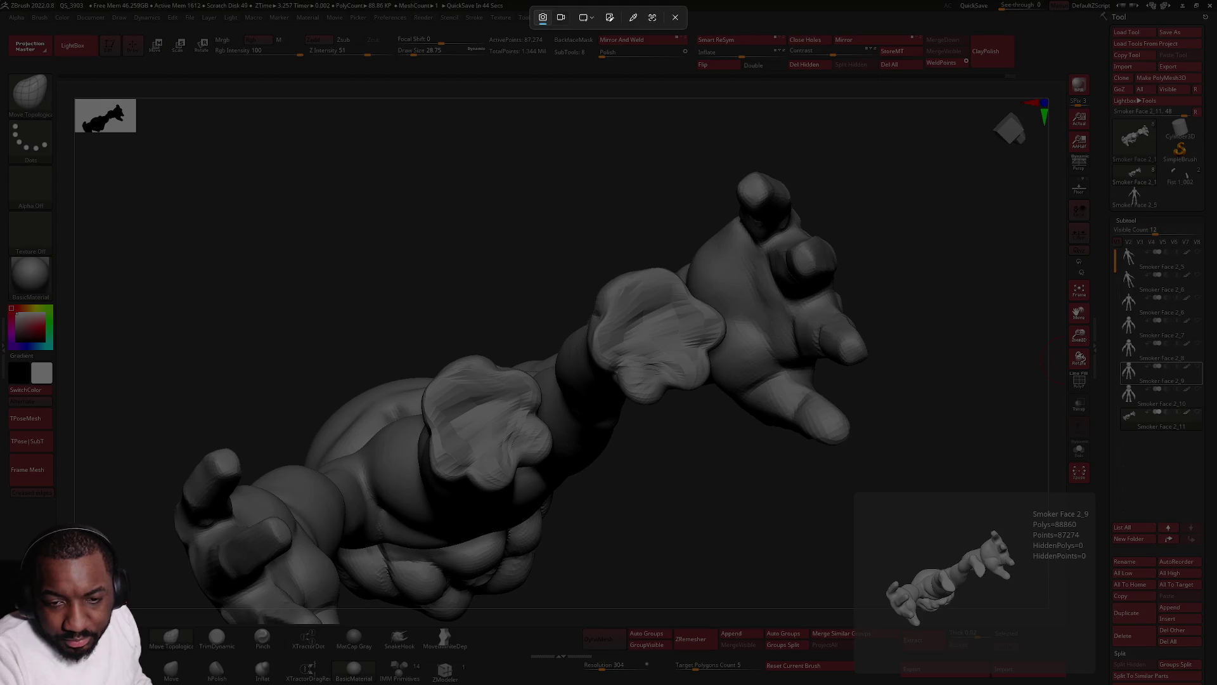
key(Escape)
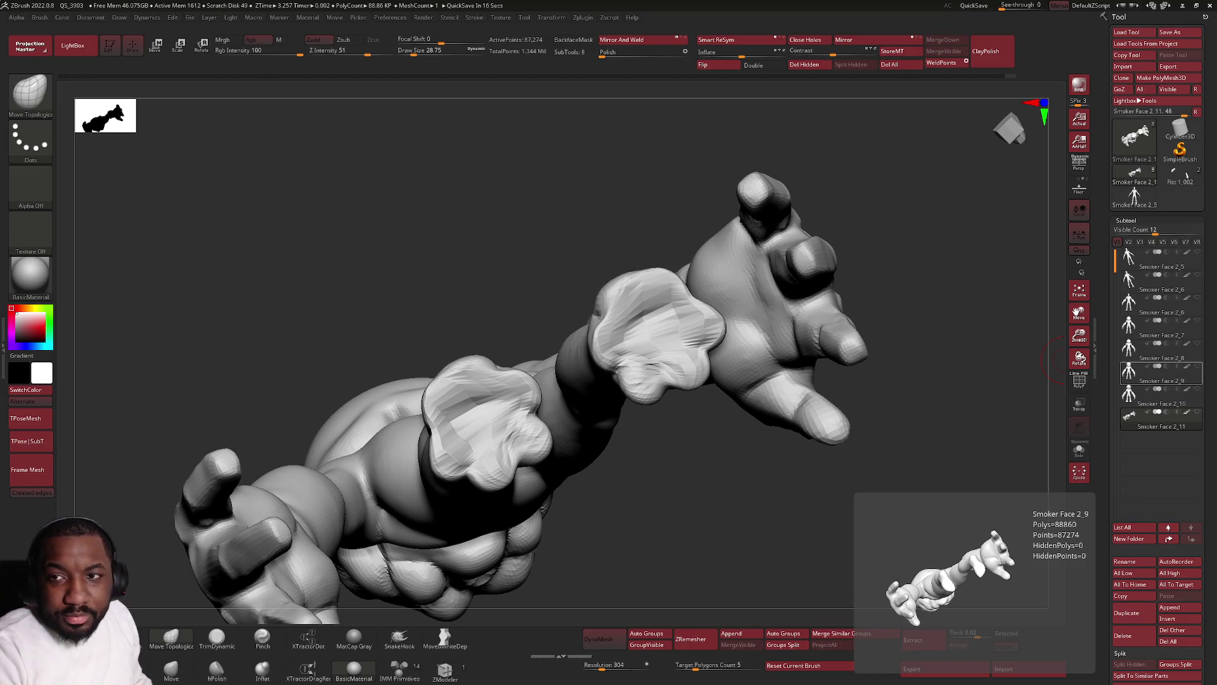
key(alt+Tab)
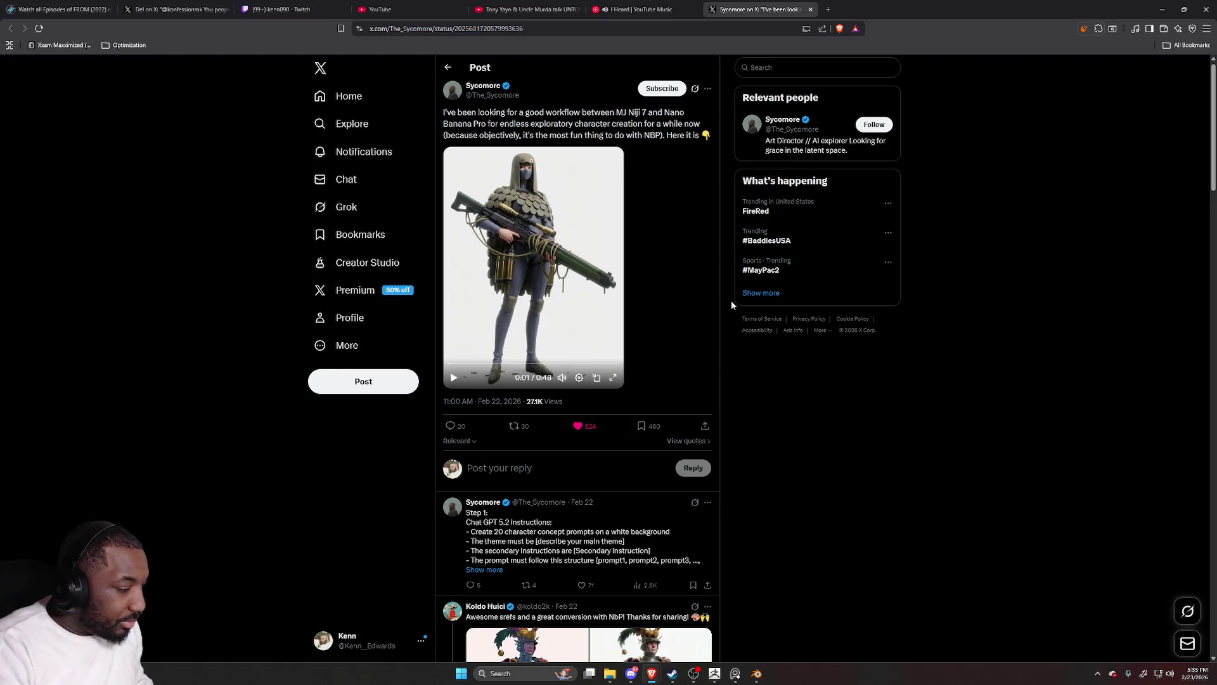
Watch the post's video full screen, exit it, and bring ZBrush back to the front.
click(615, 378)
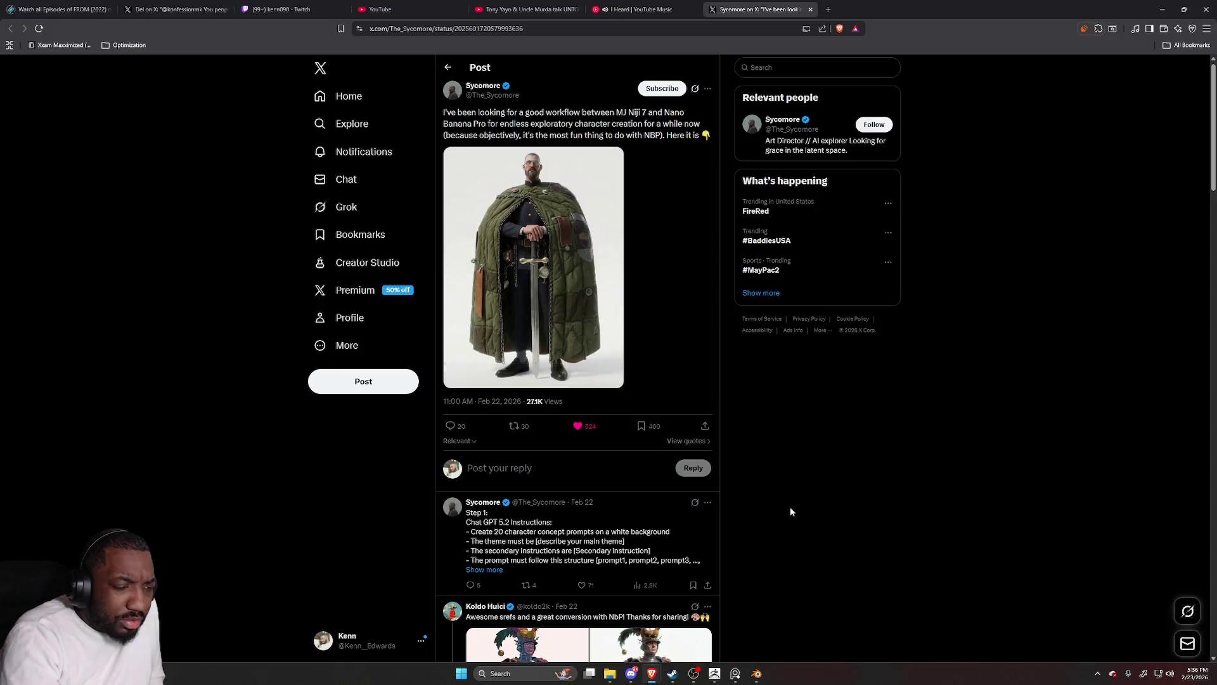
click(1208, 674)
scroll(587, 307, down, 5)
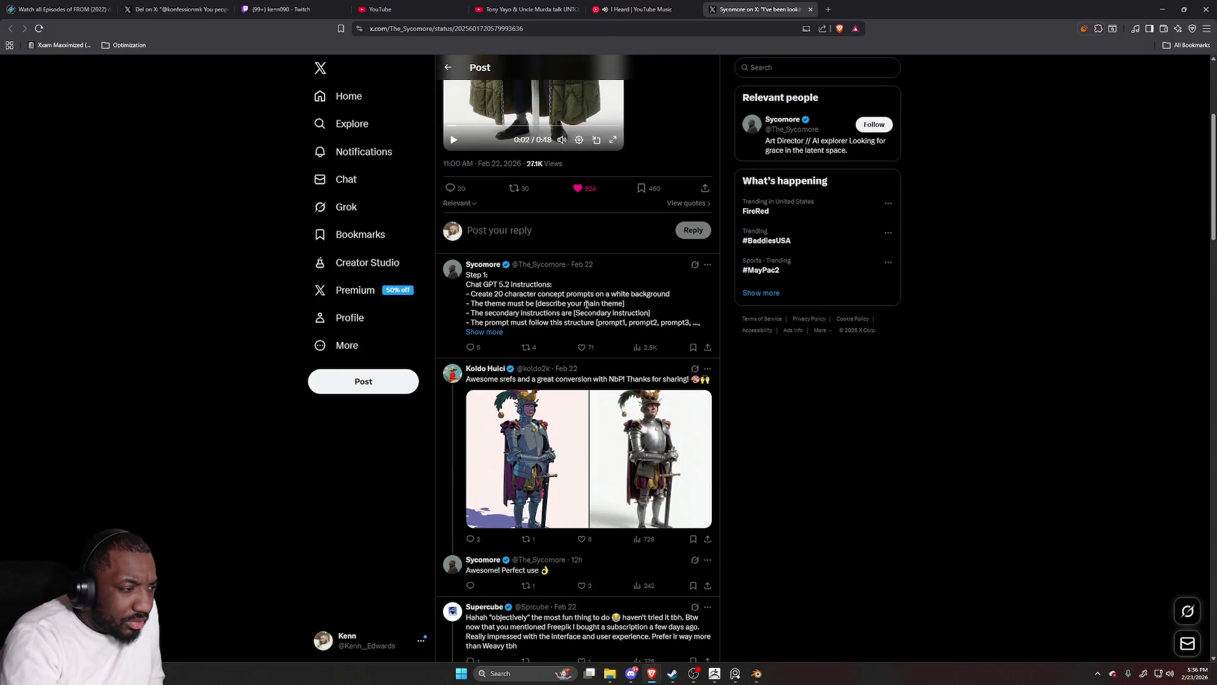
scroll(590, 318, down, 4)
scroll(593, 321, down, 4)
scroll(592, 321, down, 3)
scroll(722, 340, down, 3)
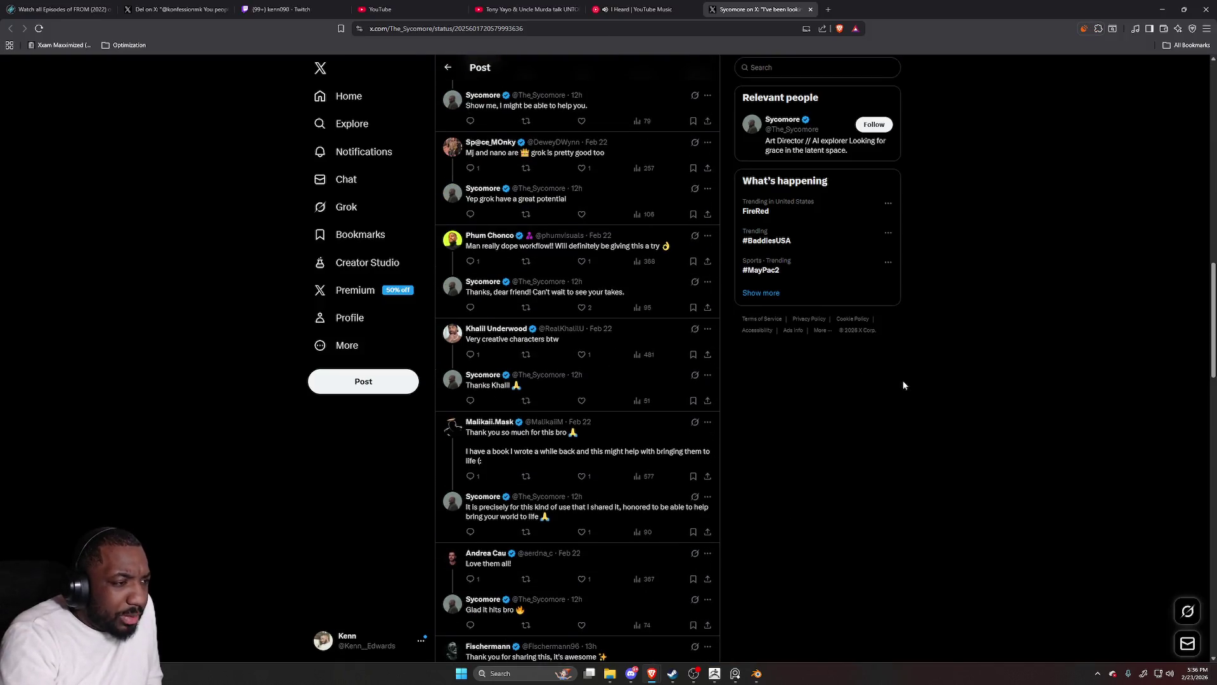
click(1162, 9)
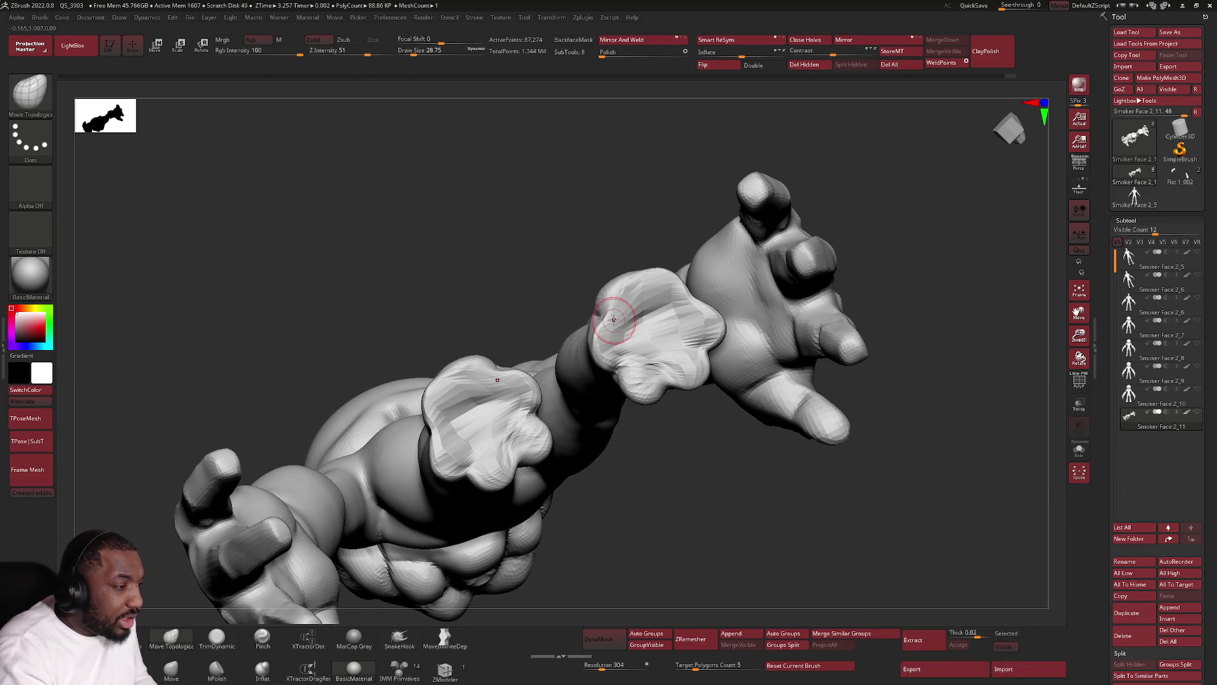
right_drag(625, 351, 609, 305)
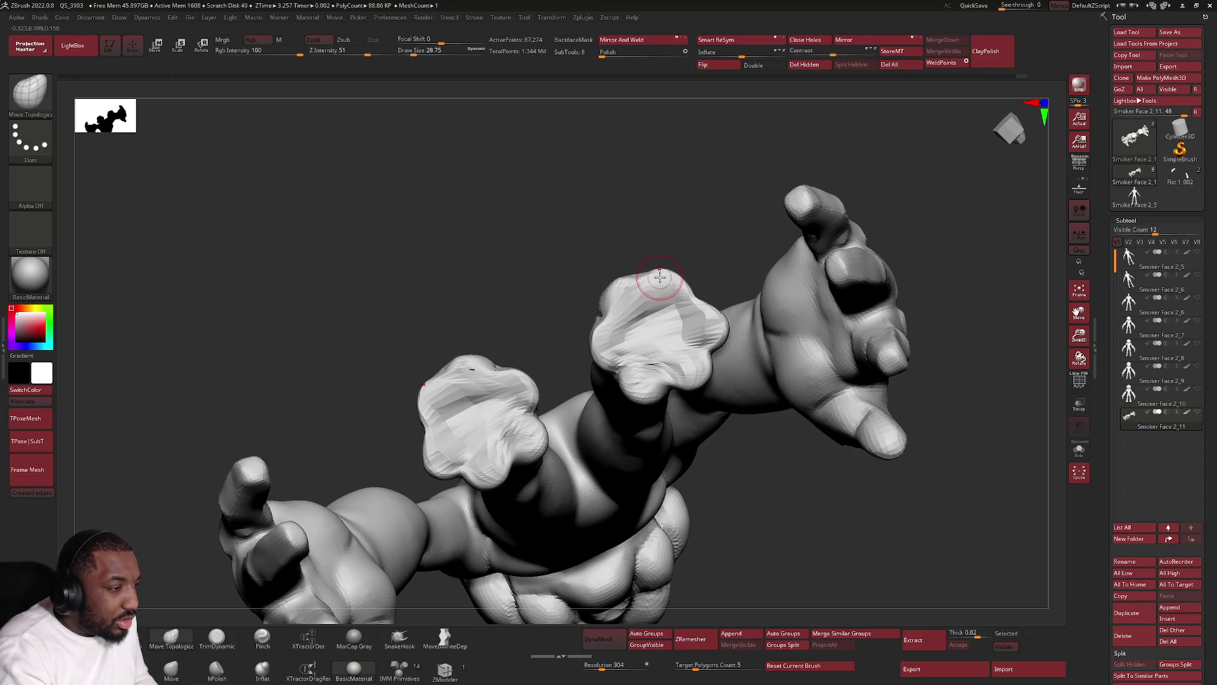
mouse_move(690, 287)
right_down()
mouse_move(564, 469)
mouse_move(614, 466)
mouse_move(613, 493)
mouse_move(609, 466)
right_up()
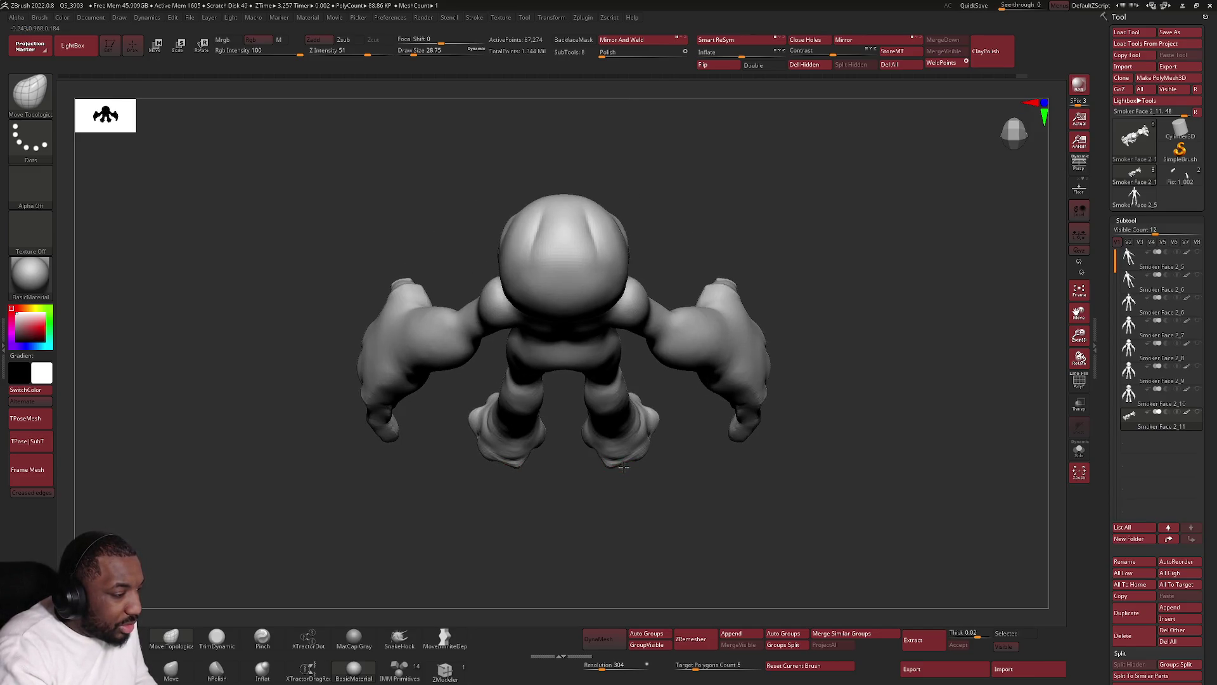
right_drag(623, 468, 673, 441)
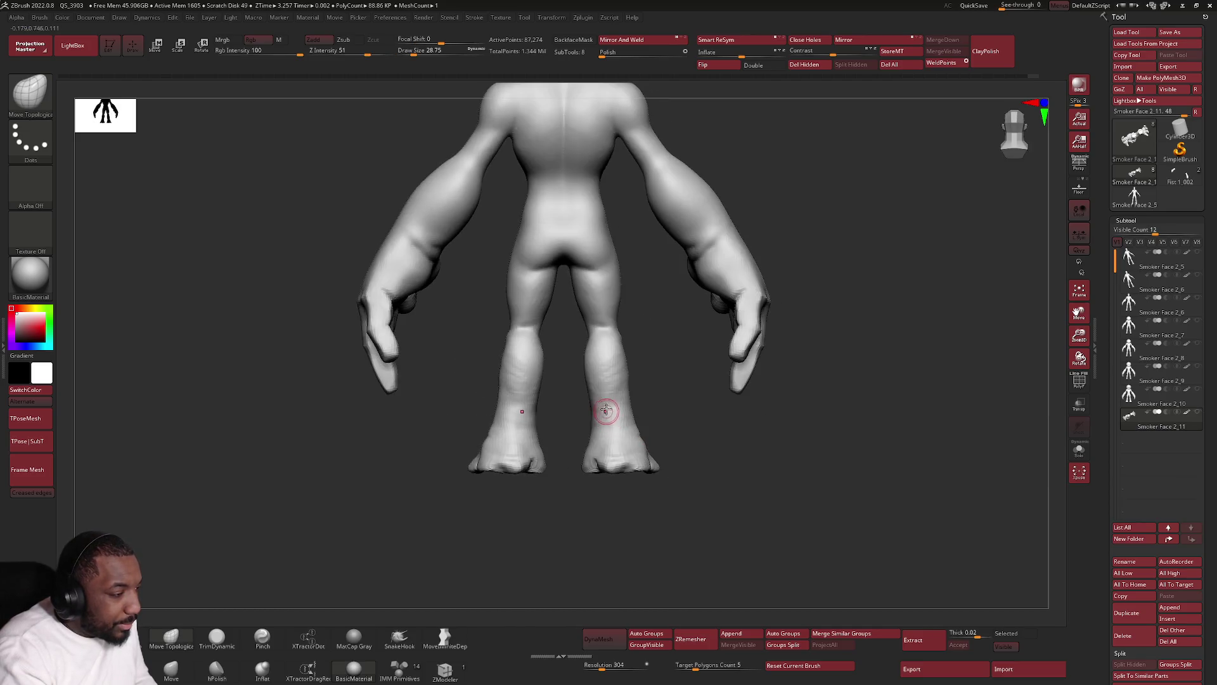
Reduce the brush Draw Size from about 100 to roughly 43.8 via the quick palette.
right_drag(639, 390, 649, 363)
right_click(649, 364)
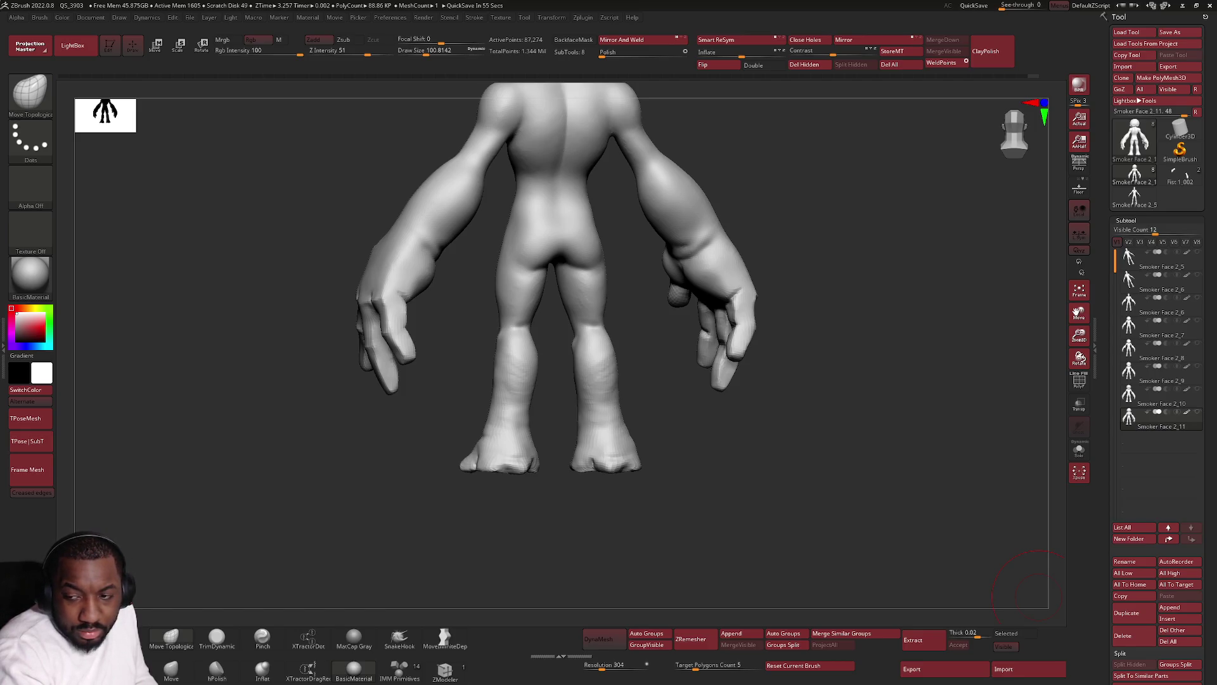
scroll(1157, 333, down, 1)
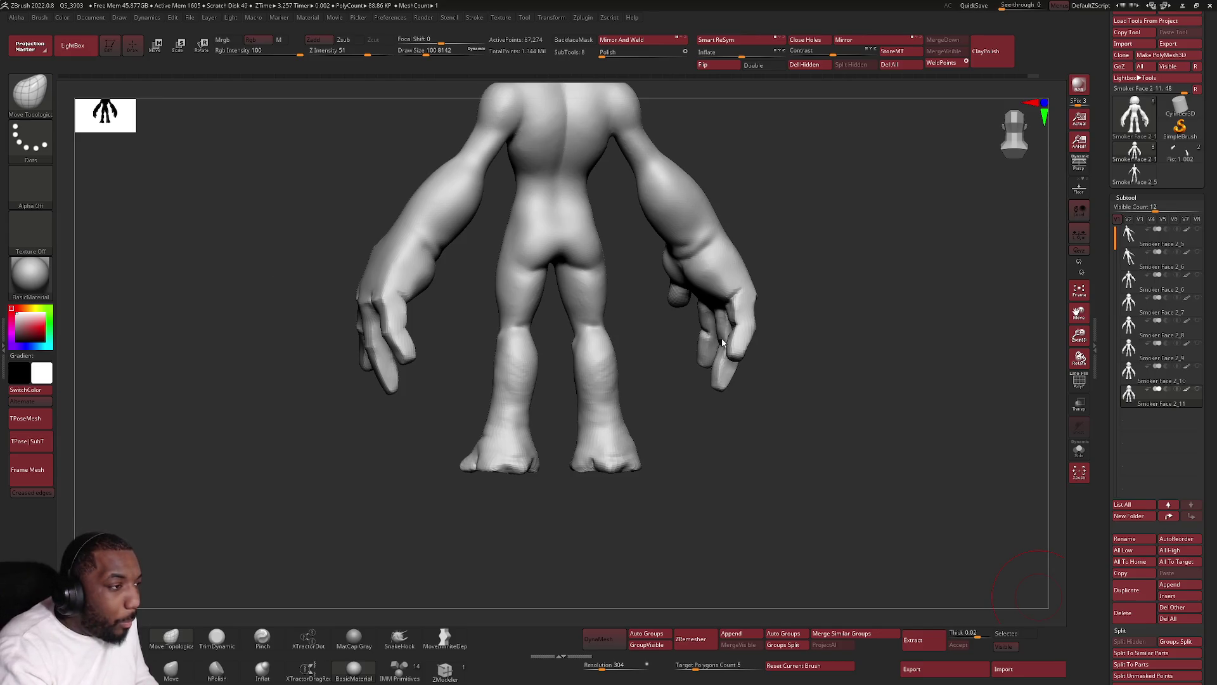
mouse_move(529, 258)
right_down()
mouse_move(548, 279)
mouse_move(543, 244)
mouse_move(557, 250)
mouse_move(542, 249)
mouse_move(508, 294)
mouse_move(476, 298)
right_up()
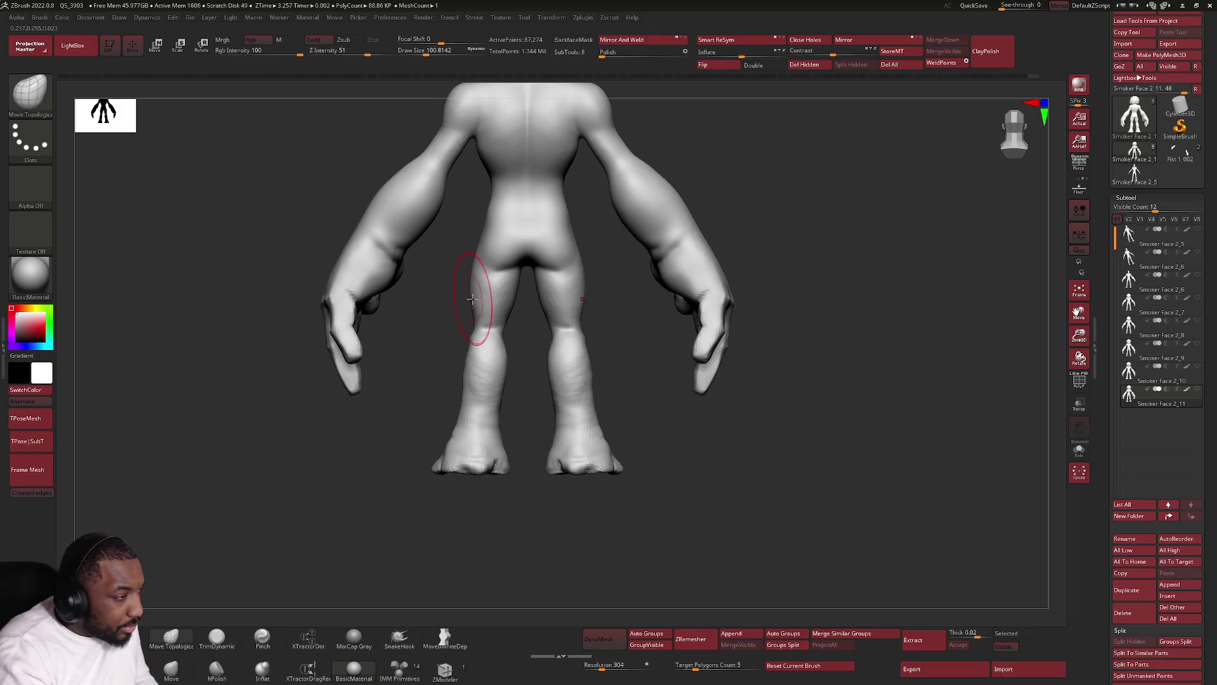
scroll(476, 299, up, 2)
key(space)
drag(476, 303, 473, 304)
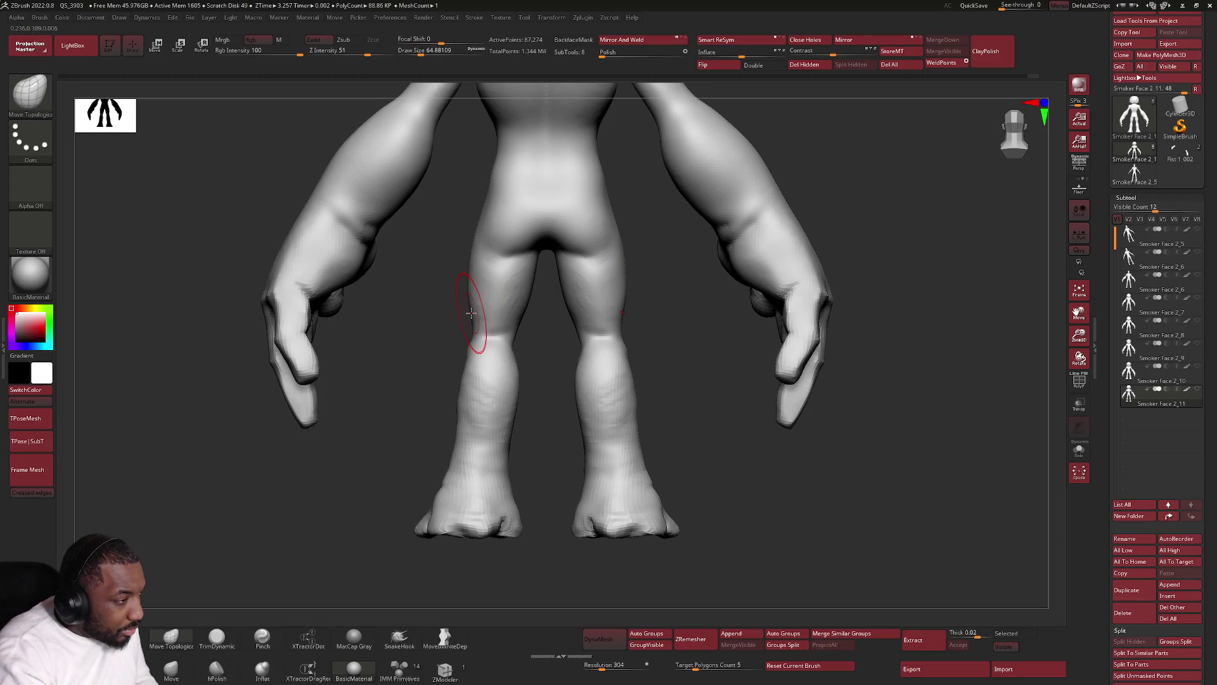
scroll(654, 428, down, 3)
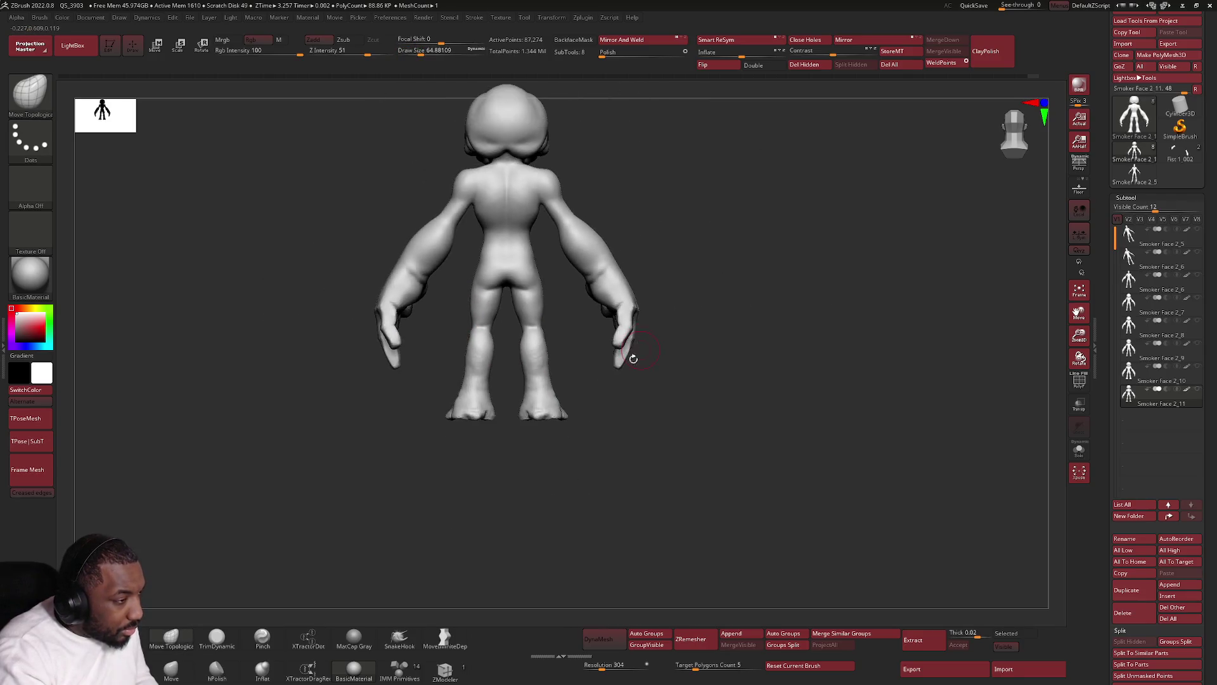
scroll(570, 399, up, 3)
key(space)
mouse_move(561, 403)
mouse_down()
mouse_move(577, 401)
mouse_move(495, 401)
mouse_up()
key(space)
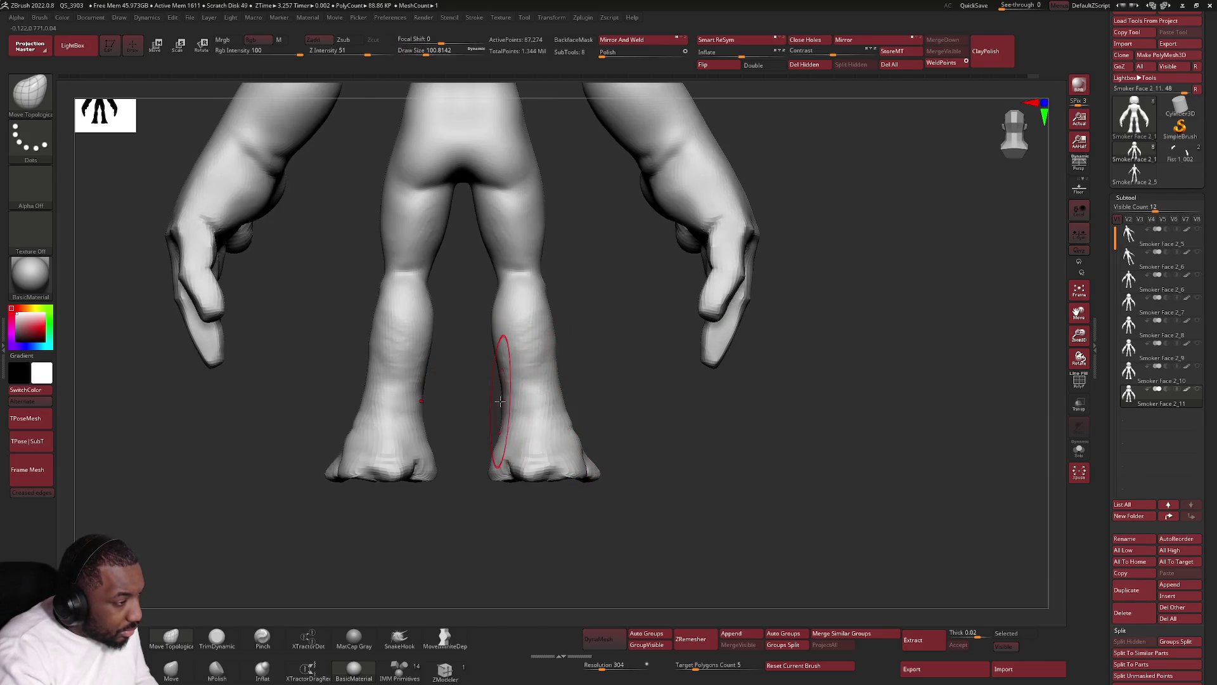
Frame the model and orbit around it to a three-quarter view of the face.
right_drag(498, 404, 448, 391)
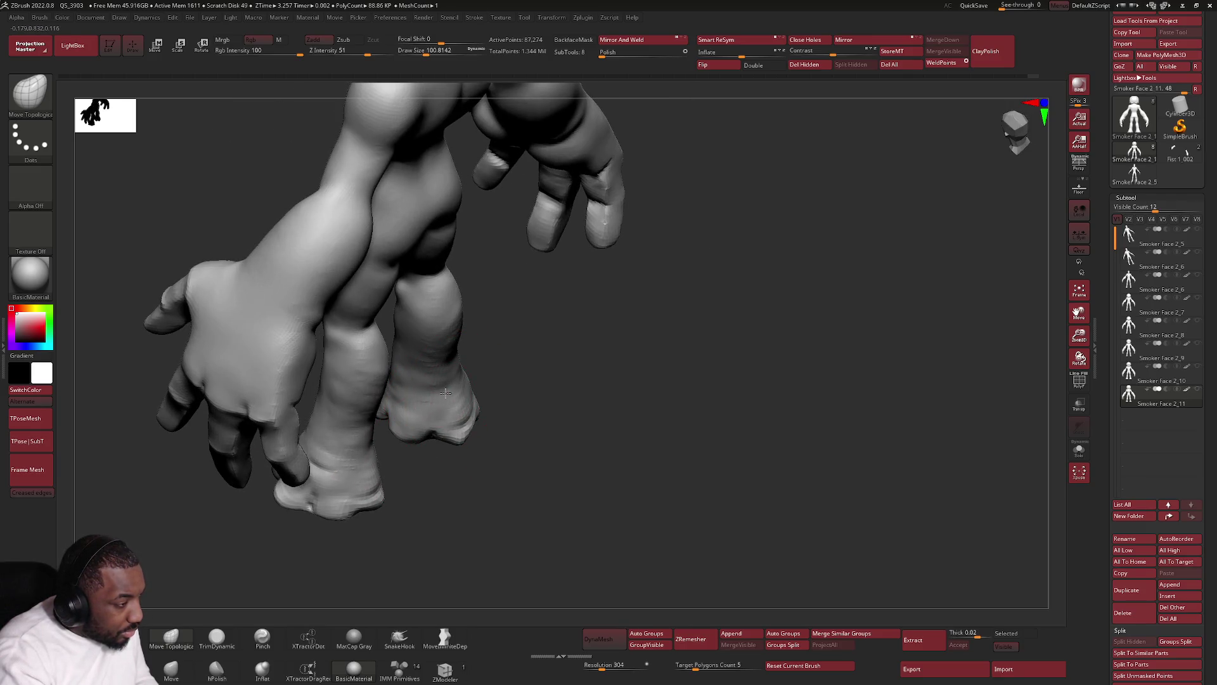
key(f)
mouse_move(445, 392)
right_down()
mouse_move(589, 346)
mouse_move(475, 319)
mouse_move(470, 291)
right_up()
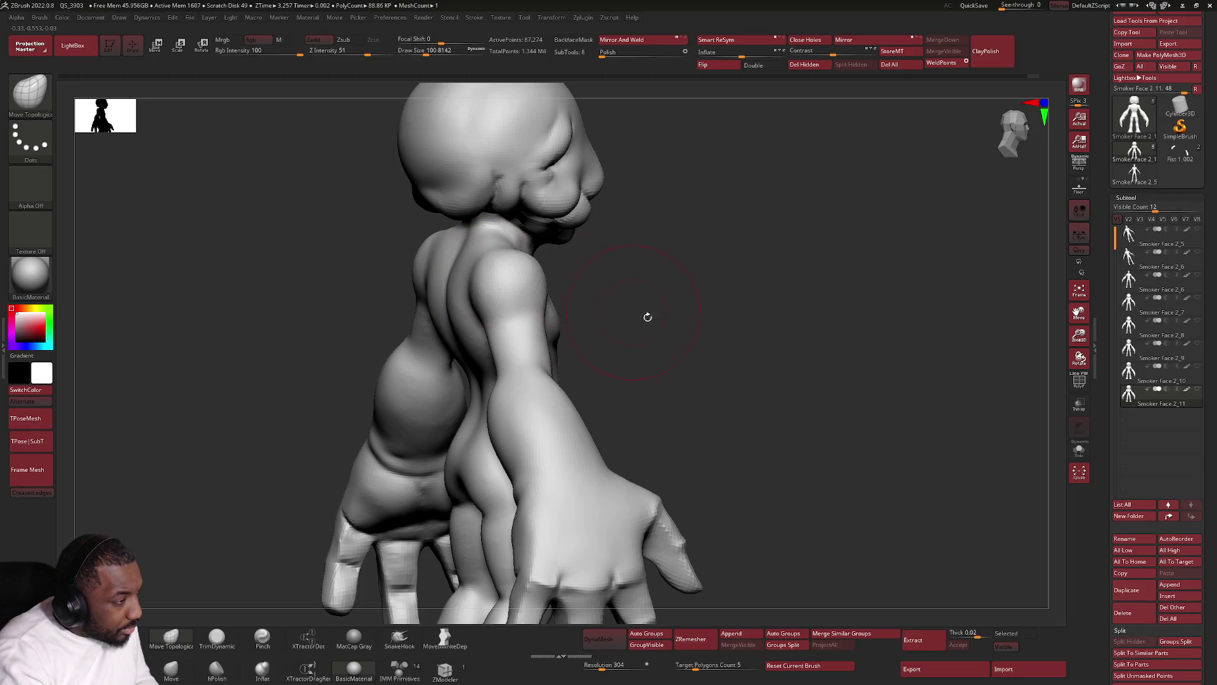
mouse_move(646, 317)
right_down()
mouse_move(646, 332)
mouse_move(628, 289)
mouse_move(576, 289)
mouse_move(611, 285)
right_up()
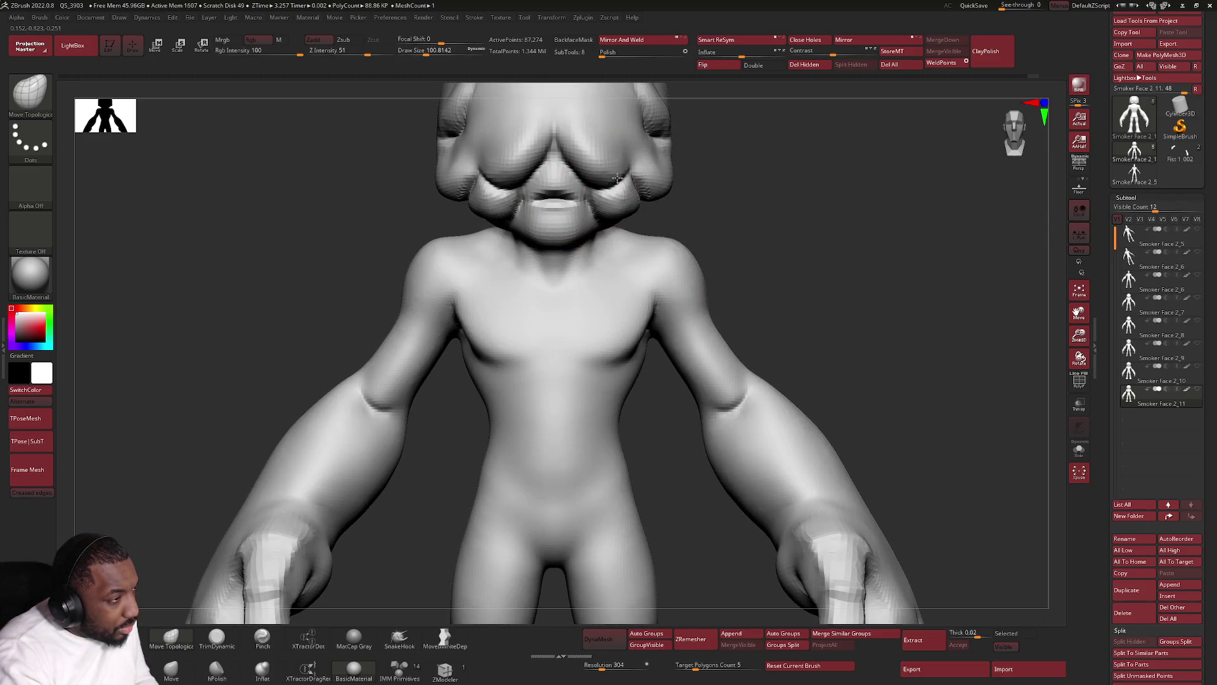
right_click(599, 219)
right_drag(599, 218, 546, 238)
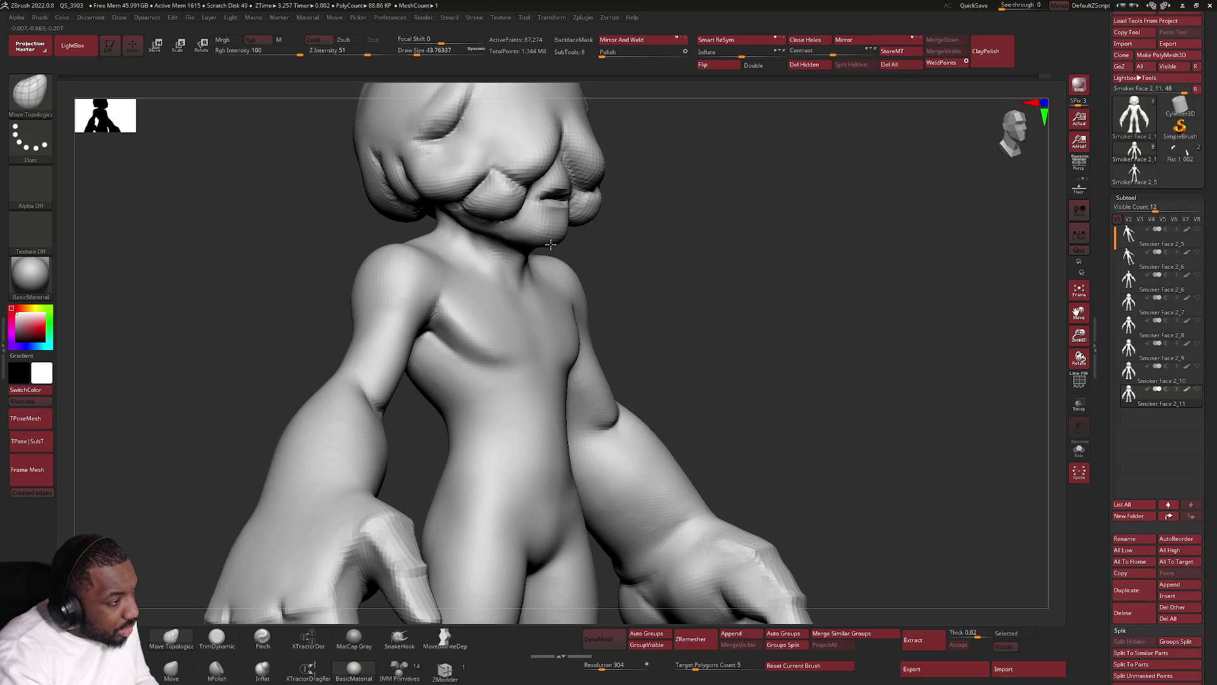
shift+right_drag(546, 240, 533, 235)
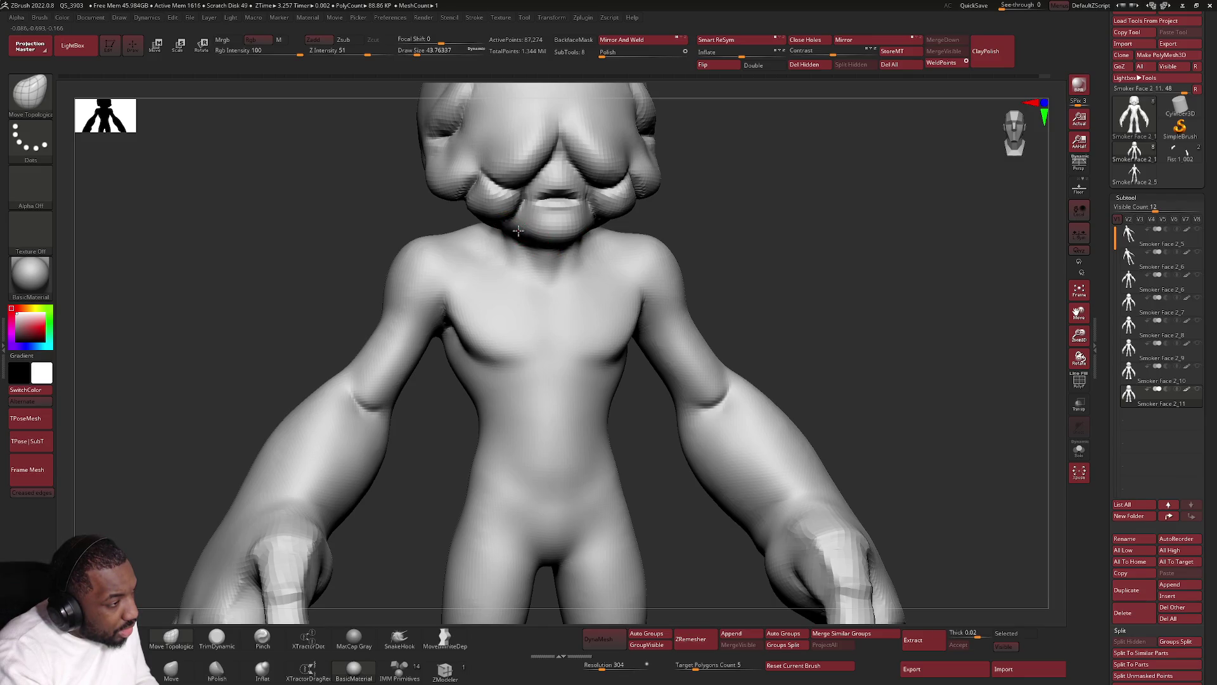
mouse_move(516, 226)
right_down()
mouse_move(540, 249)
mouse_move(609, 223)
mouse_move(326, 206)
mouse_move(393, 204)
right_up()
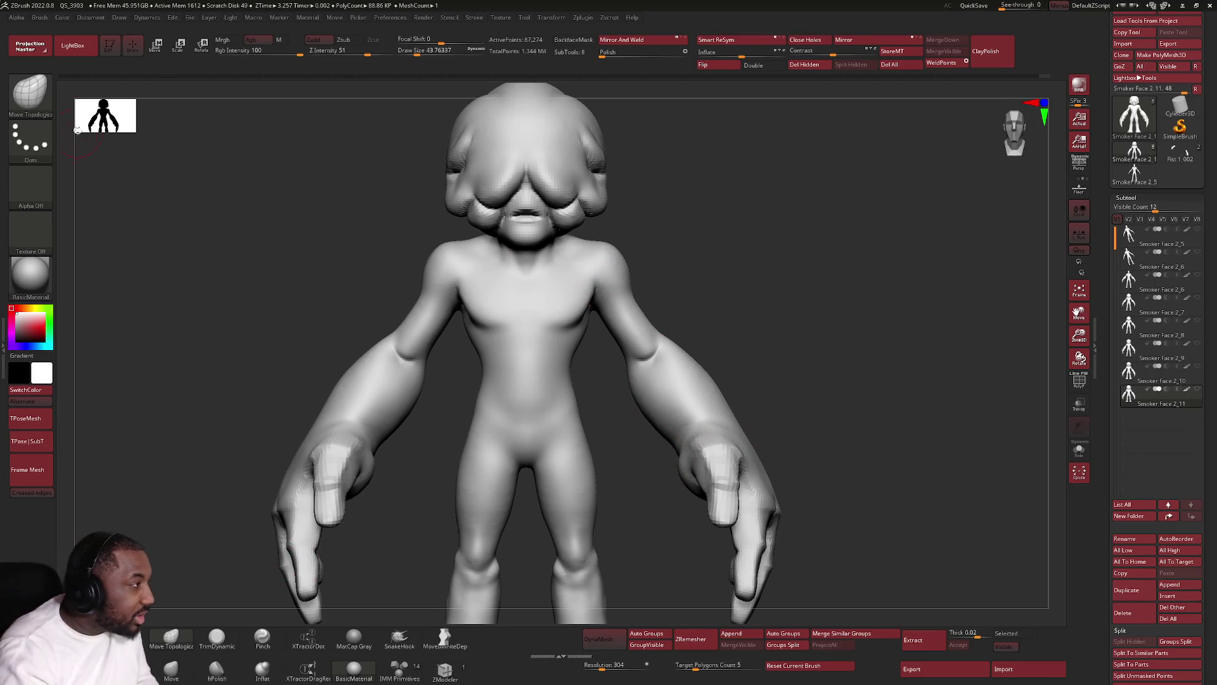
Make CurveMultiTube the active brush from the brush palette filtered to C.
click(31, 100)
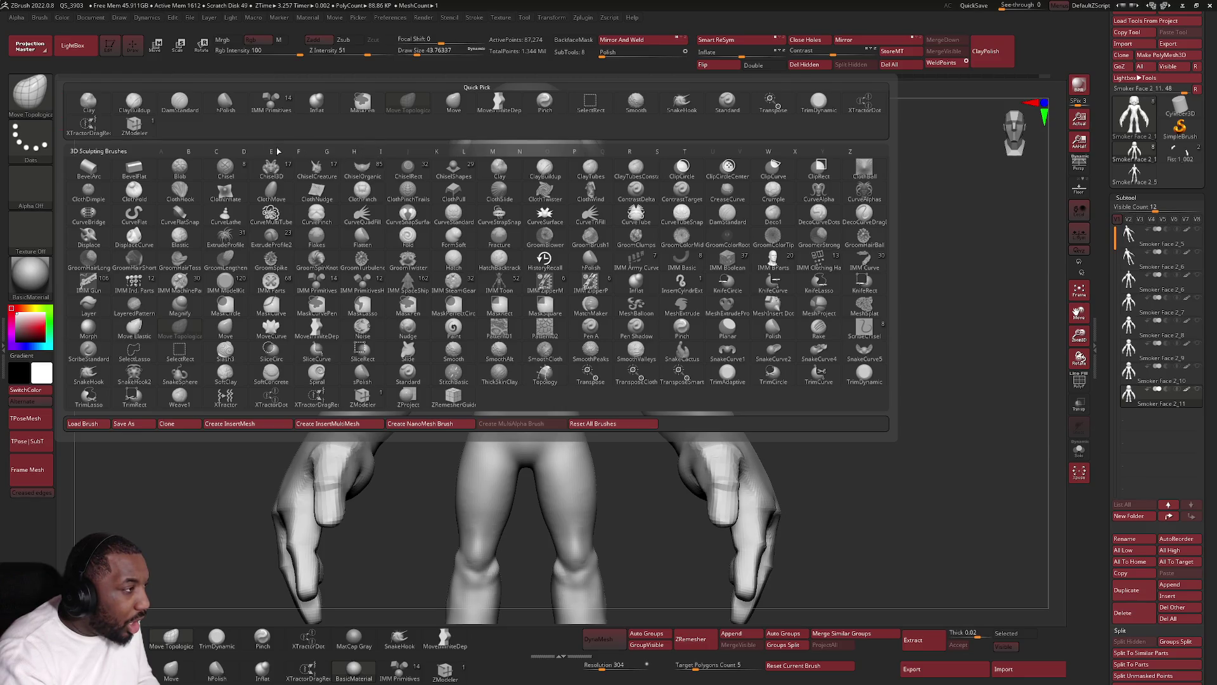
key(c)
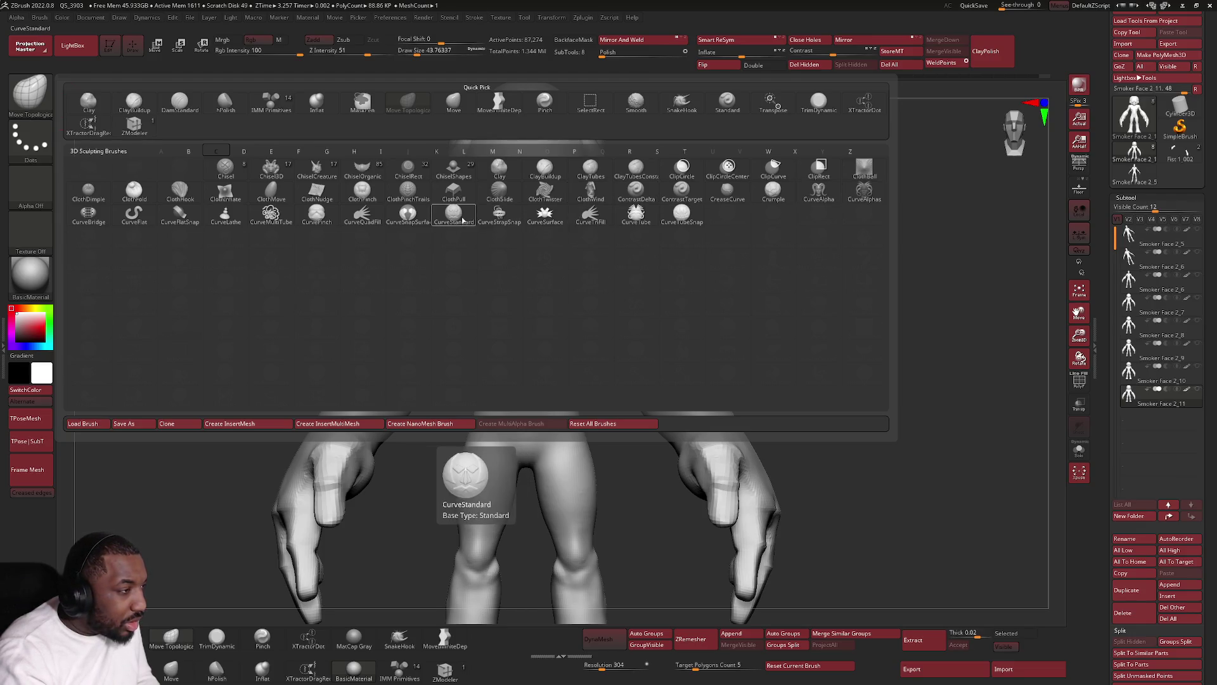
click(279, 218)
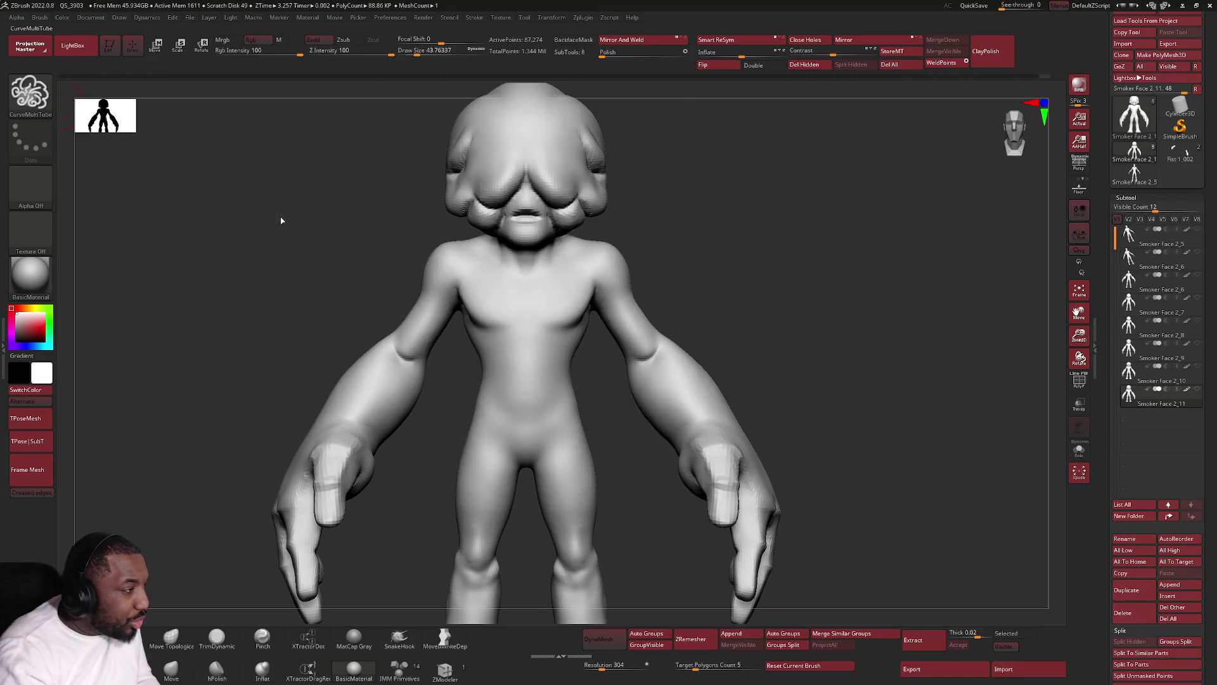
mouse_move(739, 299)
mouse_down()
mouse_move(674, 361)
mouse_move(780, 443)
mouse_move(697, 458)
mouse_move(856, 380)
mouse_move(758, 409)
mouse_up()
key(ctrl+z)
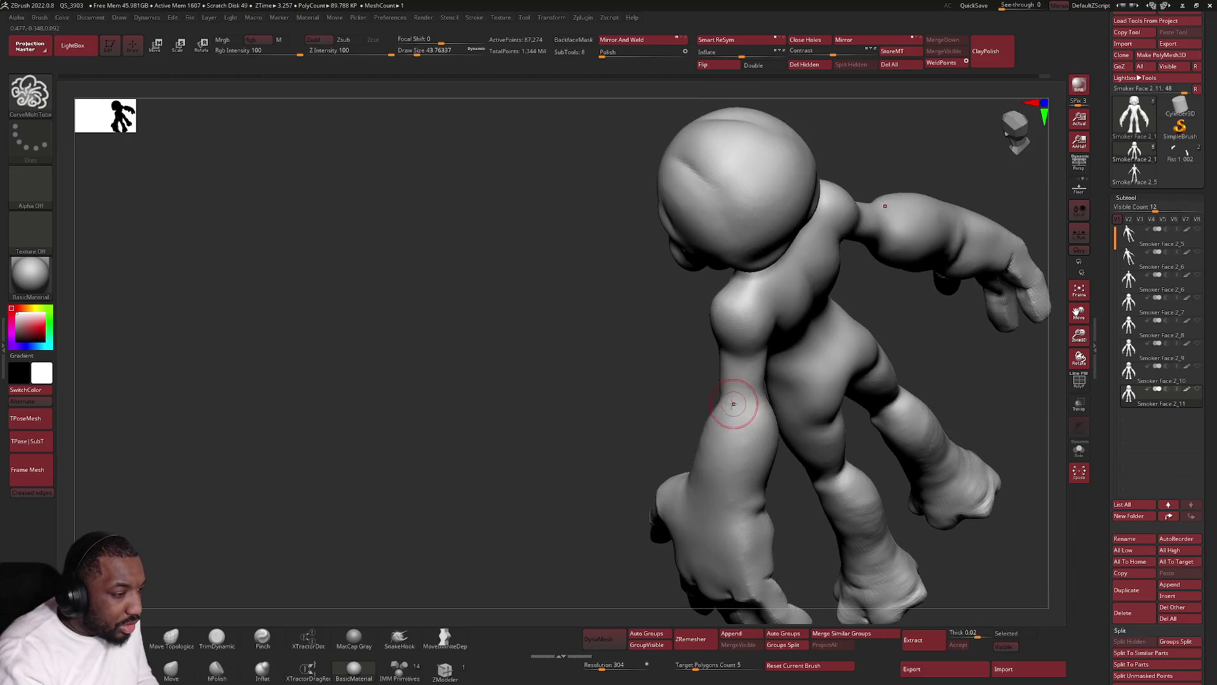
mouse_move(741, 486)
mouse_down()
mouse_move(927, 451)
mouse_move(961, 379)
mouse_up()
ctrl+right_drag(960, 379, 951, 432)
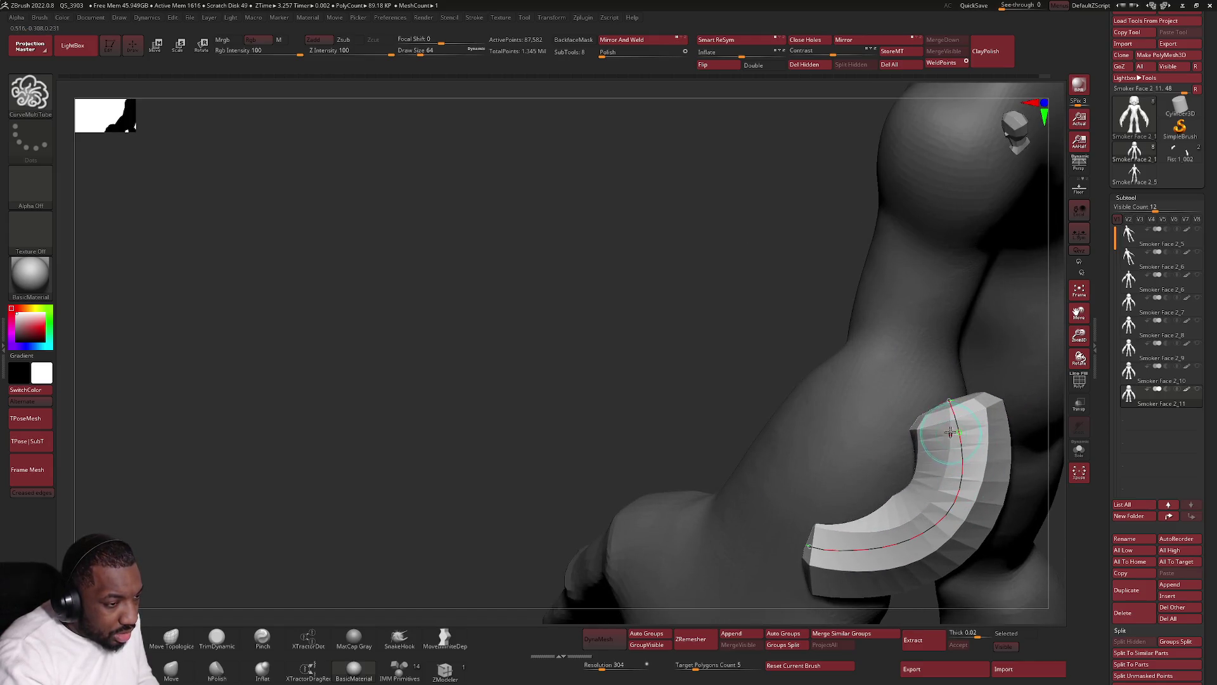
drag(948, 403, 950, 381)
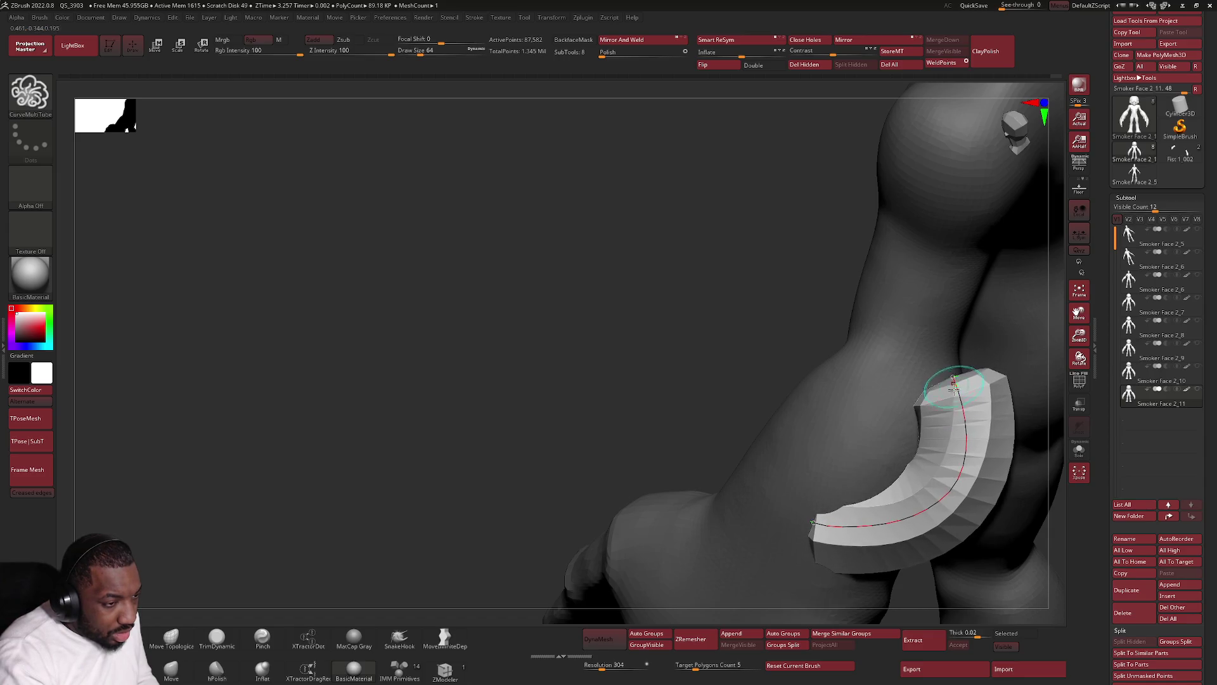
ctrl+drag(810, 549, 953, 381)
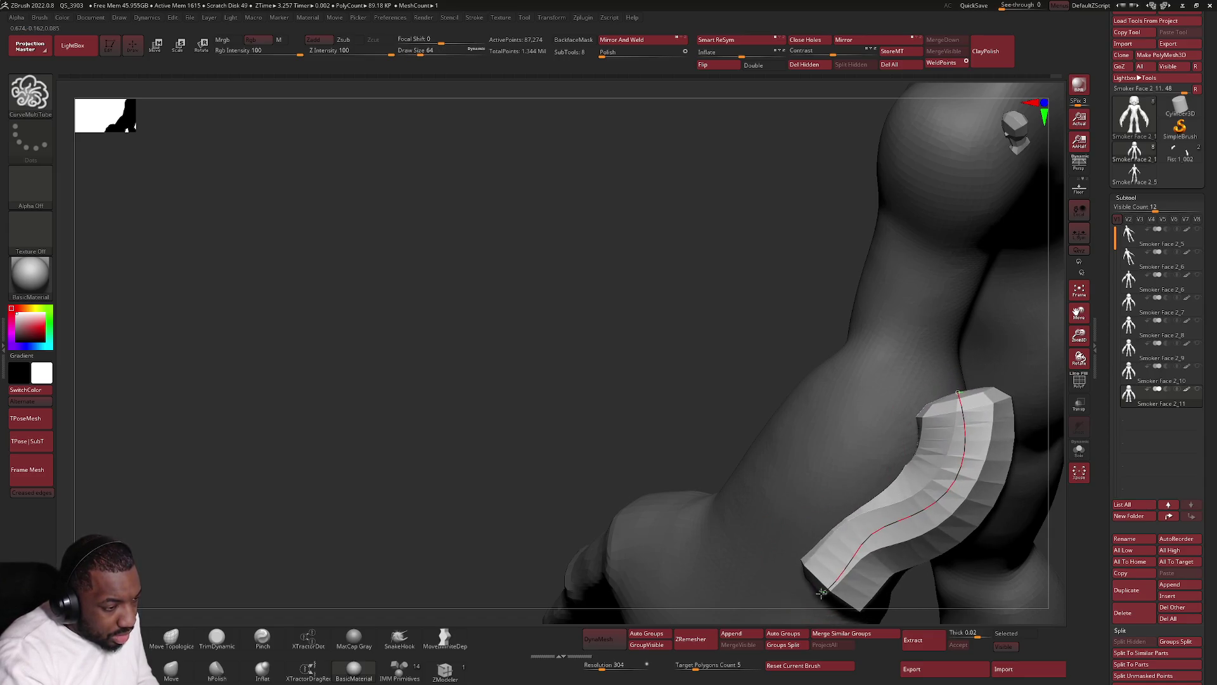
key(ctrl+z)
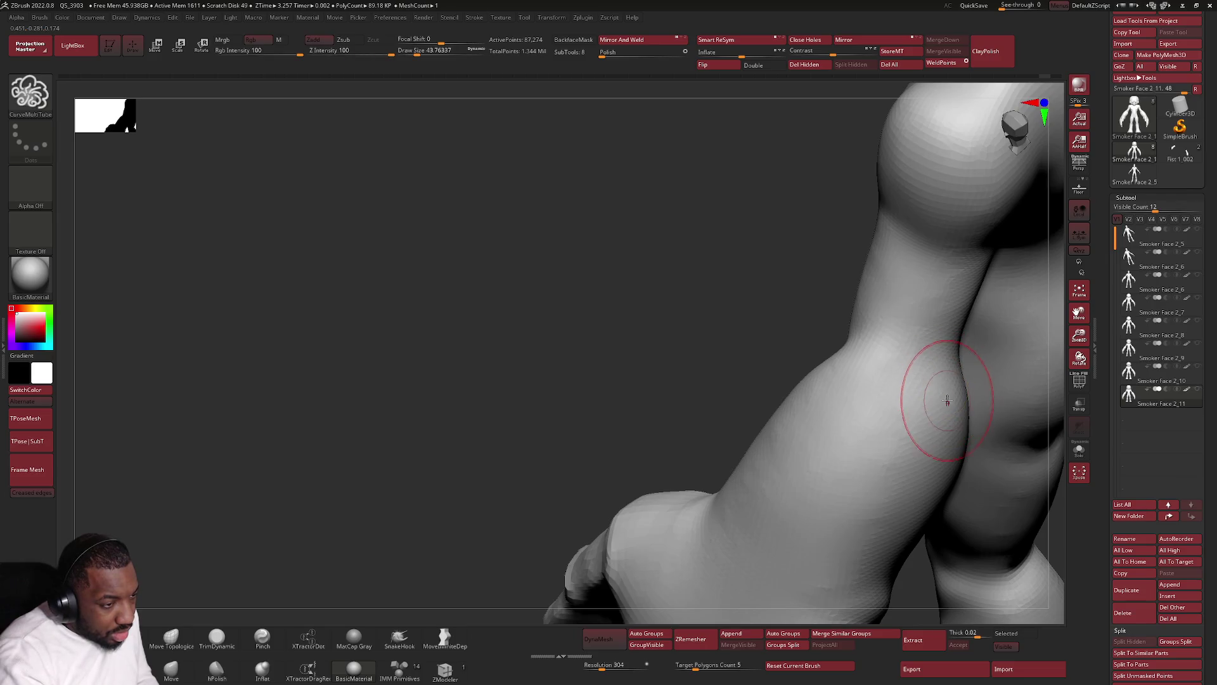
key(space)
drag(939, 374, 982, 412)
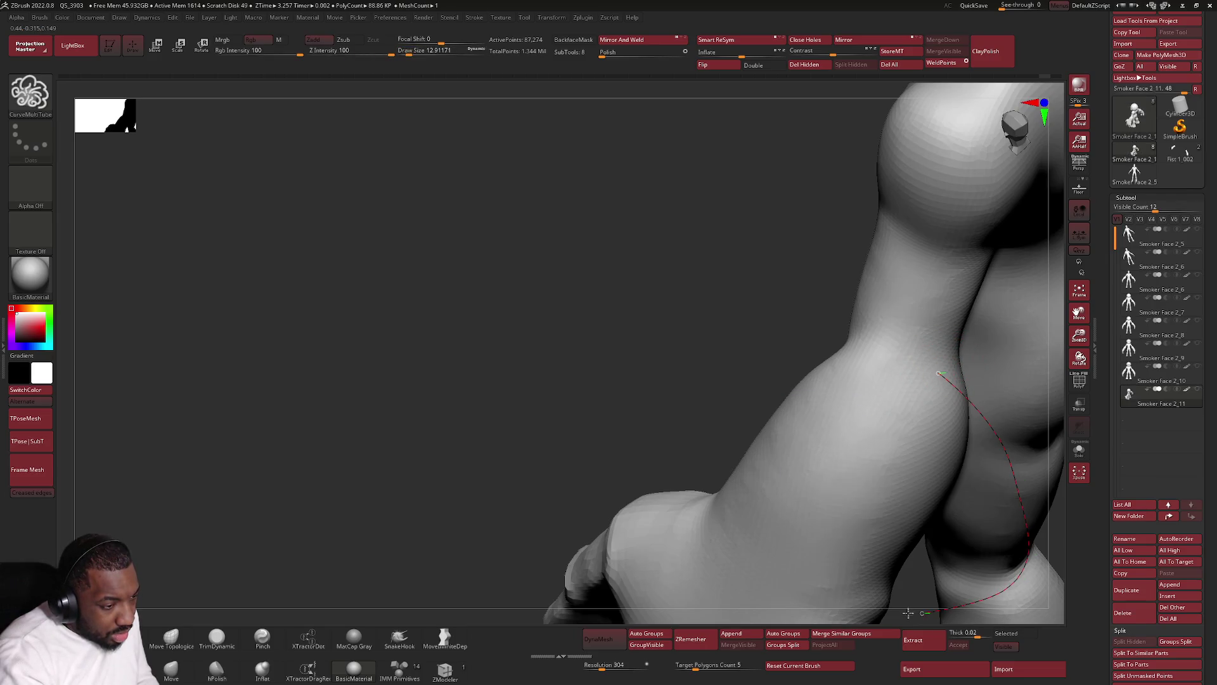
drag(837, 546, 837, 549)
right_drag(836, 548, 931, 389)
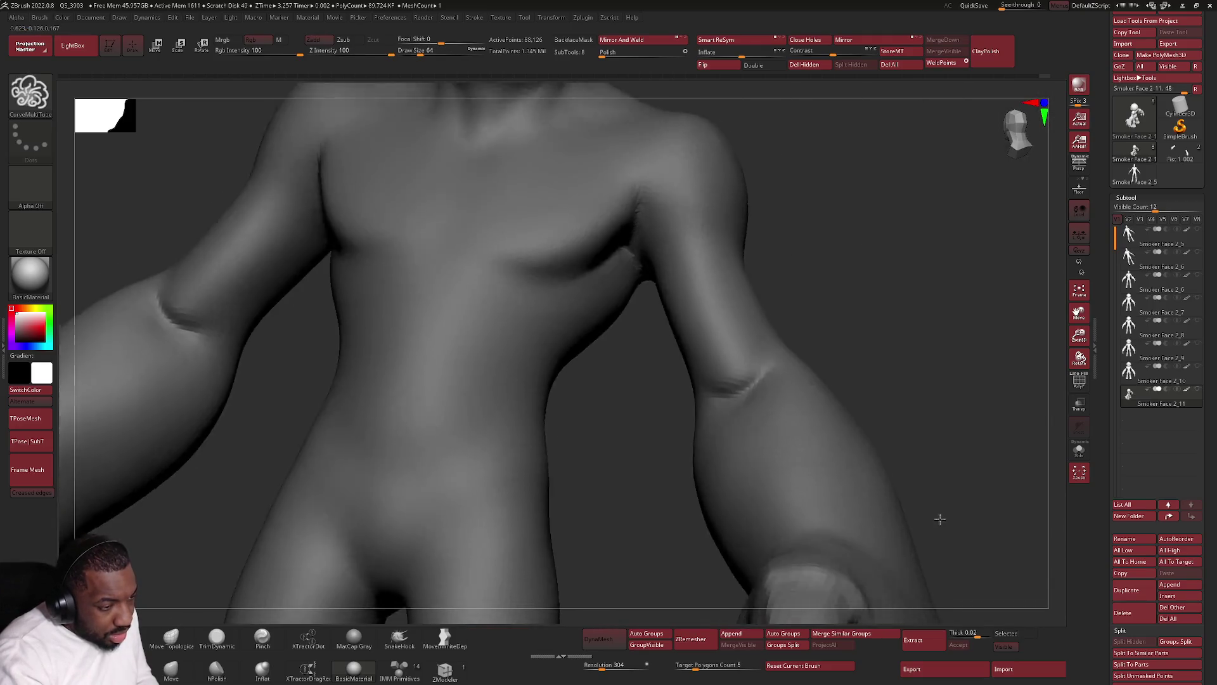
right_drag(863, 539, 891, 558)
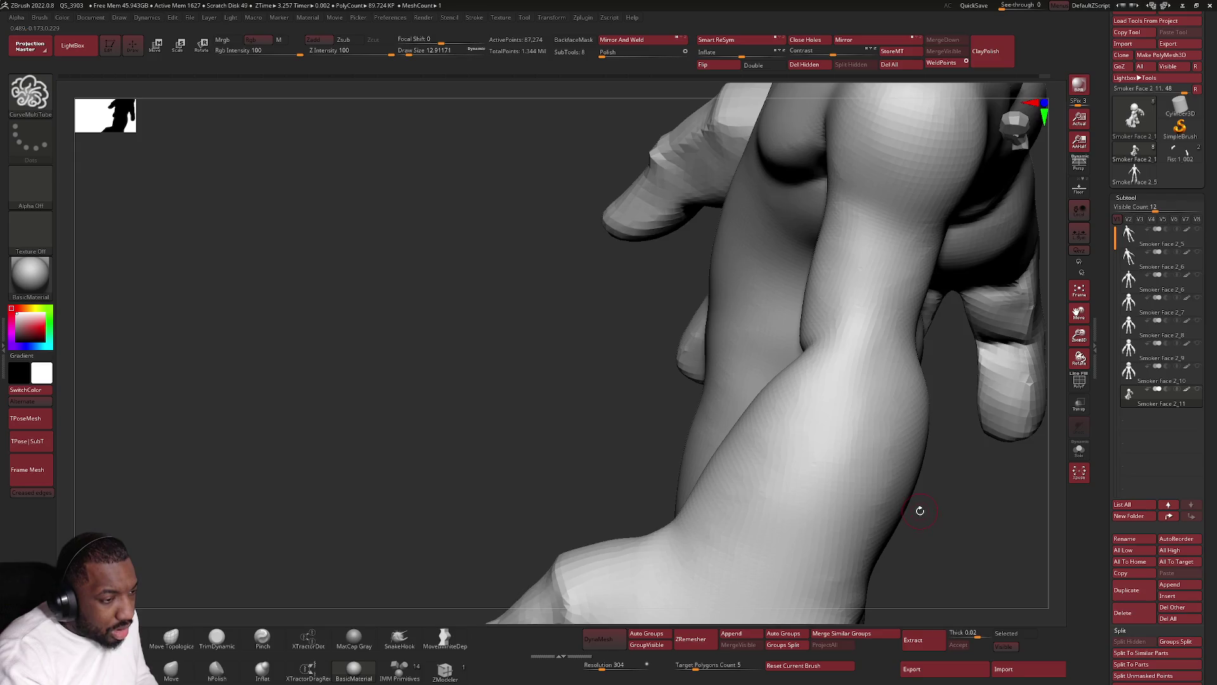
key(f)
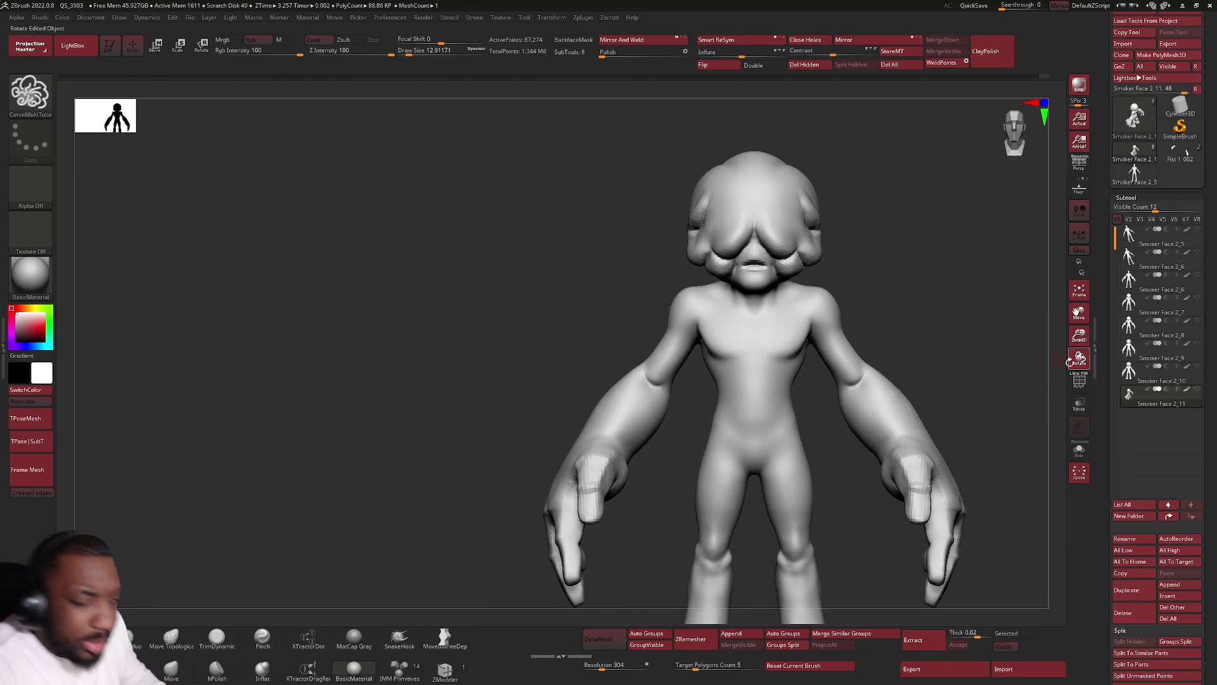
Draw a short CurveMultiTube stroke across the back of the creature's hand.
drag(878, 492, 699, 446)
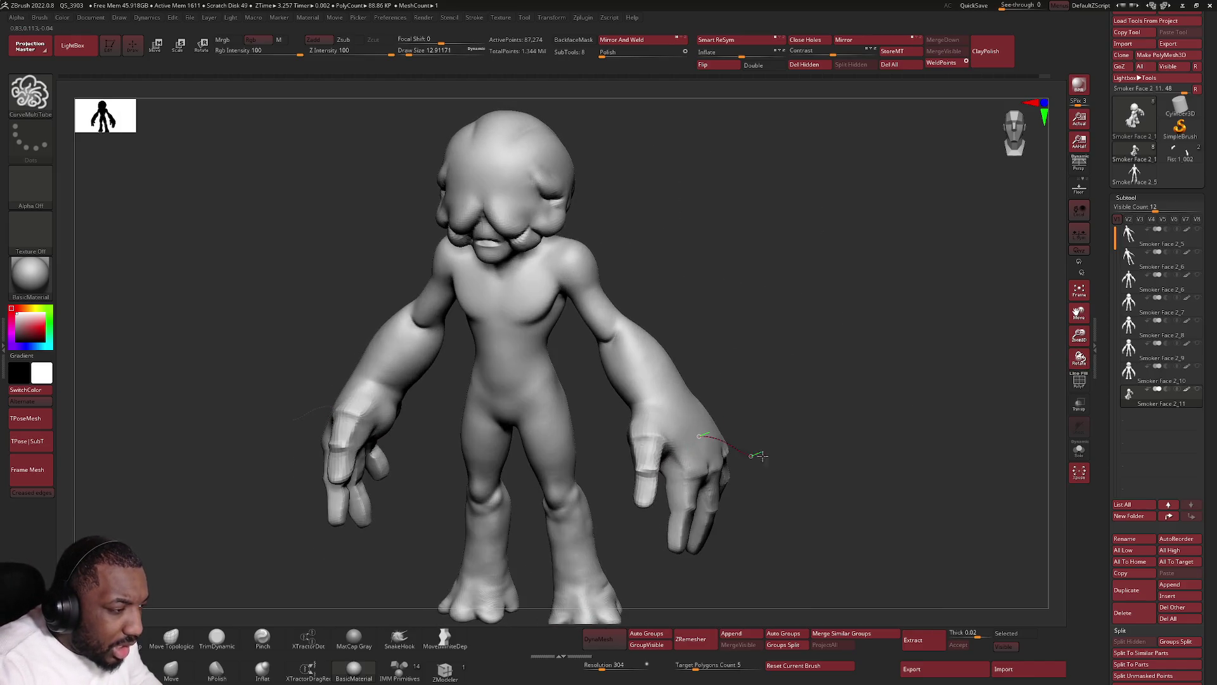
drag(807, 447, 729, 427)
key(space)
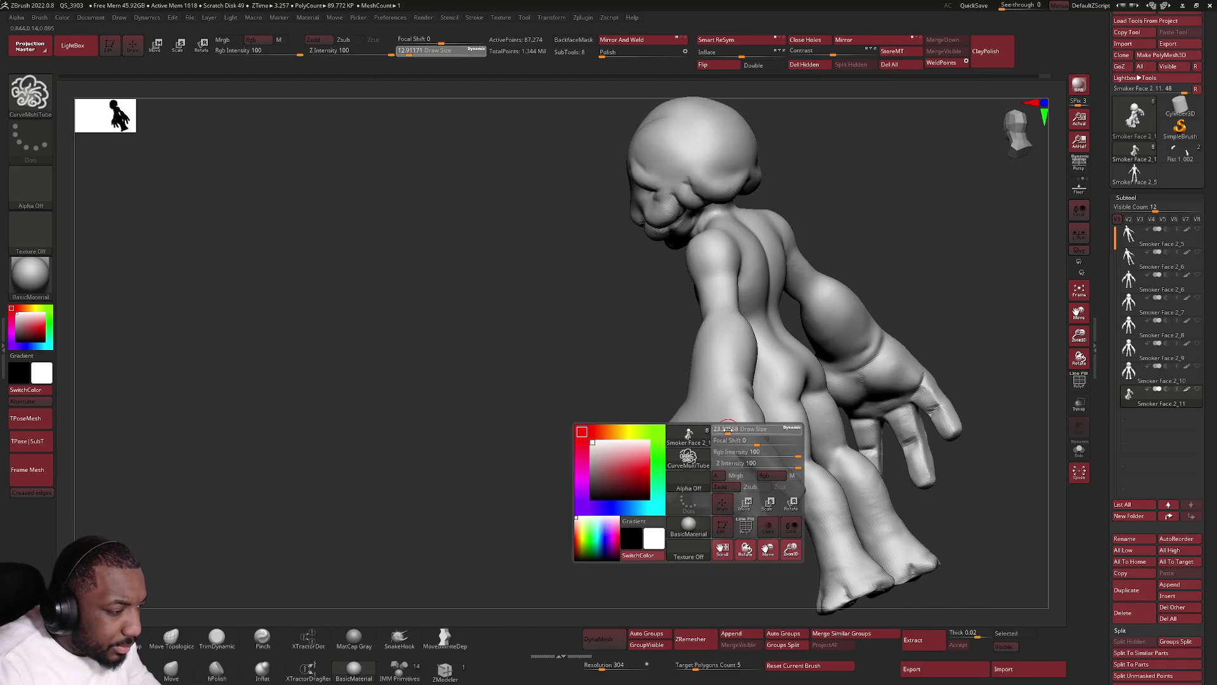
right_drag(729, 427, 694, 426)
drag(700, 430, 751, 470)
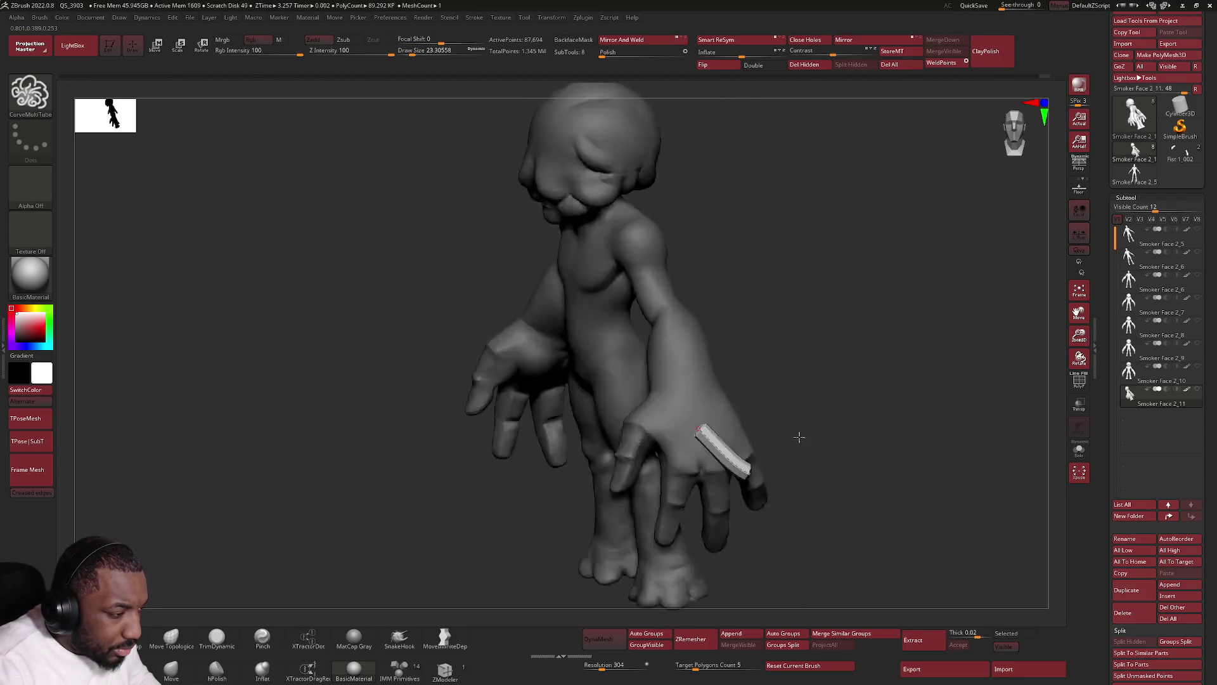
mouse_move(798, 437)
right_down()
mouse_move(720, 448)
mouse_move(728, 428)
mouse_move(717, 423)
mouse_move(739, 413)
mouse_move(726, 428)
right_up()
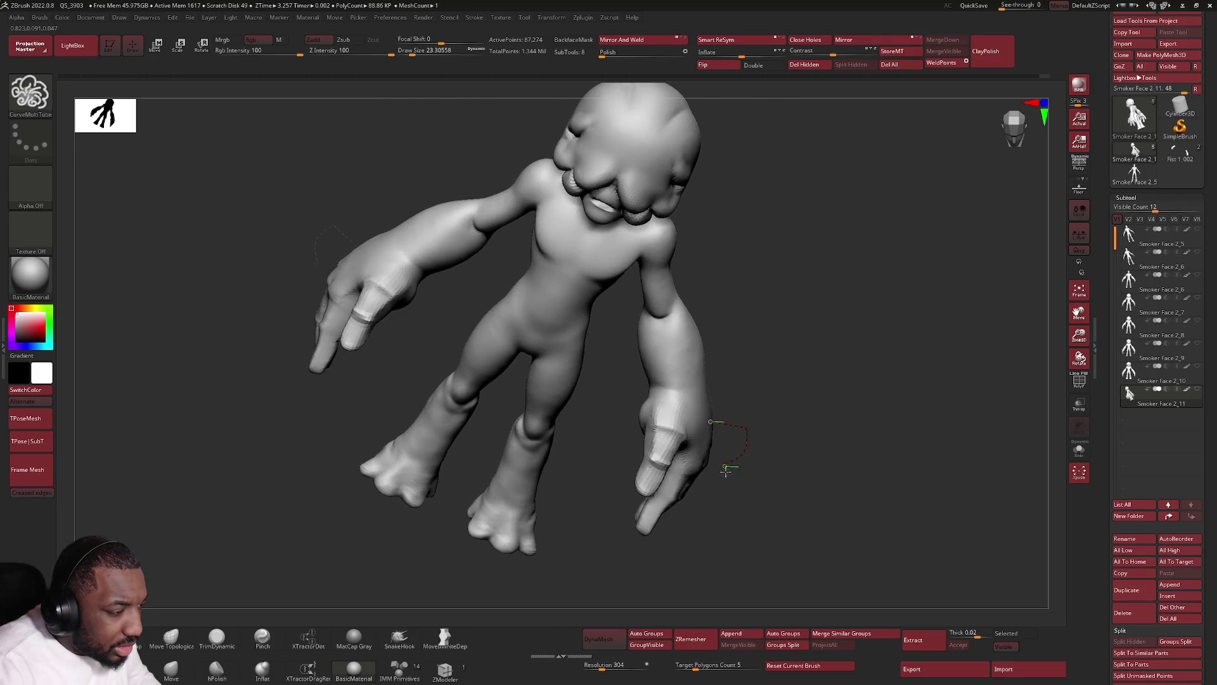
drag(725, 468, 832, 486)
mouse_move(831, 486)
right_down()
mouse_move(732, 447)
mouse_move(751, 438)
mouse_move(747, 410)
right_up()
click(720, 409)
Move the tube's top end into place and bring up the Transpose gizmo on it.
mouse_move(699, 467)
right_down()
mouse_move(725, 467)
mouse_move(736, 409)
mouse_move(791, 429)
mouse_move(733, 435)
right_up()
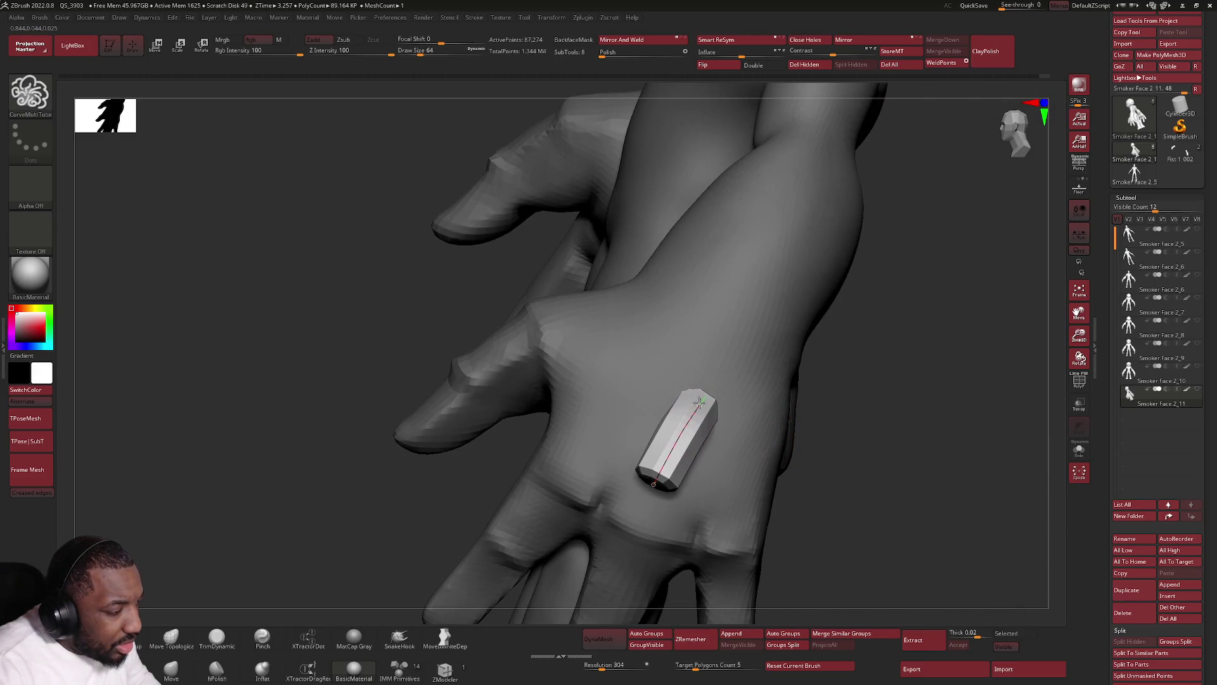
drag(700, 405, 677, 366)
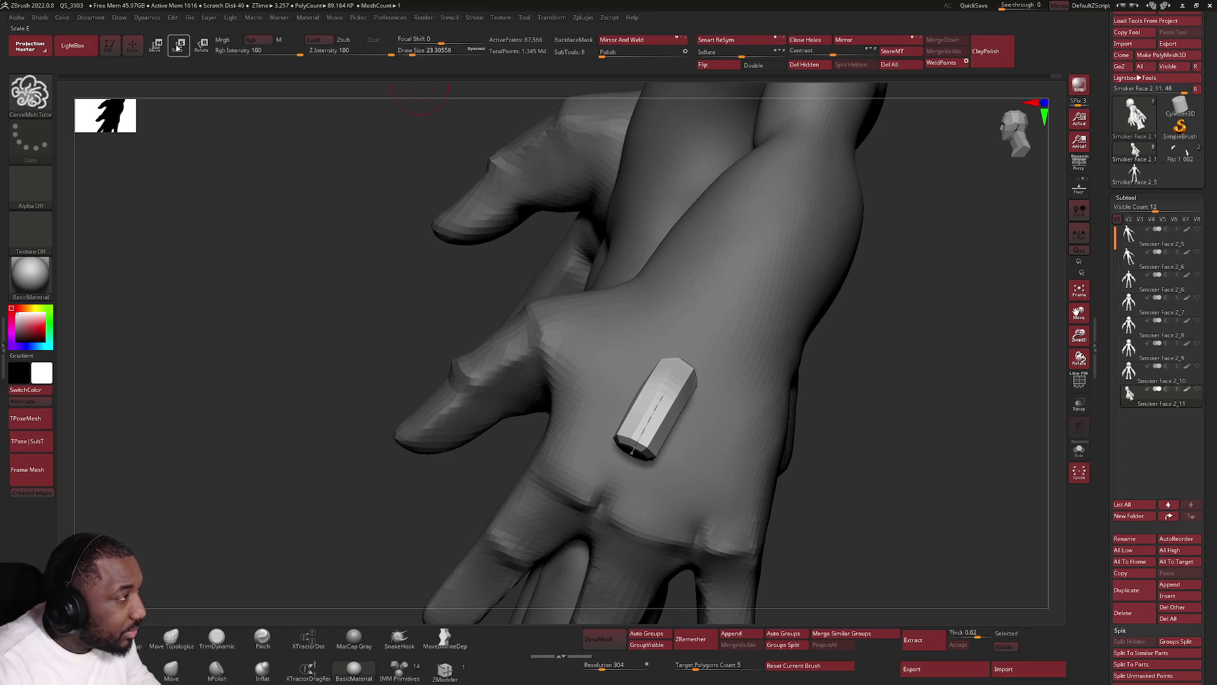
key(w)
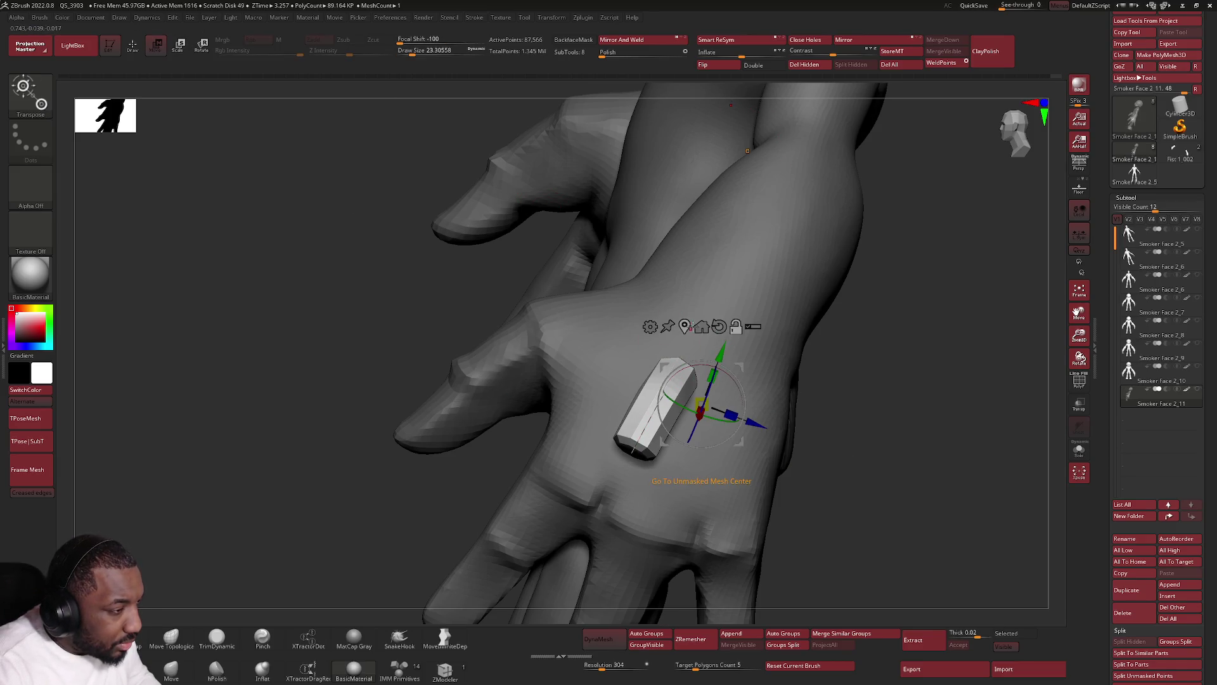
Rotate the tube upright with the gizmo, leave handle mode and return to the Move brush.
click(657, 411)
mouse_move(705, 407)
mouse_down()
mouse_move(777, 480)
mouse_move(843, 479)
mouse_move(853, 444)
mouse_move(622, 415)
mouse_move(722, 439)
mouse_move(806, 402)
mouse_move(962, 414)
mouse_move(1049, 394)
mouse_up()
key(f)
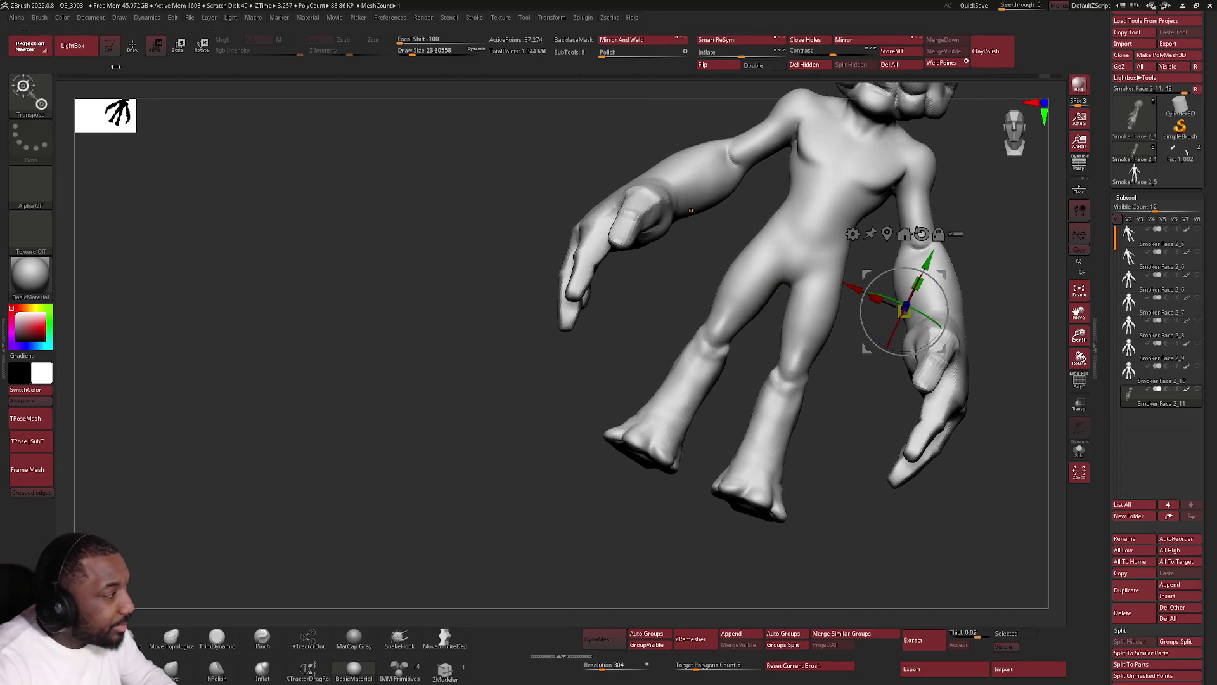
key(q)
click(172, 667)
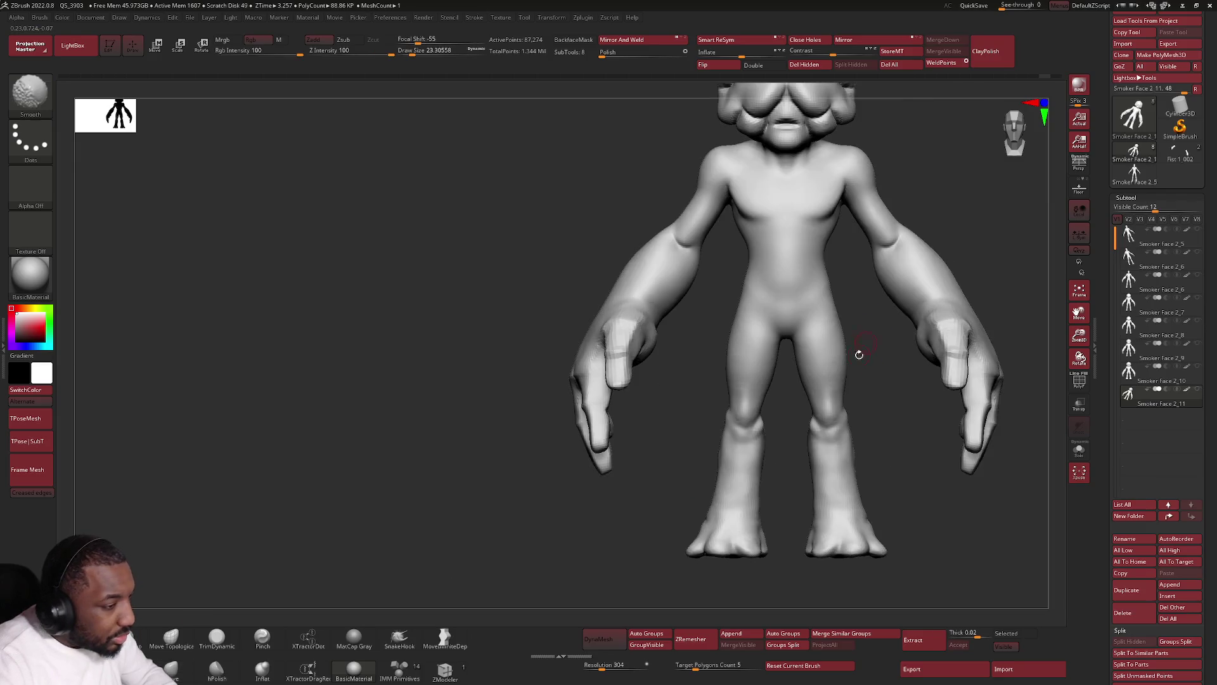
With a smaller brush, pull the foot and toe shapes into a wider splayed form.
shift+drag(400, 427, 858, 353)
key(space)
scroll(826, 491, up, 3)
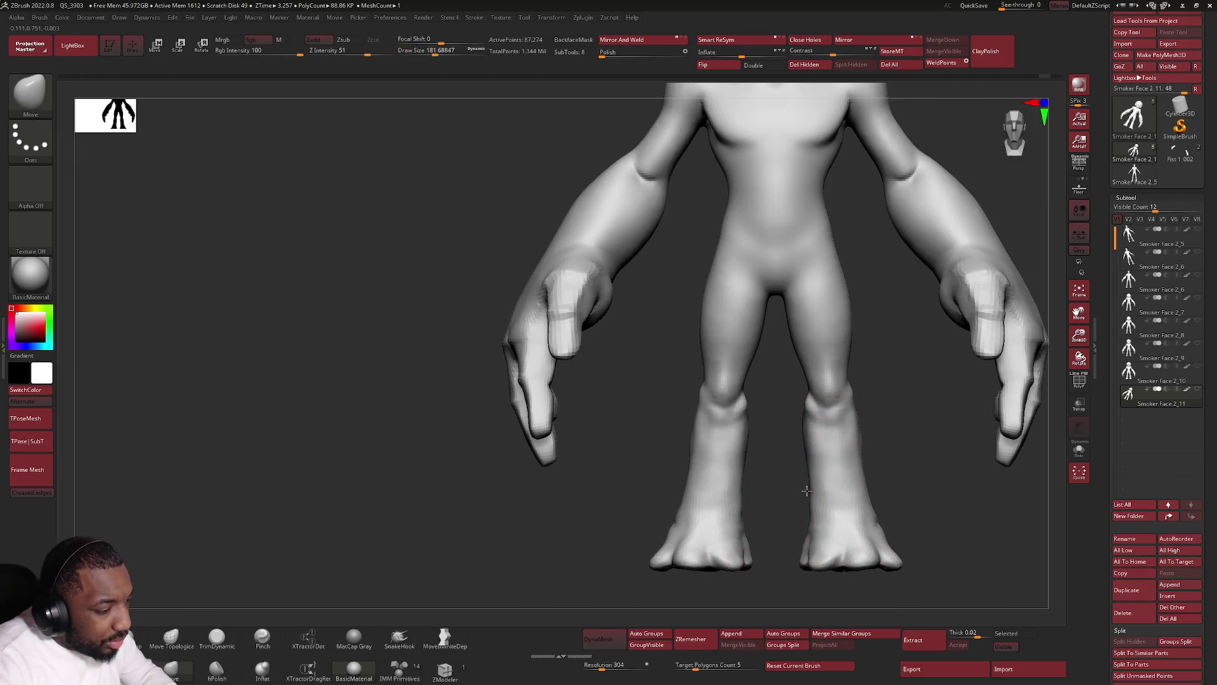
key(space)
drag(818, 491, 795, 491)
scroll(795, 492, up, 3)
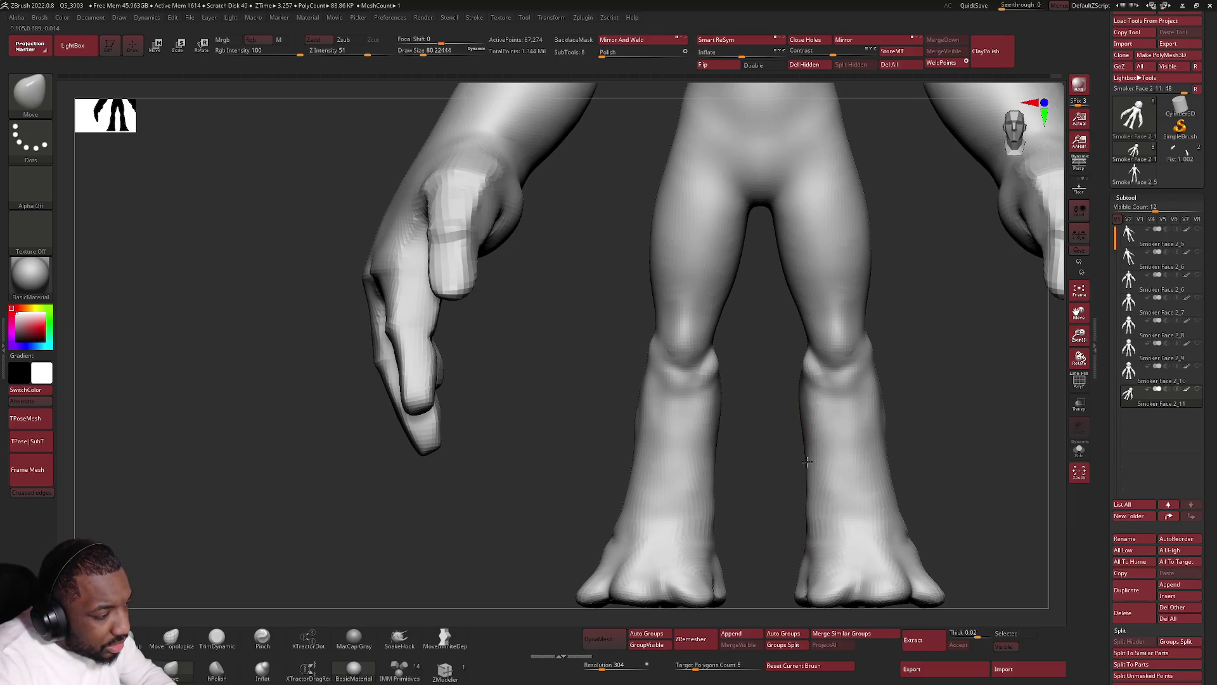
drag(807, 429, 803, 572)
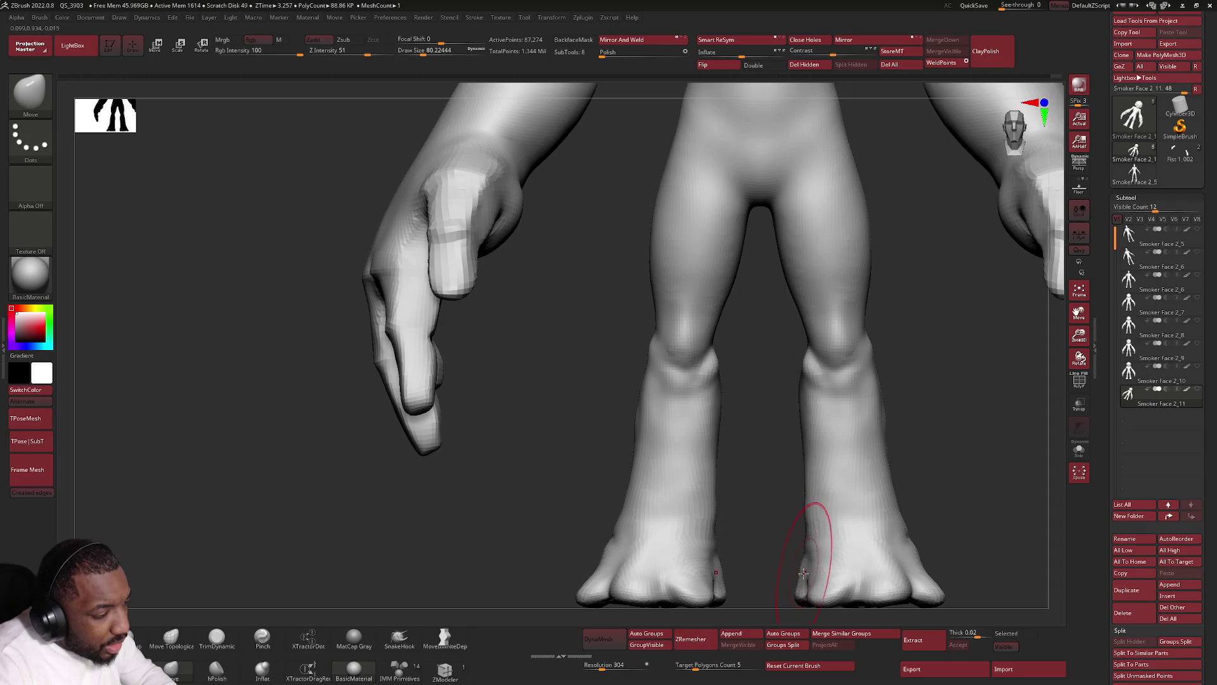
scroll(804, 571, up, 3)
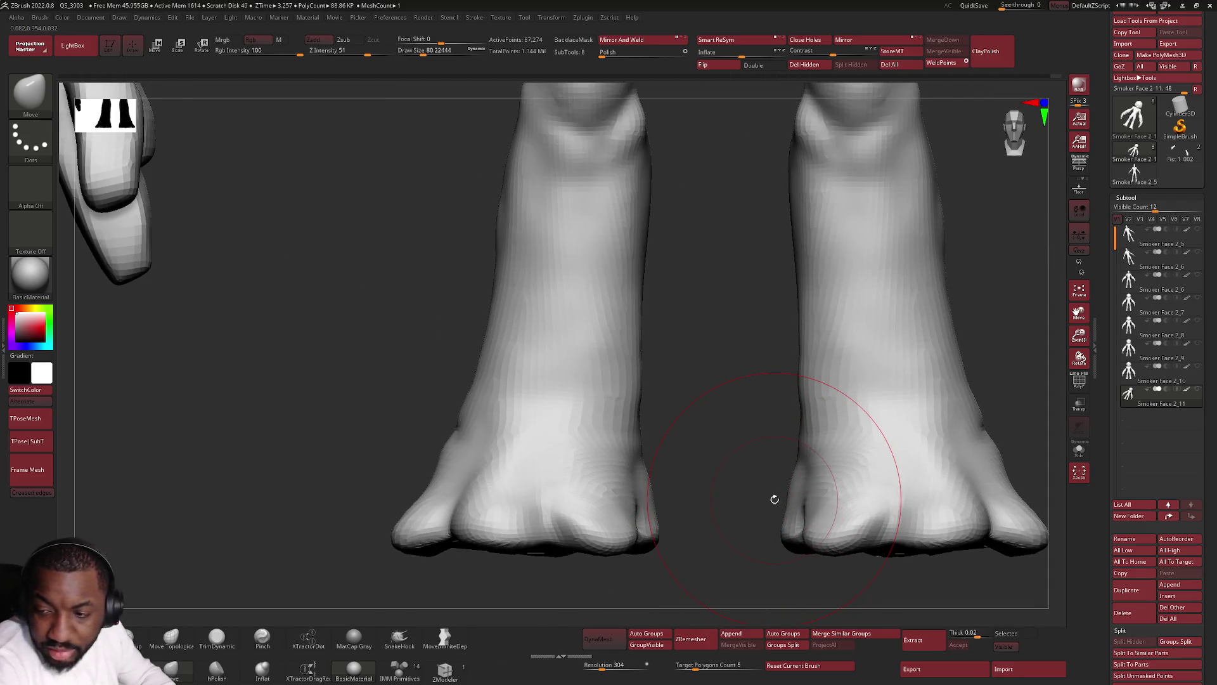
key(space)
drag(794, 466, 785, 519)
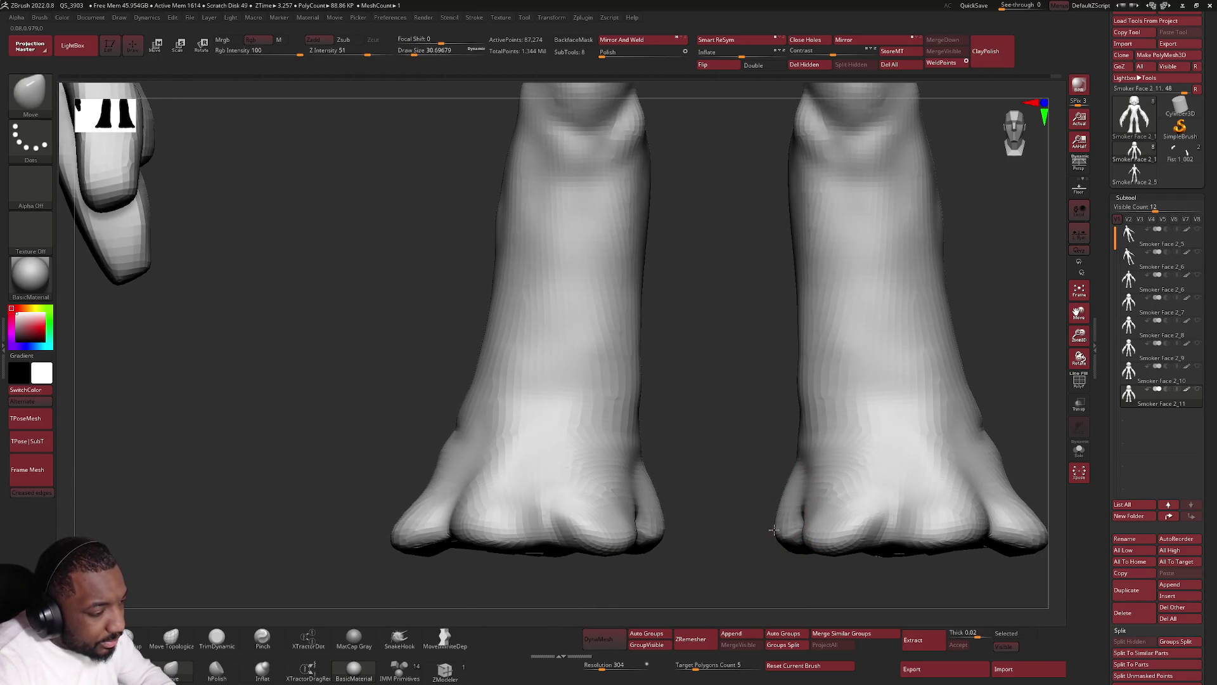
Enlarge the brush and reshape the right foot, then view the full body.
ctrl+right_drag(782, 529, 764, 417)
key(space)
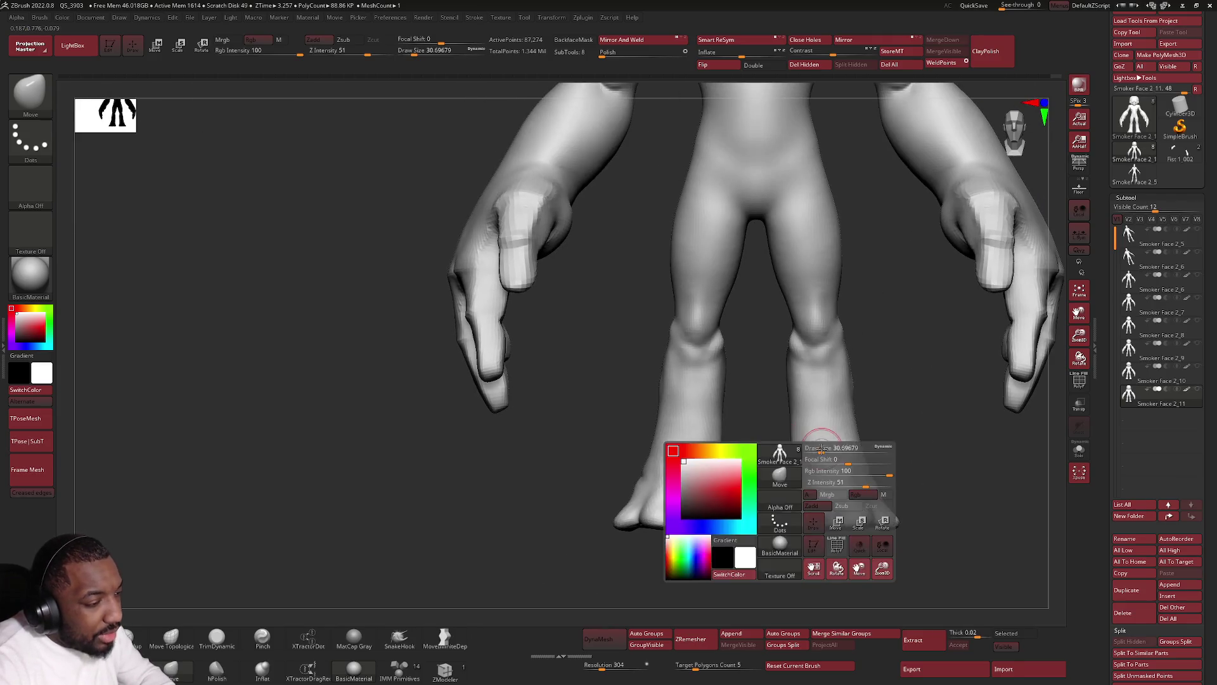
drag(802, 435, 788, 481)
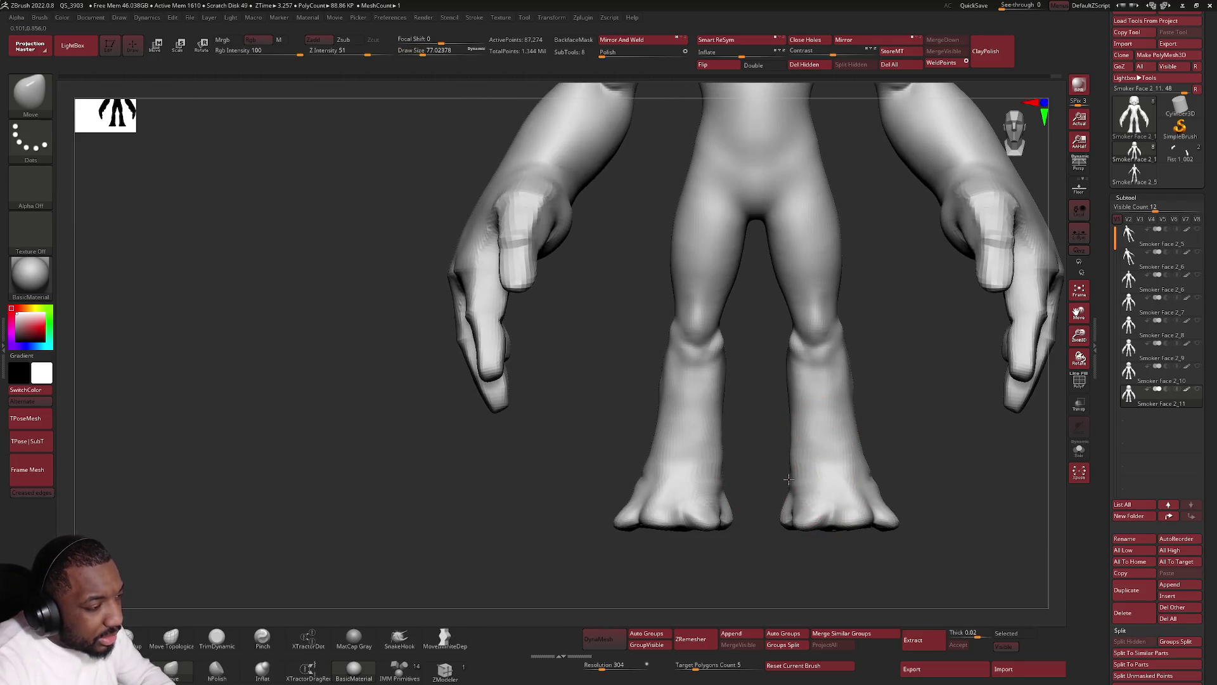
mouse_move(786, 478)
ctrl+right_down()
mouse_move(792, 500)
mouse_move(819, 443)
mouse_move(850, 464)
mouse_move(835, 466)
ctrl+right_up()
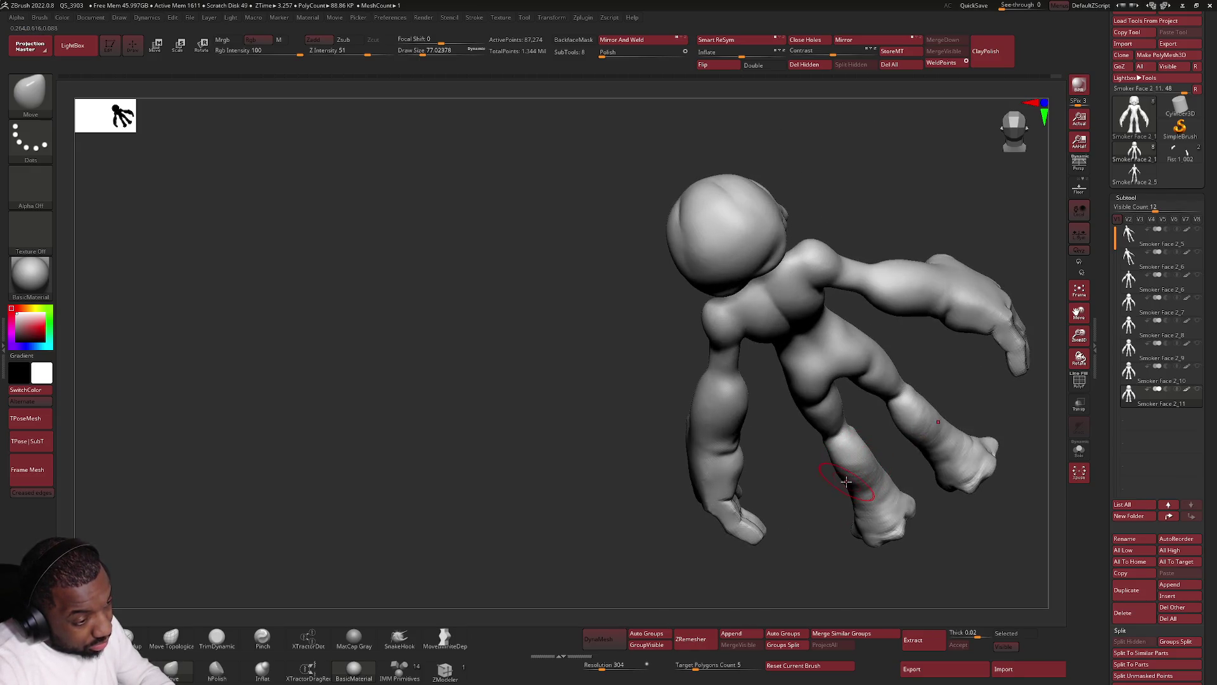
mouse_move(849, 486)
right_down()
mouse_move(834, 476)
mouse_move(758, 501)
mouse_move(772, 502)
mouse_move(817, 486)
mouse_move(679, 490)
right_up()
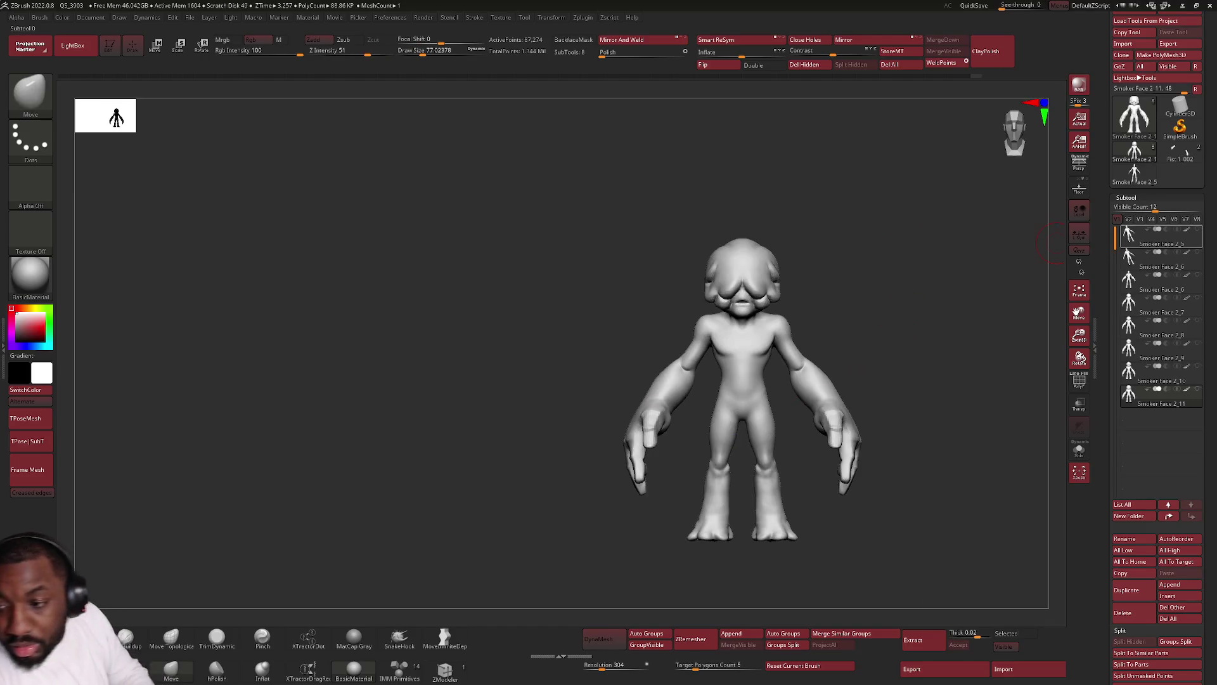
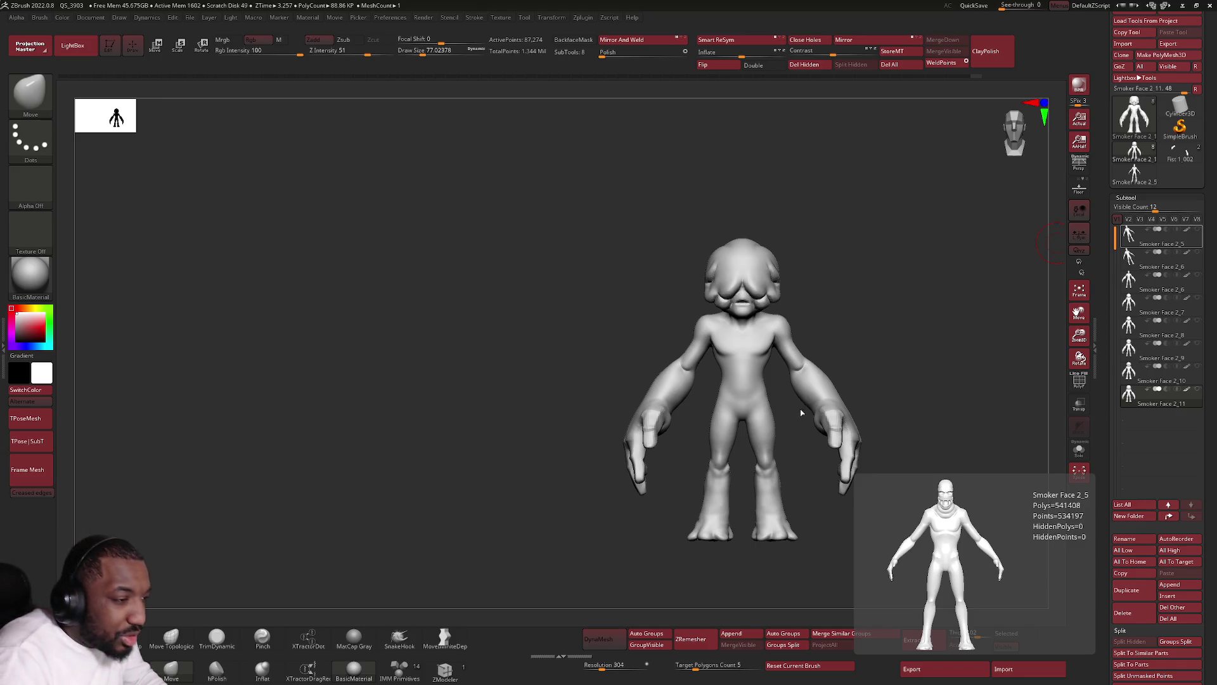
Build up the forehead and face front with a large brush from the side profile.
drag(802, 411, 662, 407)
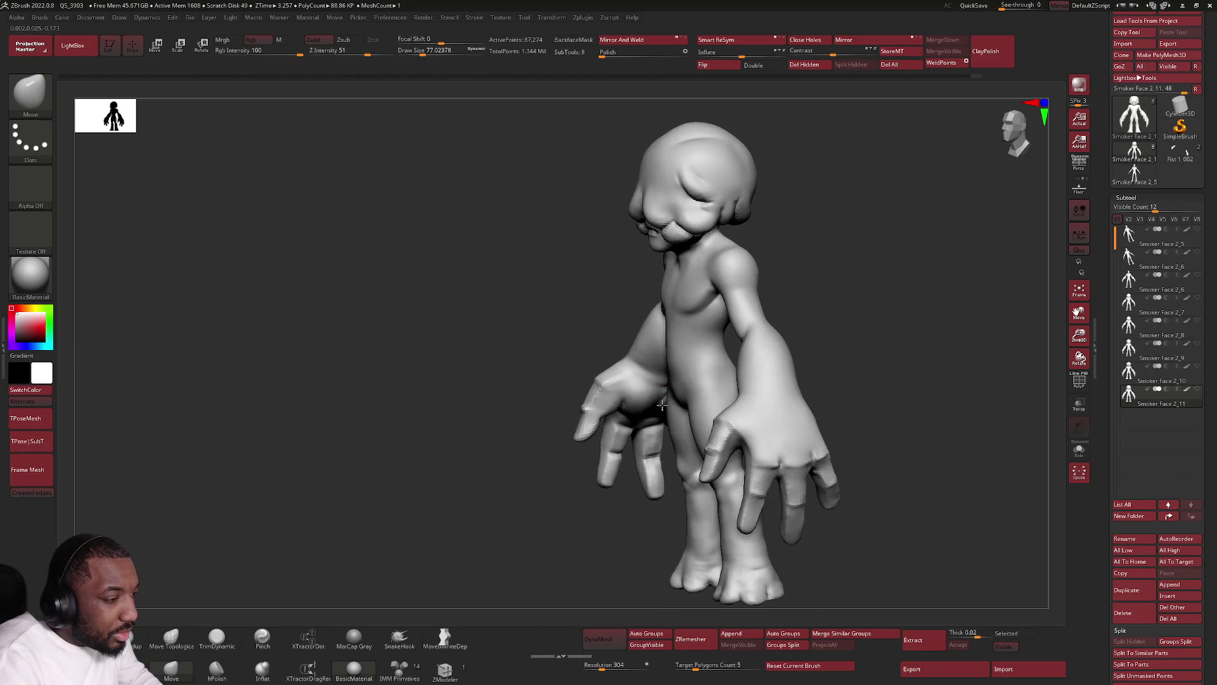
scroll(662, 407, up, 1)
scroll(662, 406, up, 3)
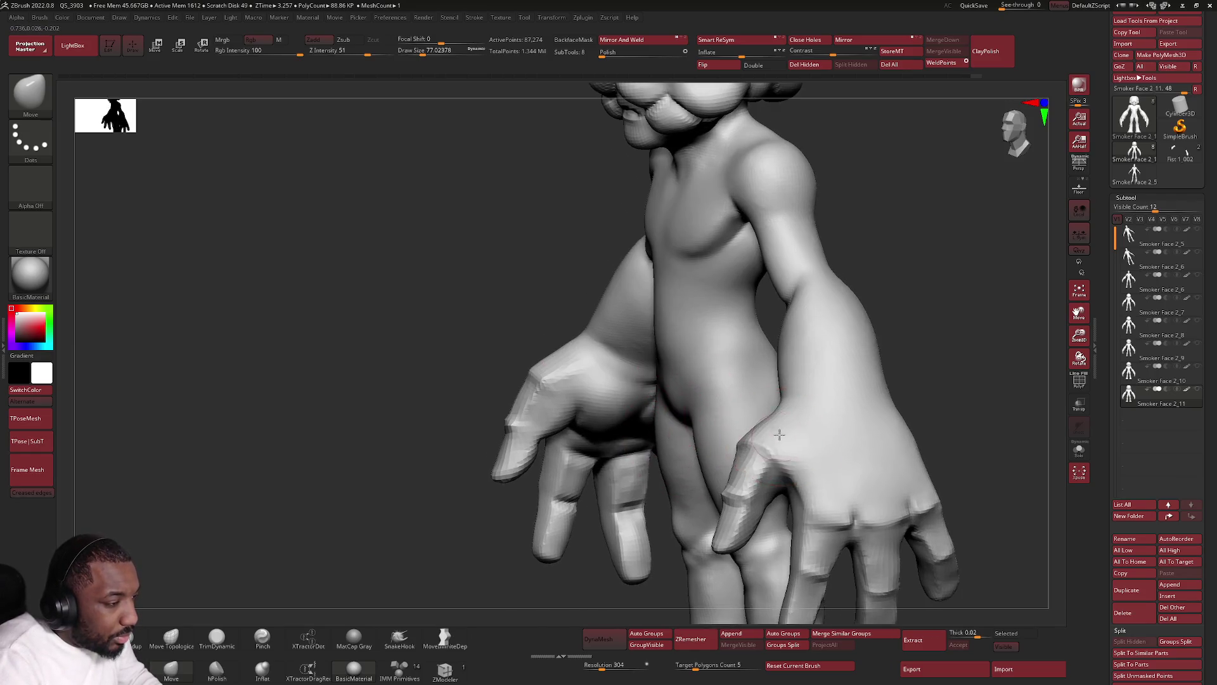
key(f)
scroll(778, 435, up, 2)
mouse_move(777, 435)
mouse_down()
mouse_move(756, 435)
mouse_move(761, 390)
mouse_move(700, 320)
mouse_up()
scroll(762, 390, down, 2)
scroll(700, 320, up, 2)
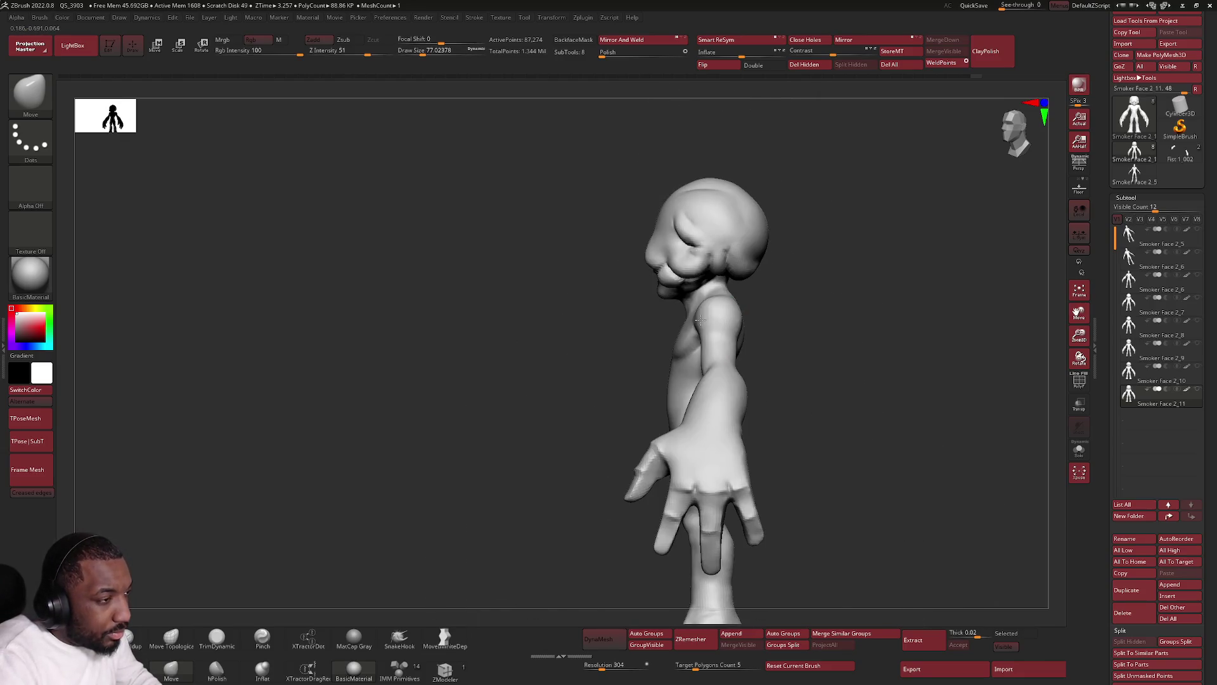
scroll(701, 319, up, 2)
key(space)
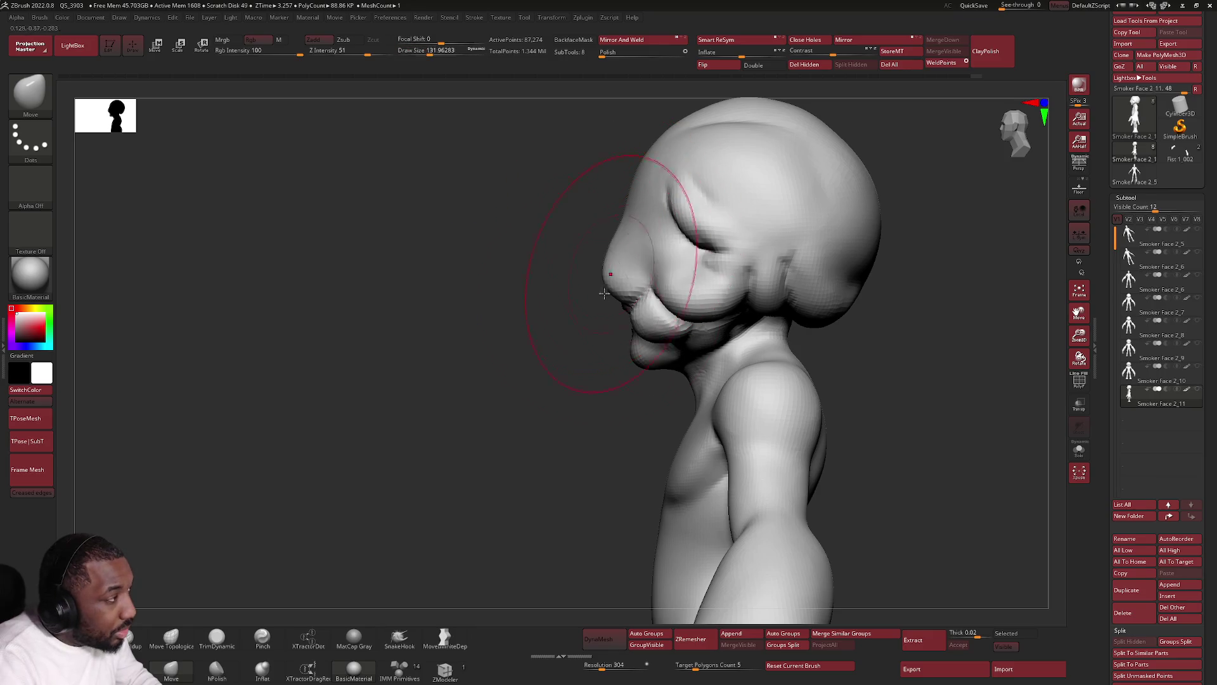
mouse_move(603, 293)
mouse_down()
mouse_move(652, 218)
mouse_move(619, 205)
mouse_up()
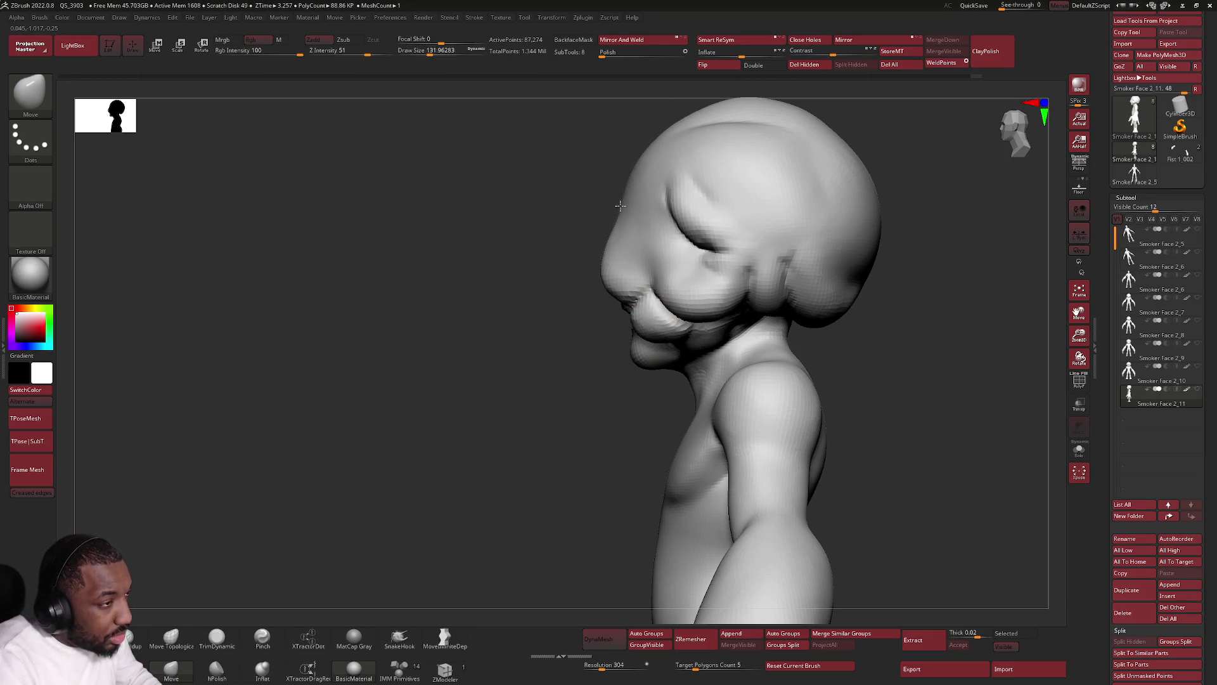
scroll(625, 299, up, 2)
scroll(707, 203, up, 1)
Reduce the Draw Size for finer strokes on the face.
key(space)
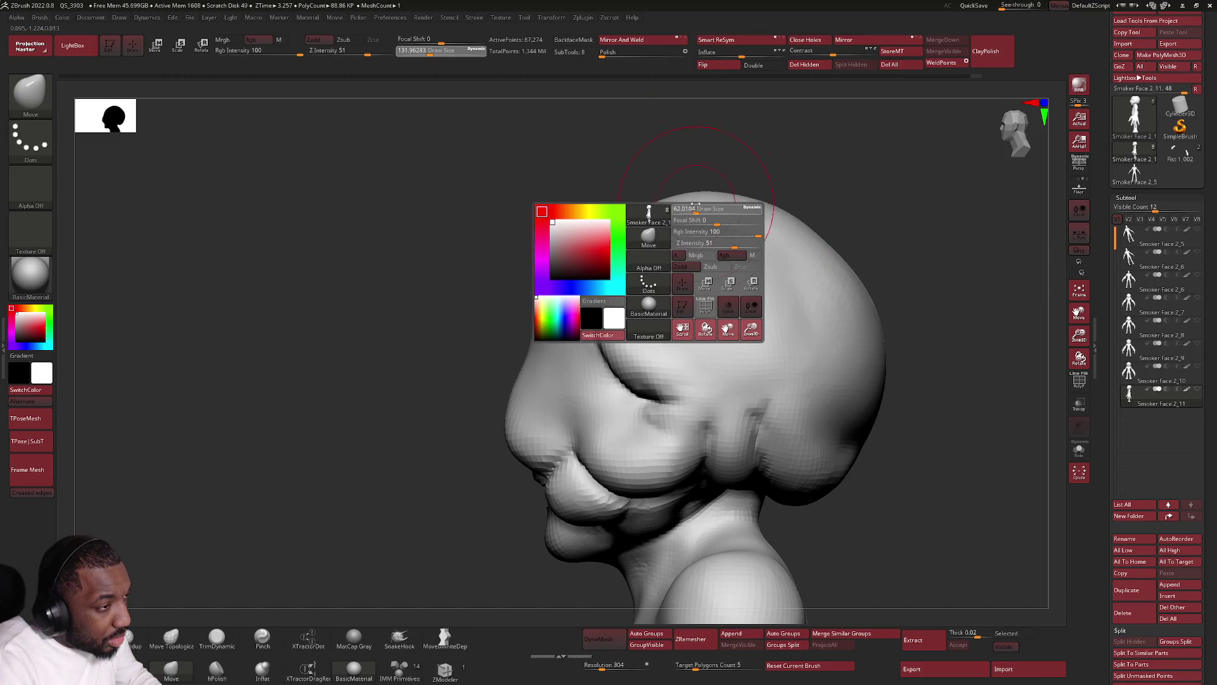
drag(696, 204, 679, 206)
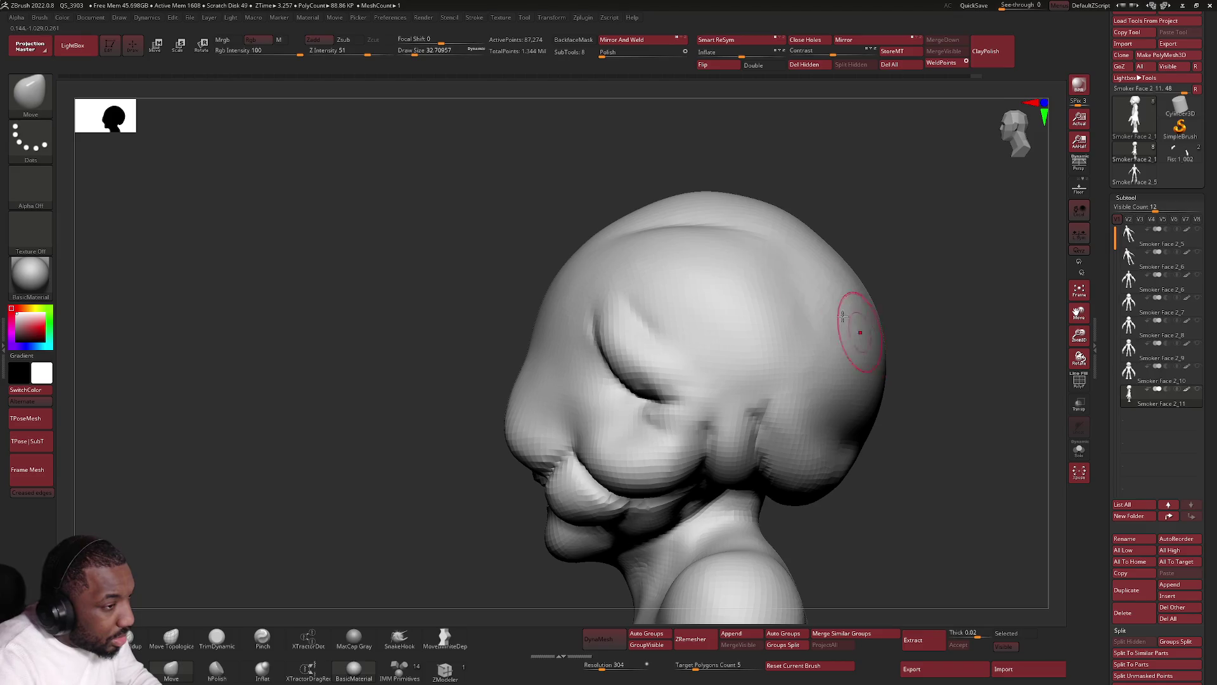
key(space)
drag(593, 268, 667, 269)
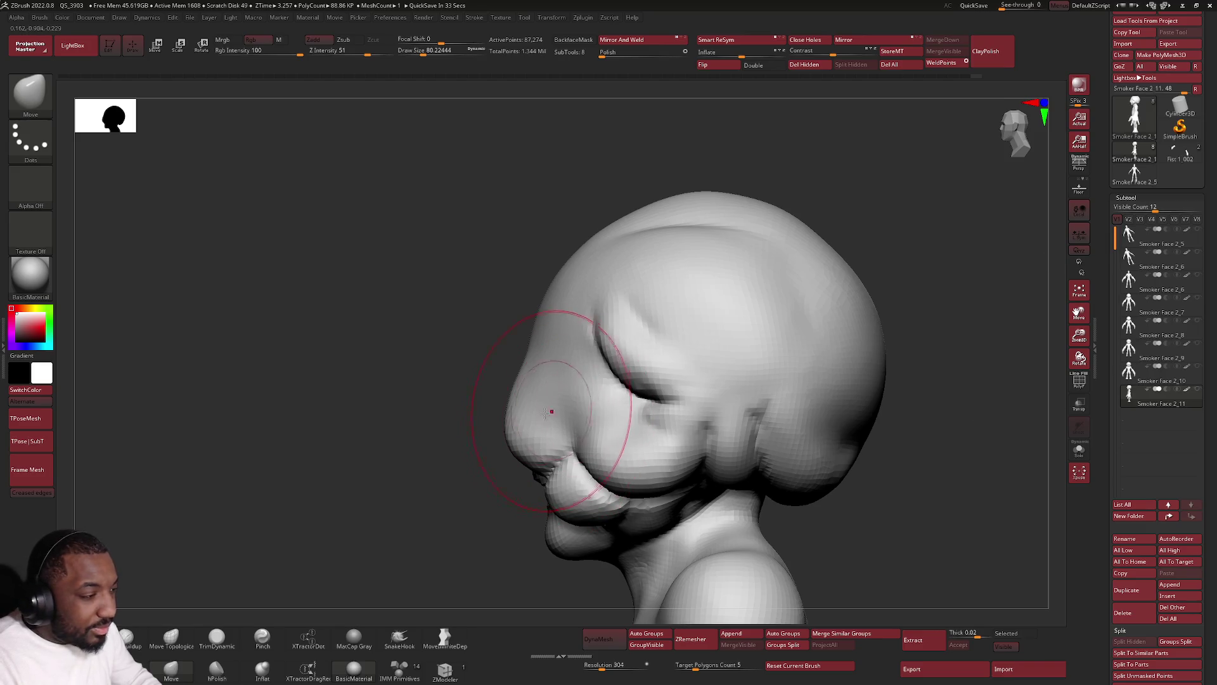
key(space)
drag(529, 444, 504, 445)
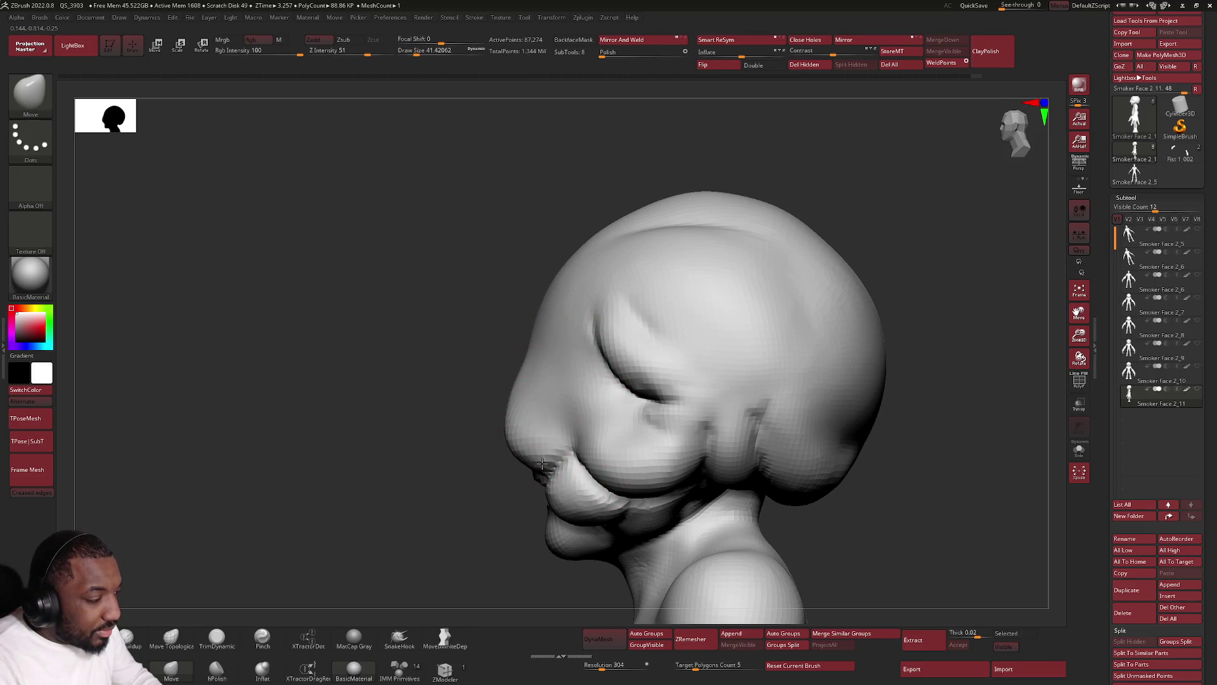
key(alt+Tab)
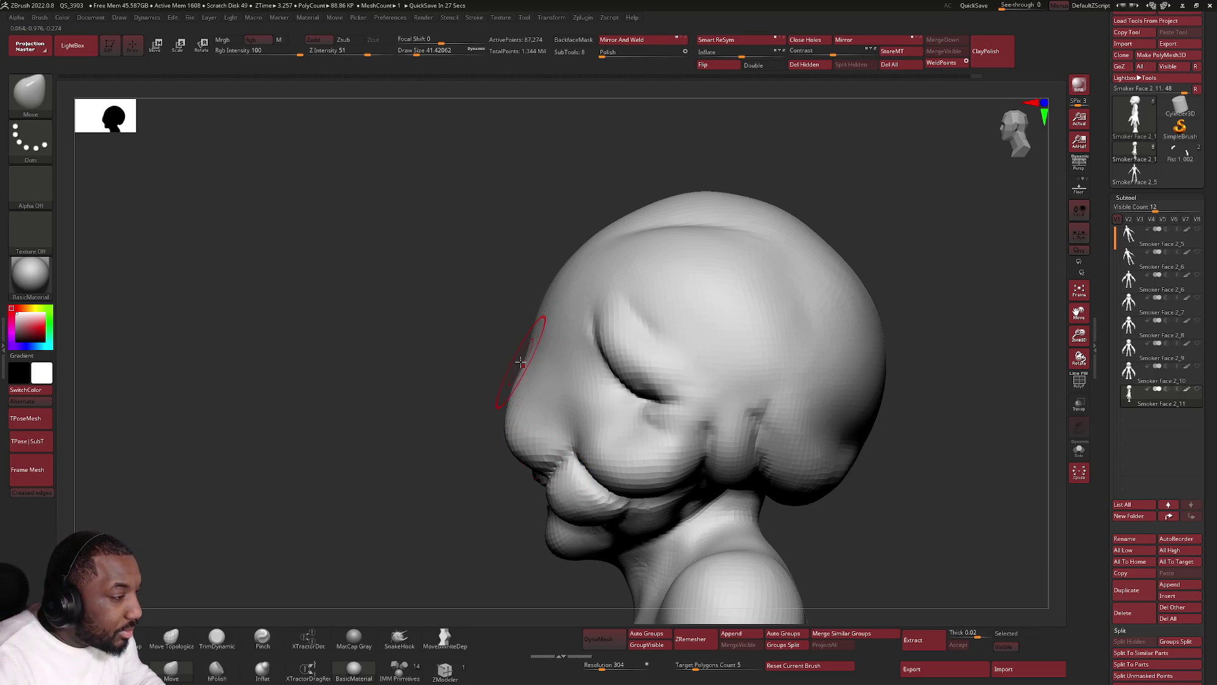
Turn the head to a straight front view of the mouth.
key(space)
mouse_move(562, 495)
right_down()
mouse_move(582, 480)
mouse_move(516, 434)
right_up()
key(space)
mouse_move(570, 367)
alt+right_down()
mouse_move(516, 409)
mouse_move(507, 438)
alt+right_up()
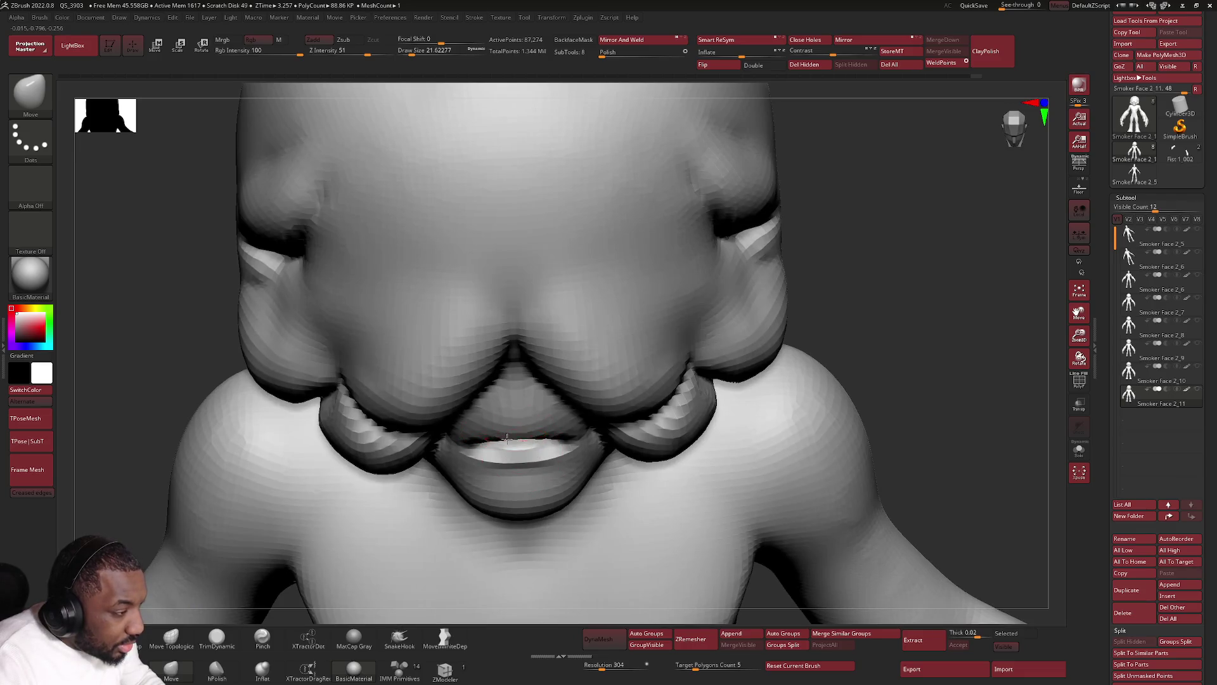
Raise the right part of the lower lip toward the upper lip with Move Topological.
click(170, 636)
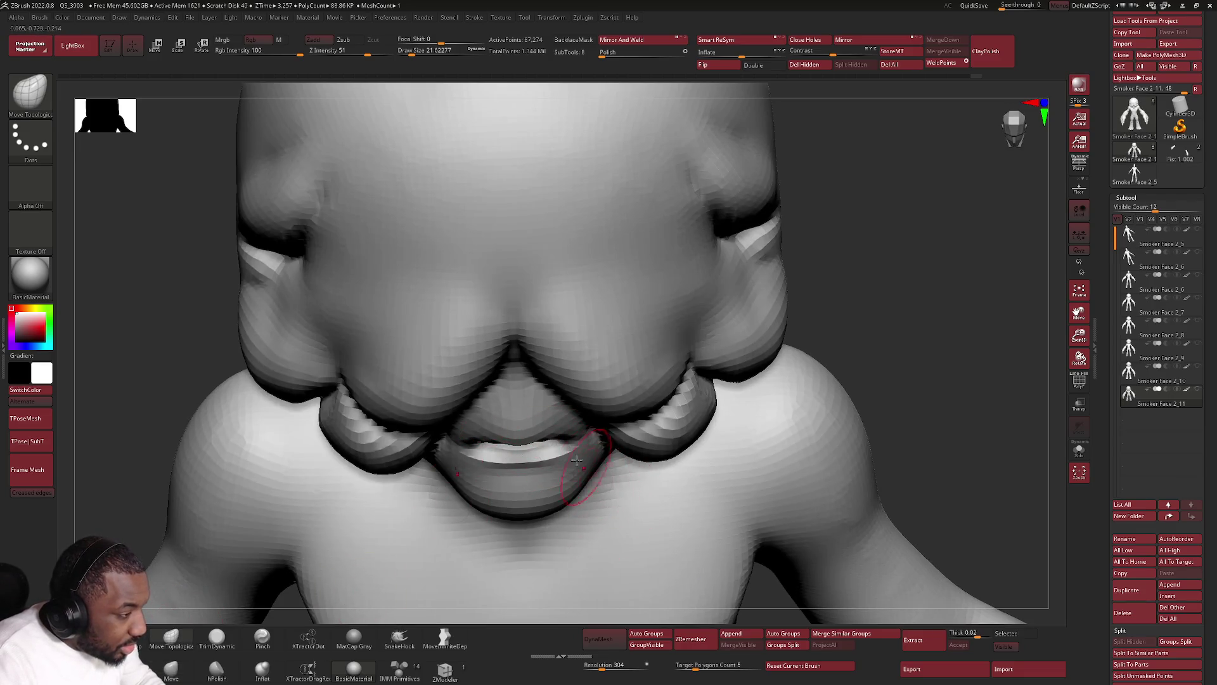
drag(576, 461, 552, 442)
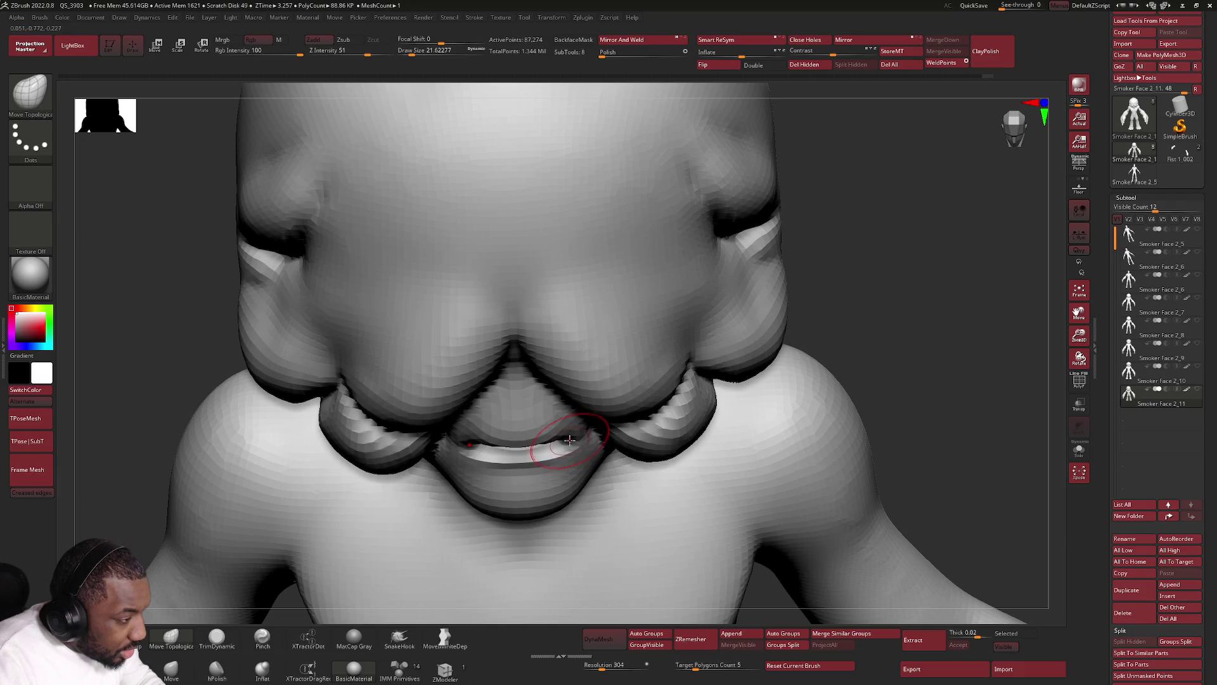
mouse_move(568, 440)
right_down()
mouse_move(533, 440)
mouse_move(553, 428)
mouse_move(528, 463)
mouse_move(510, 462)
mouse_move(547, 463)
mouse_move(557, 388)
mouse_move(620, 416)
mouse_move(576, 409)
right_up()
right_click(588, 413)
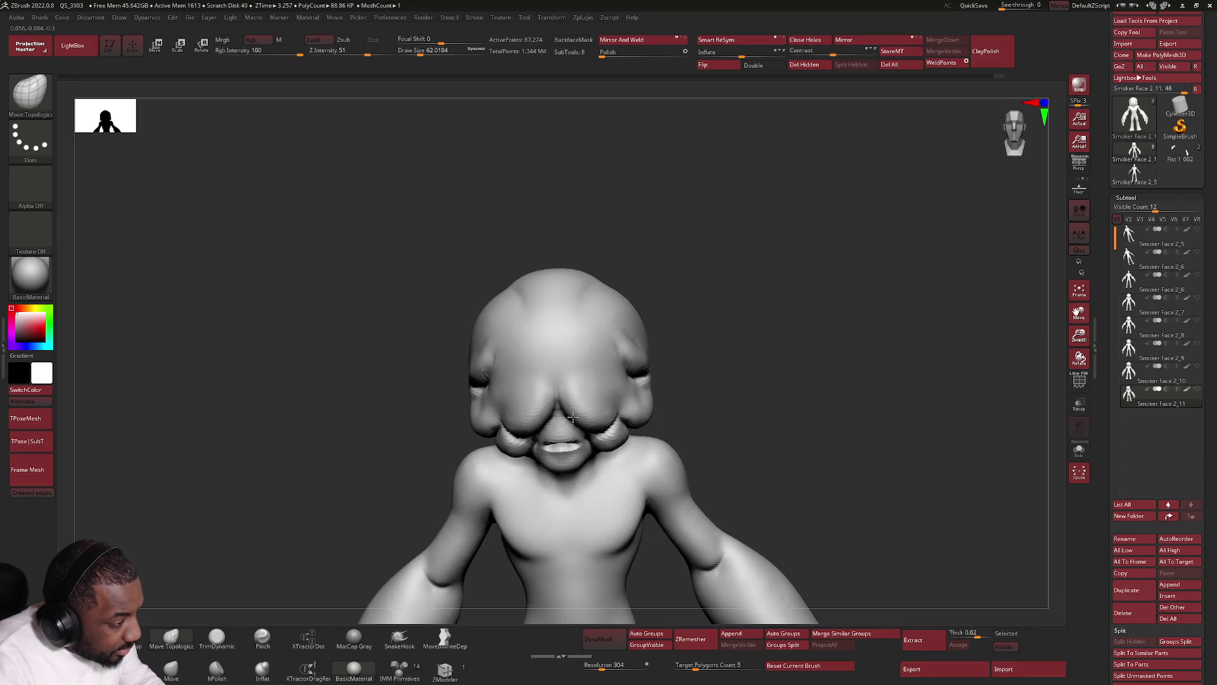
right_drag(573, 418, 517, 433)
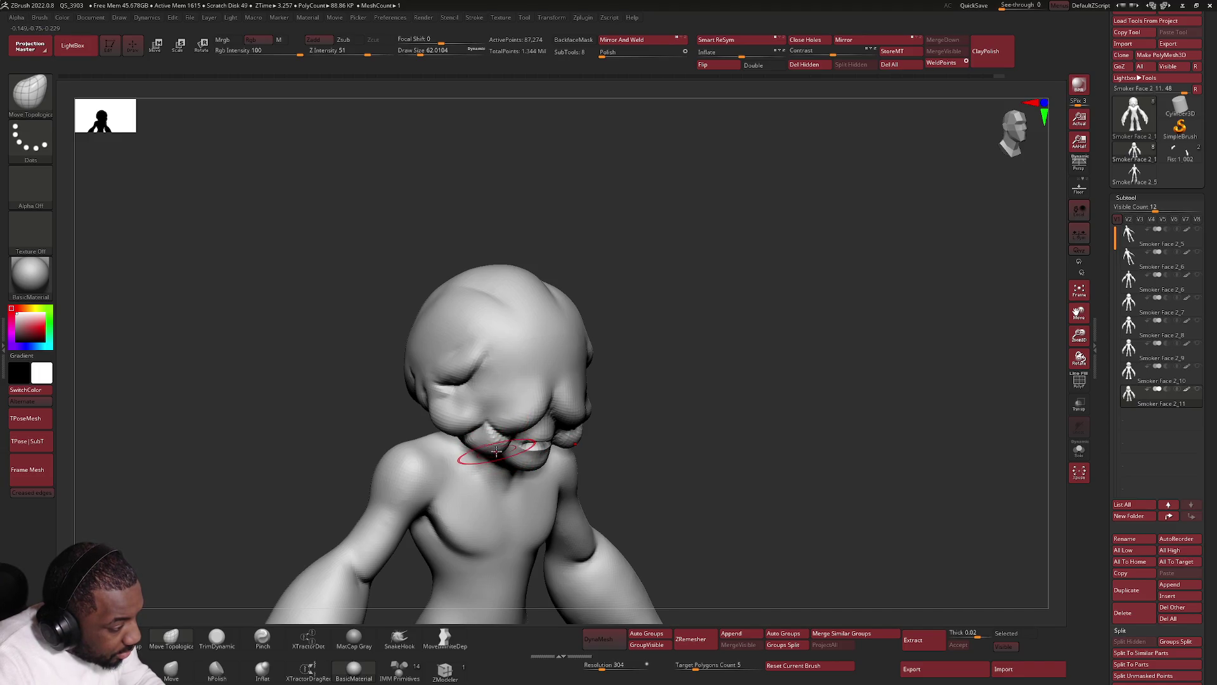
mouse_move(494, 448)
right_down()
mouse_move(498, 438)
mouse_move(462, 456)
right_up()
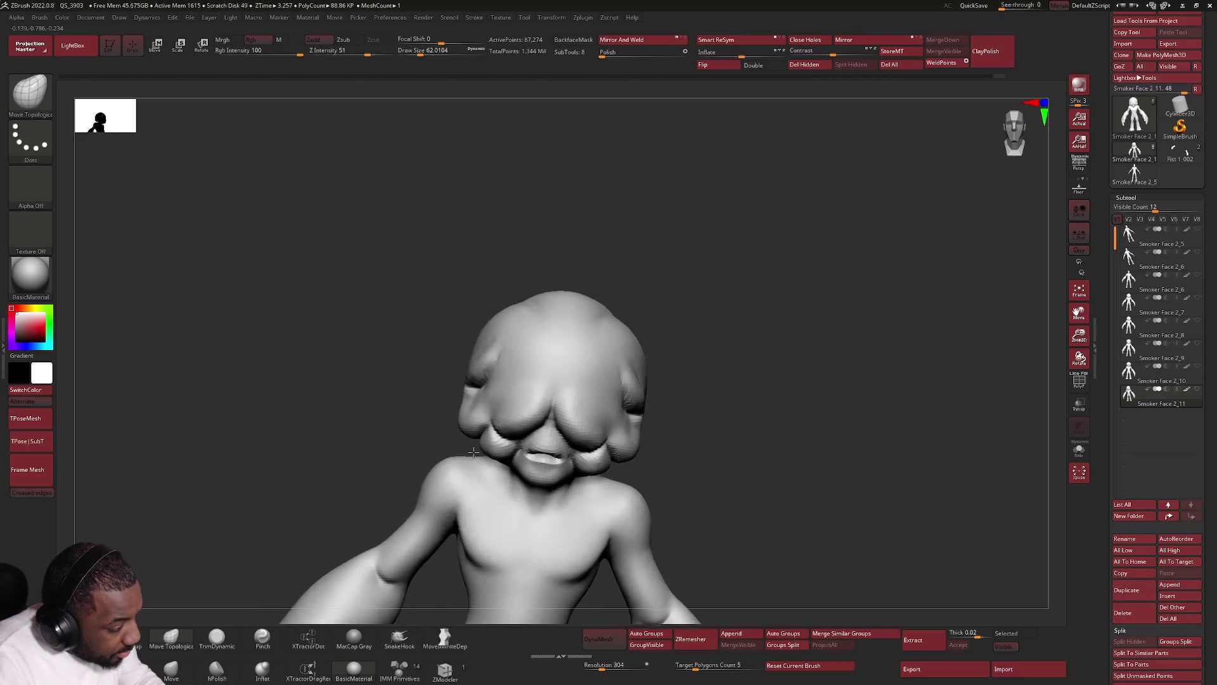
right_drag(591, 514, 597, 467)
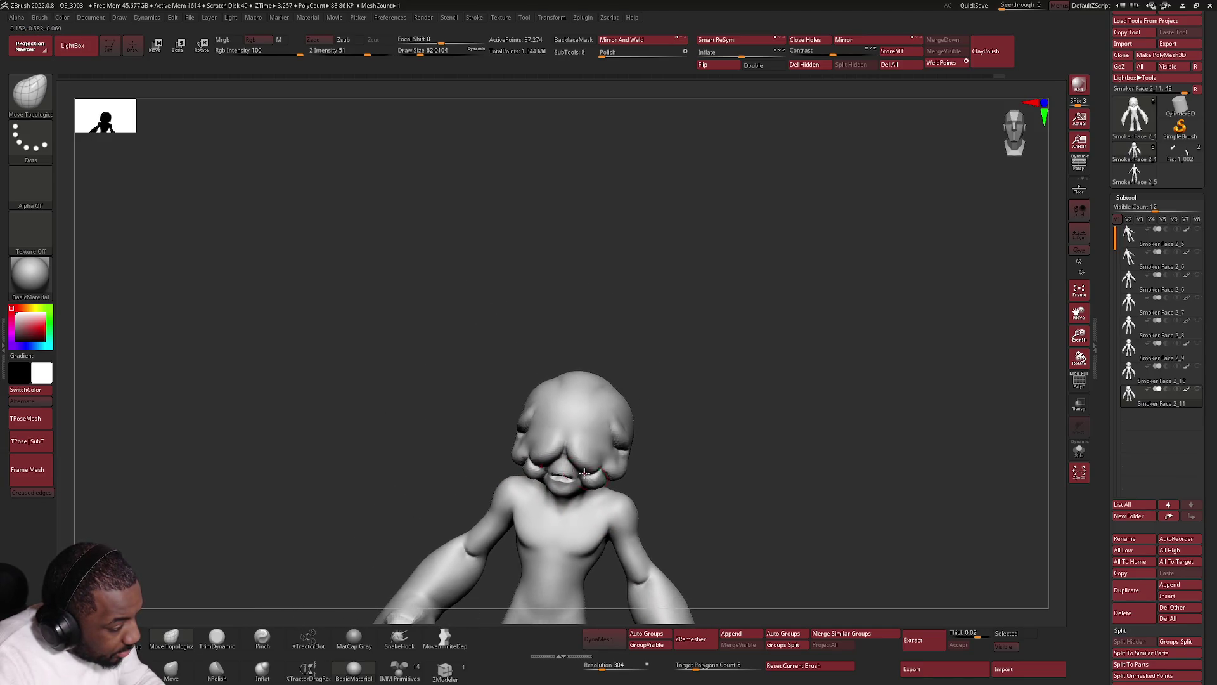
right_click(597, 467)
drag(602, 467, 605, 467)
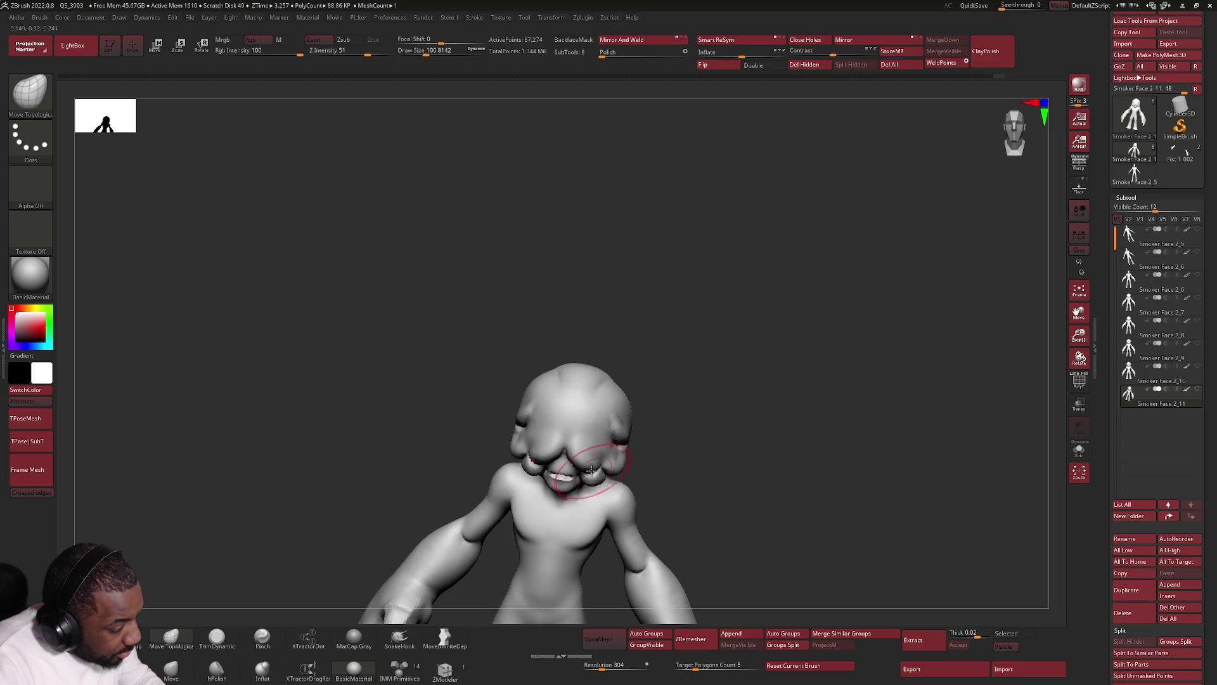
mouse_move(601, 461)
right_down()
mouse_move(622, 448)
mouse_move(913, 457)
right_up()
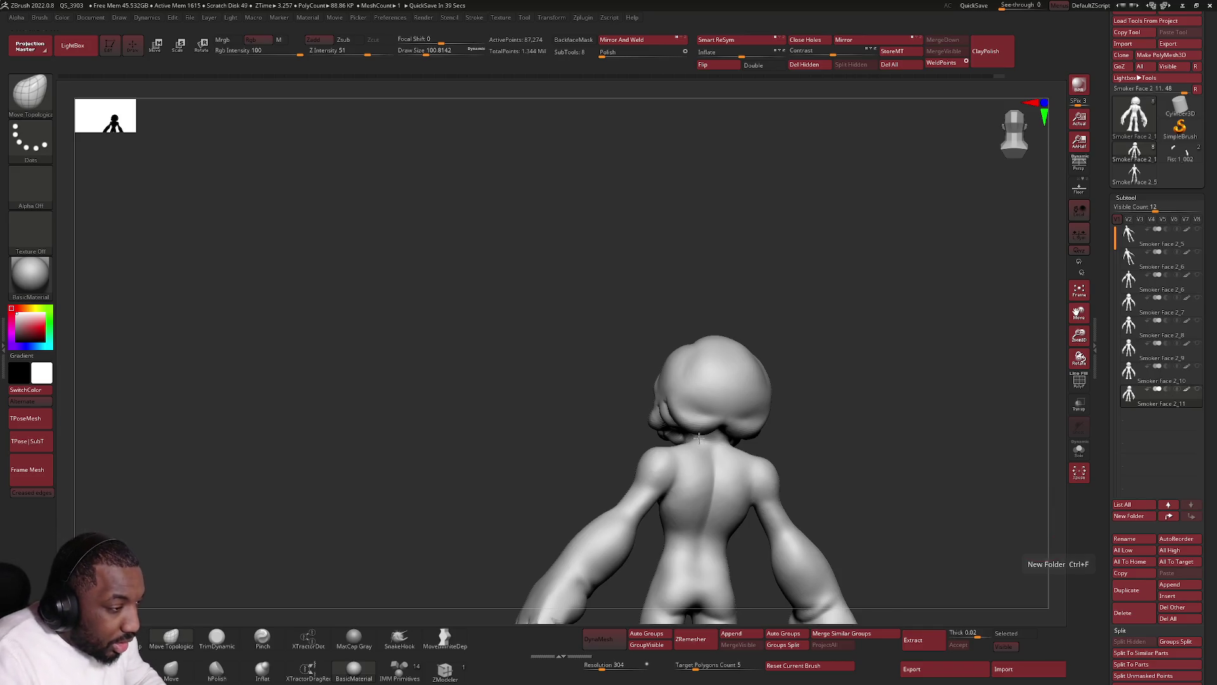
scroll(692, 488, up, 3)
key(space)
drag(681, 419, 656, 423)
right_drag(656, 424, 683, 450)
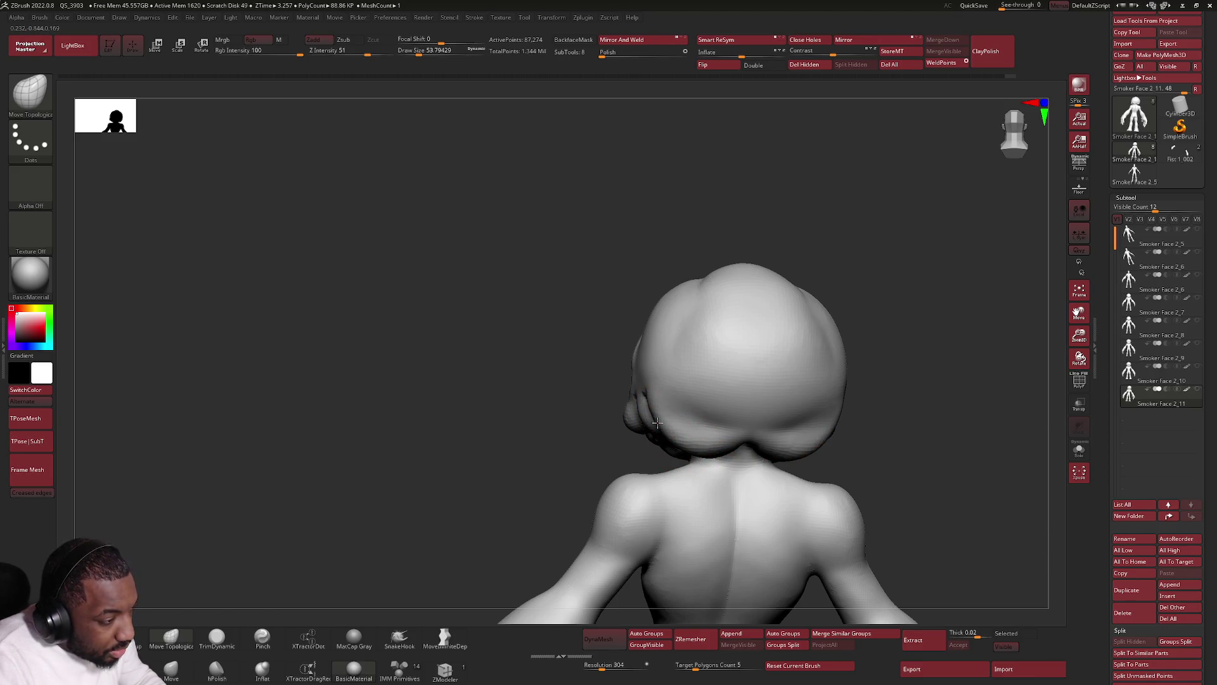
scroll(657, 424, down, 3)
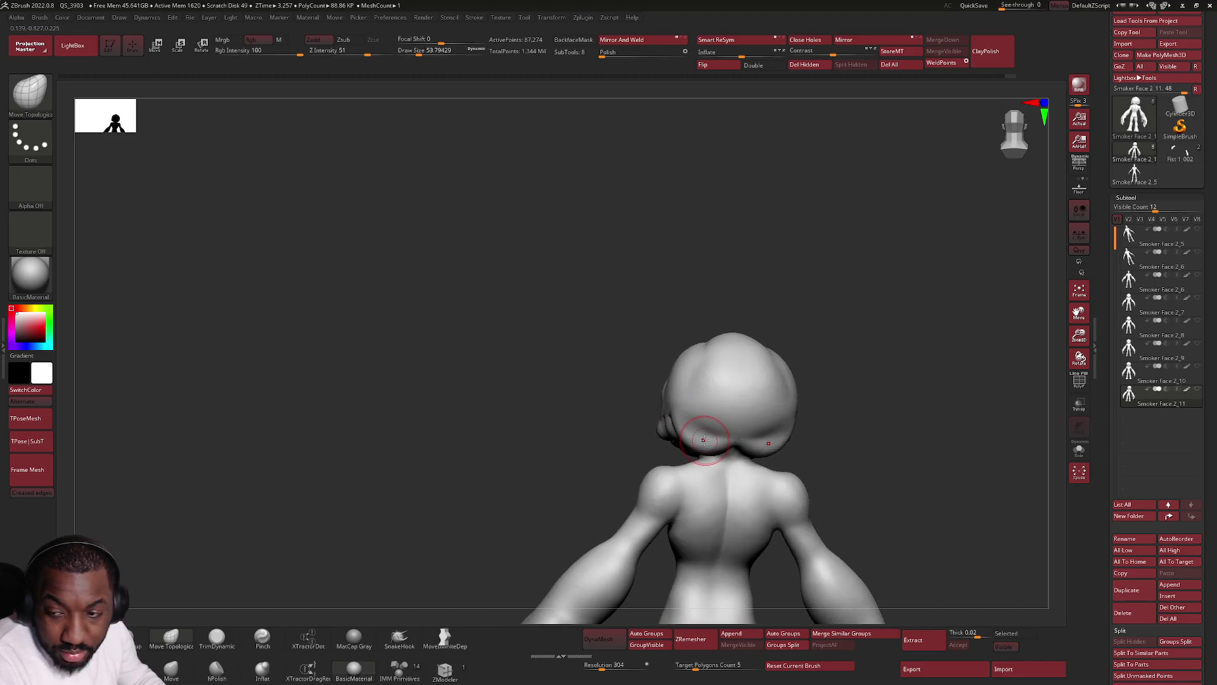
right_drag(671, 422, 676, 434)
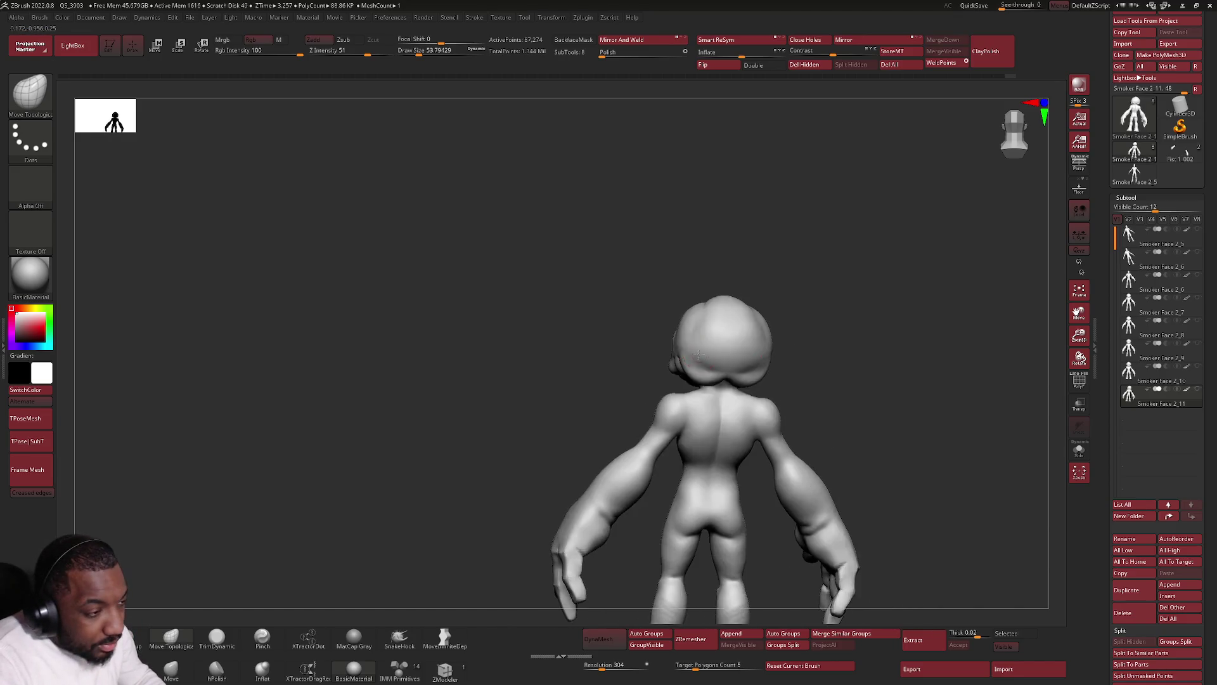
right_drag(675, 434, 732, 326)
scroll(732, 327, up, 2)
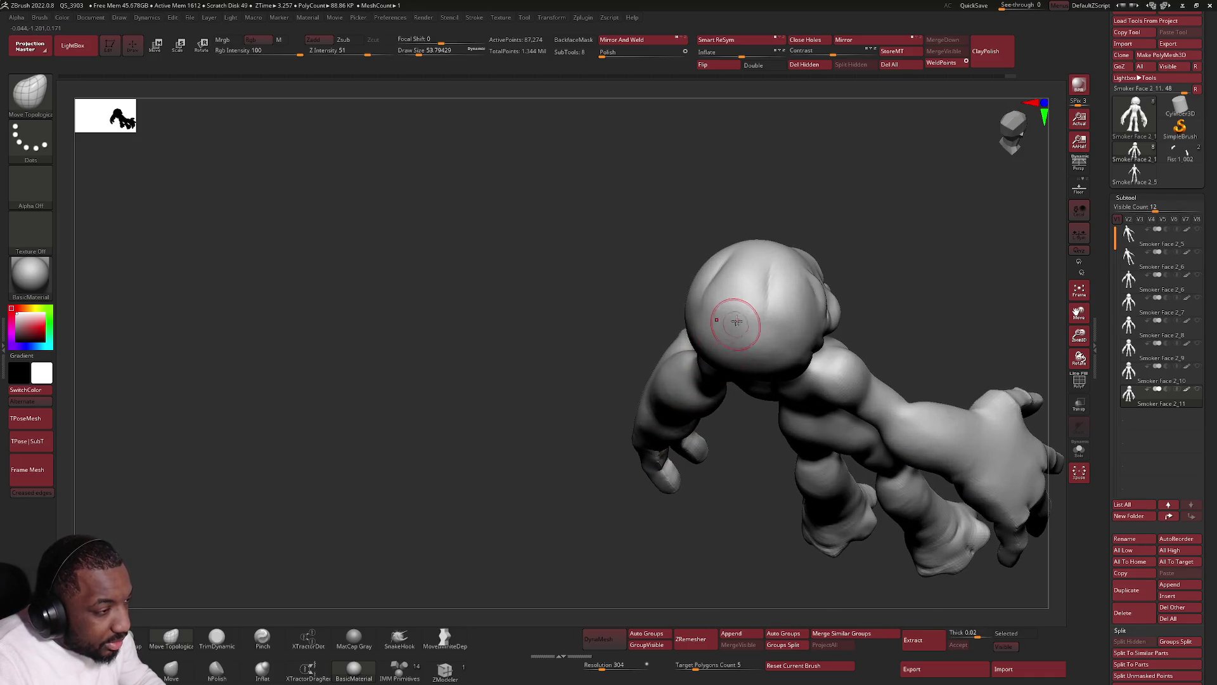
right_click(732, 326)
drag(732, 327, 726, 332)
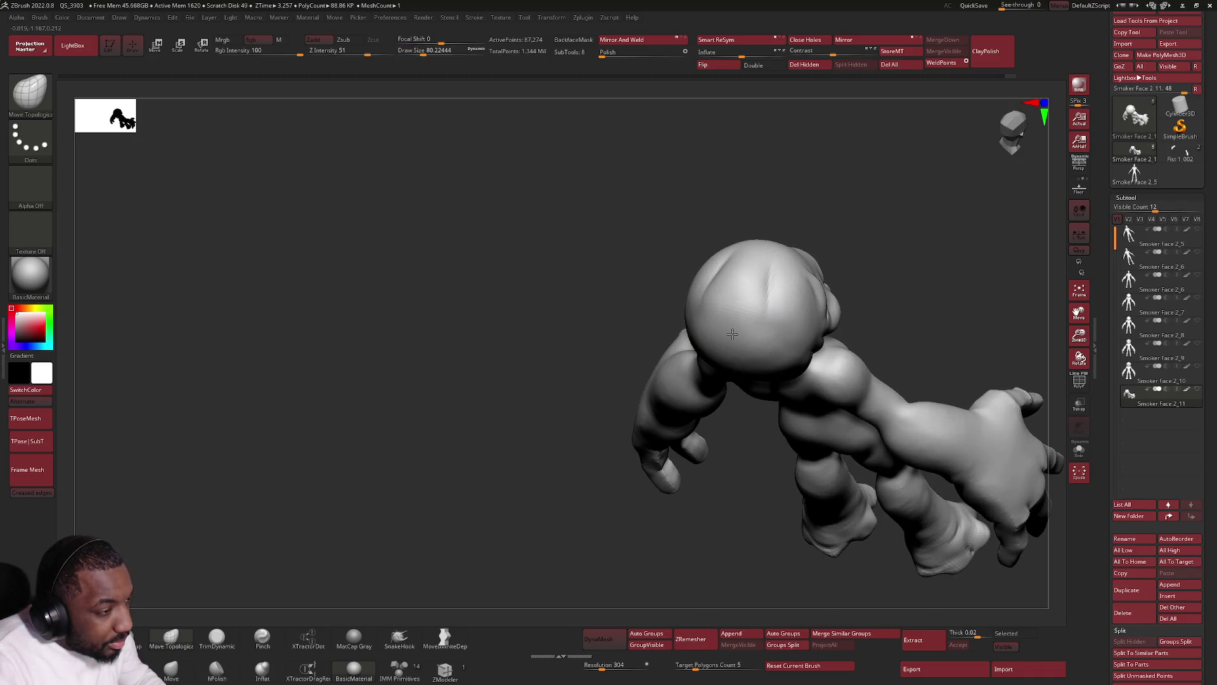
right_drag(777, 342, 760, 354)
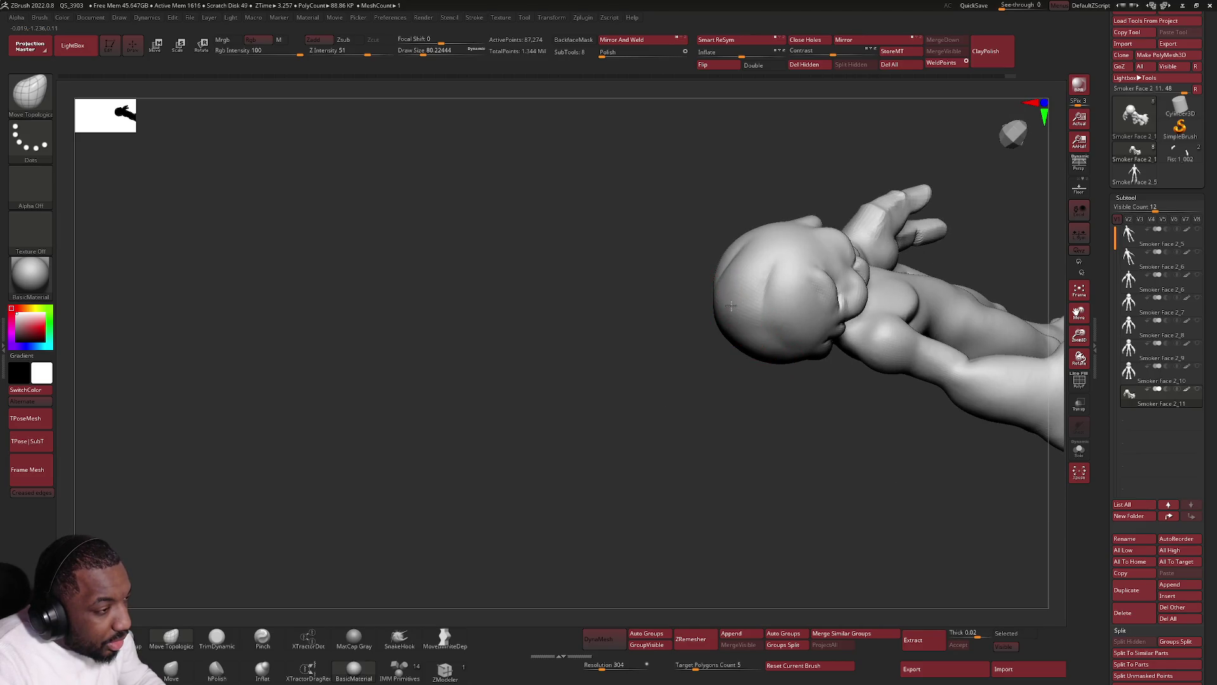
mouse_move(840, 418)
right_down()
mouse_move(837, 435)
mouse_move(928, 223)
mouse_move(945, 266)
right_up()
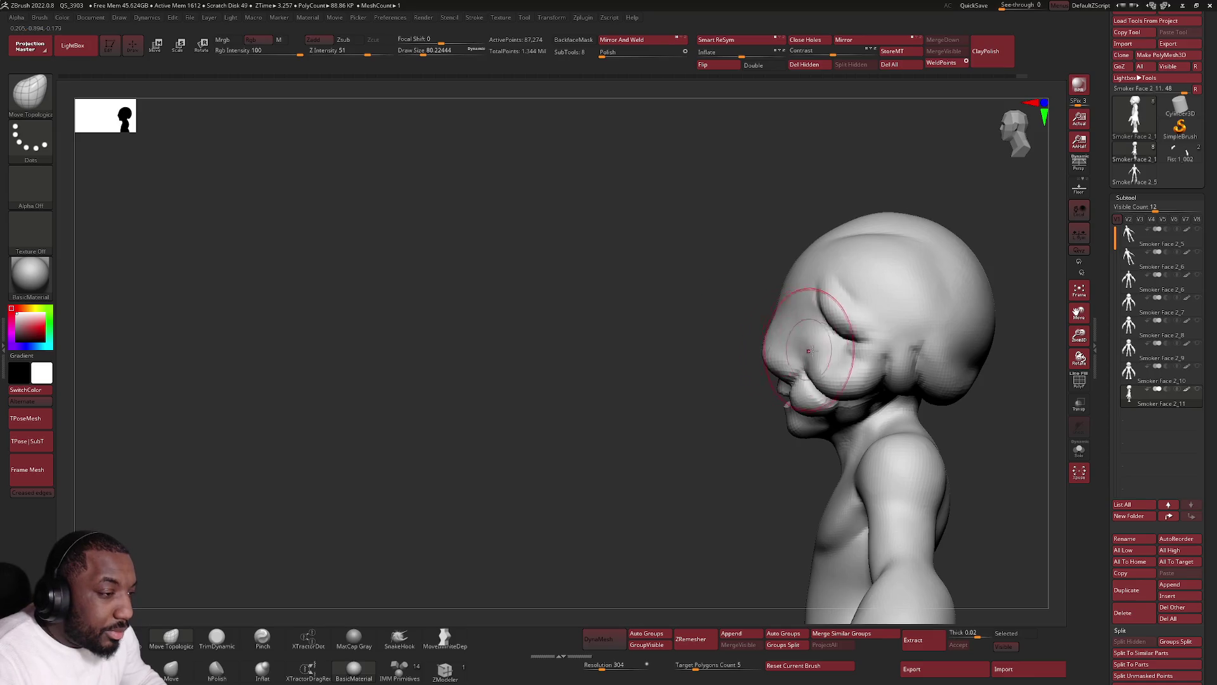
Reshape the chin and jaw crease, checking the head from front, profile and top.
right_drag(807, 351, 773, 425)
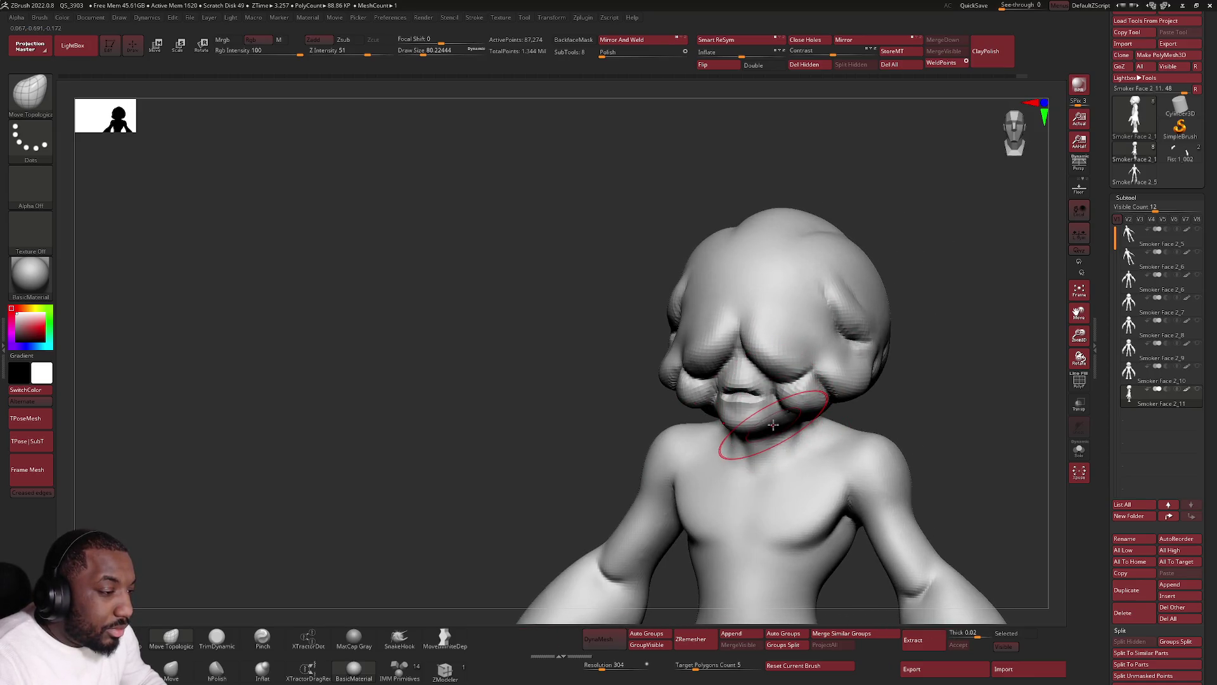
drag(773, 425, 773, 431)
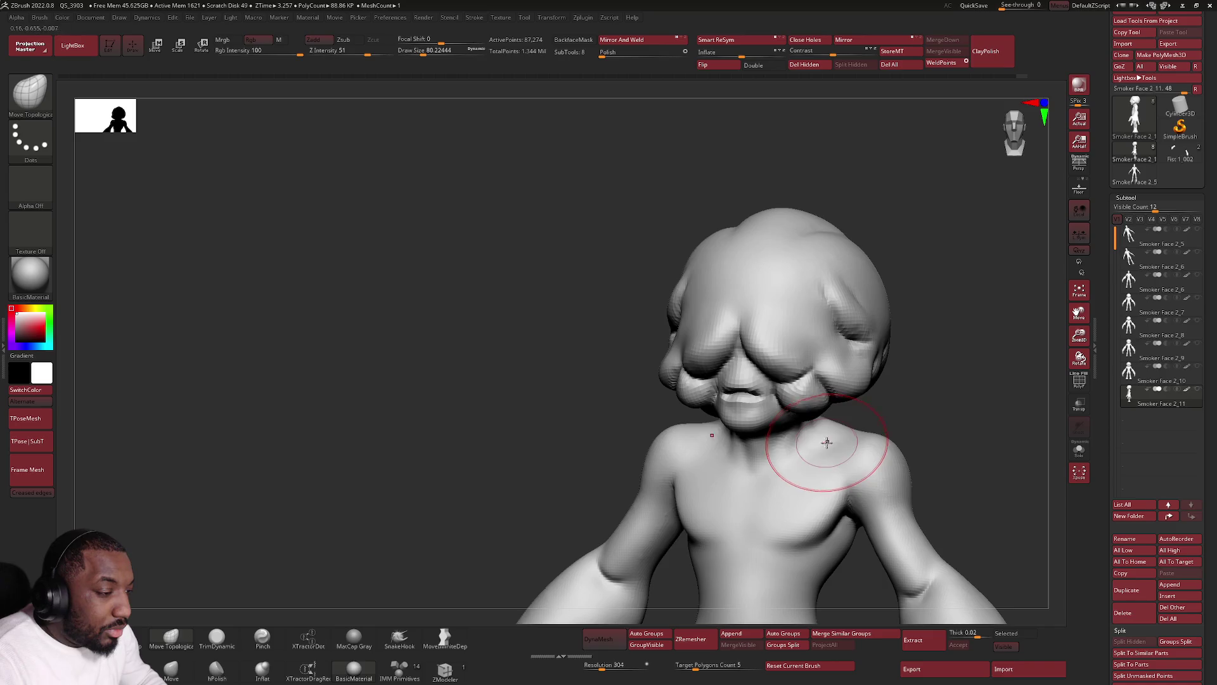
right_drag(815, 457, 827, 438)
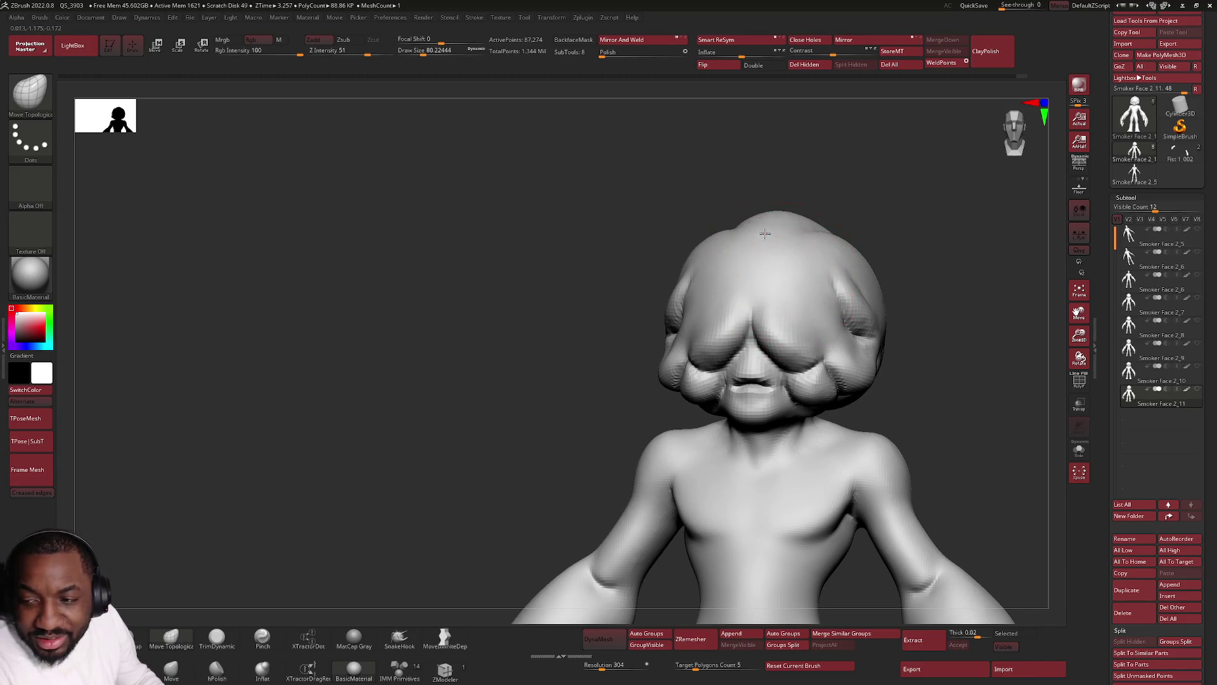
mouse_move(788, 231)
right_down()
mouse_move(751, 238)
mouse_move(878, 190)
right_up()
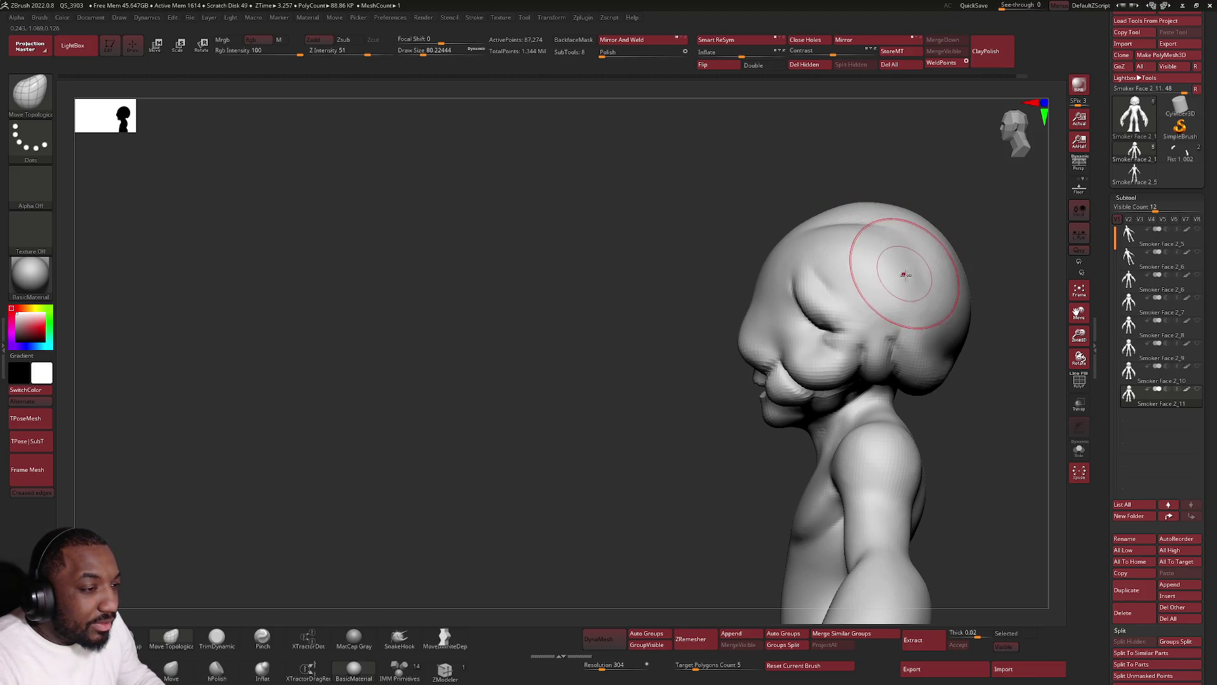
right_drag(896, 276, 921, 308)
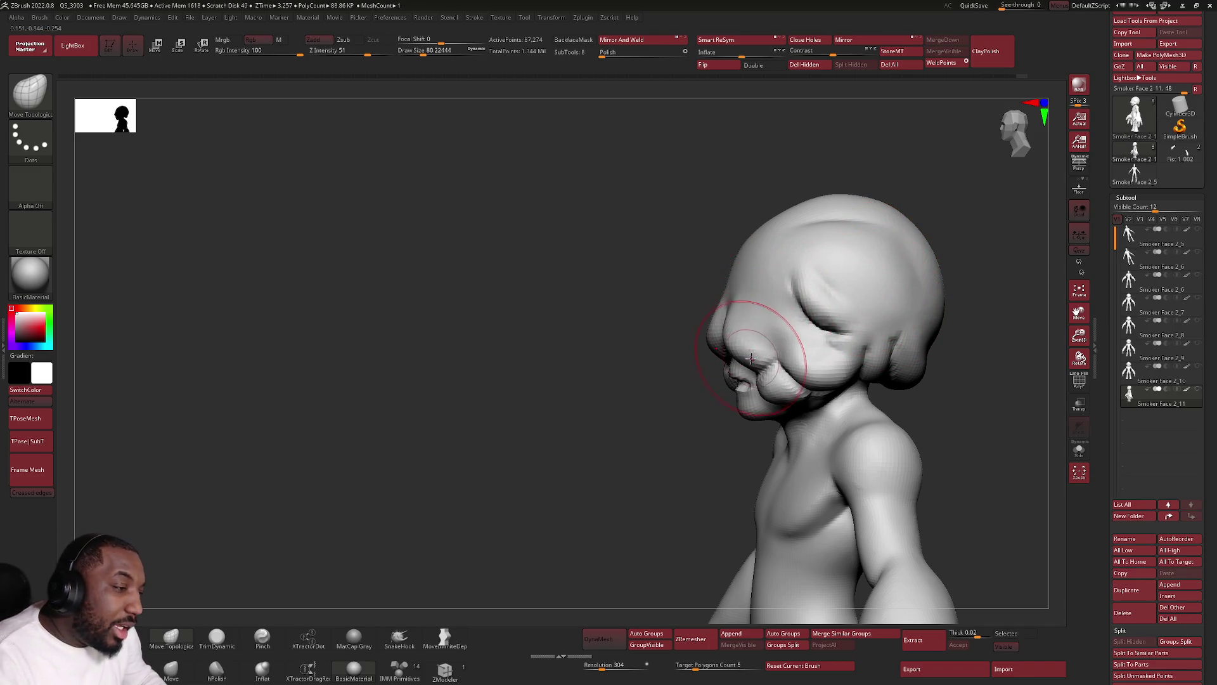
mouse_move(750, 358)
right_down()
mouse_move(742, 395)
mouse_move(681, 388)
mouse_move(830, 326)
mouse_move(790, 327)
right_up()
Push the cheeks out into fuller drooping folds on both sides with symmetry on.
right_click(681, 389)
right_click(830, 326)
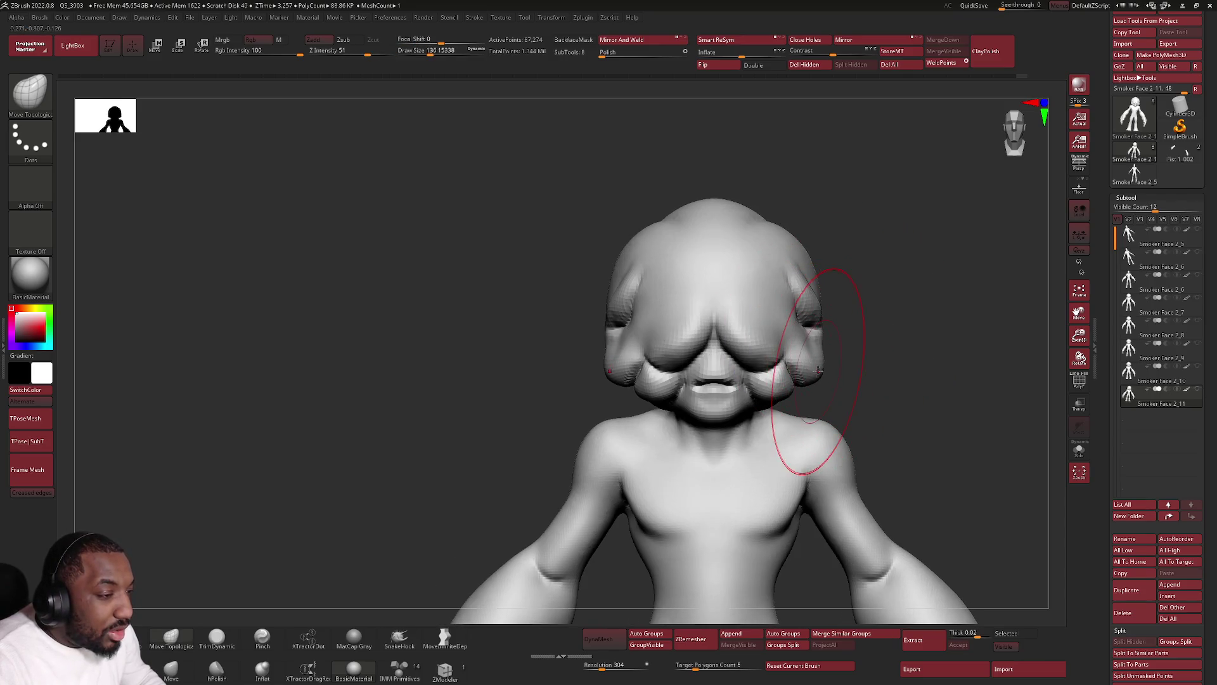
drag(818, 371, 813, 374)
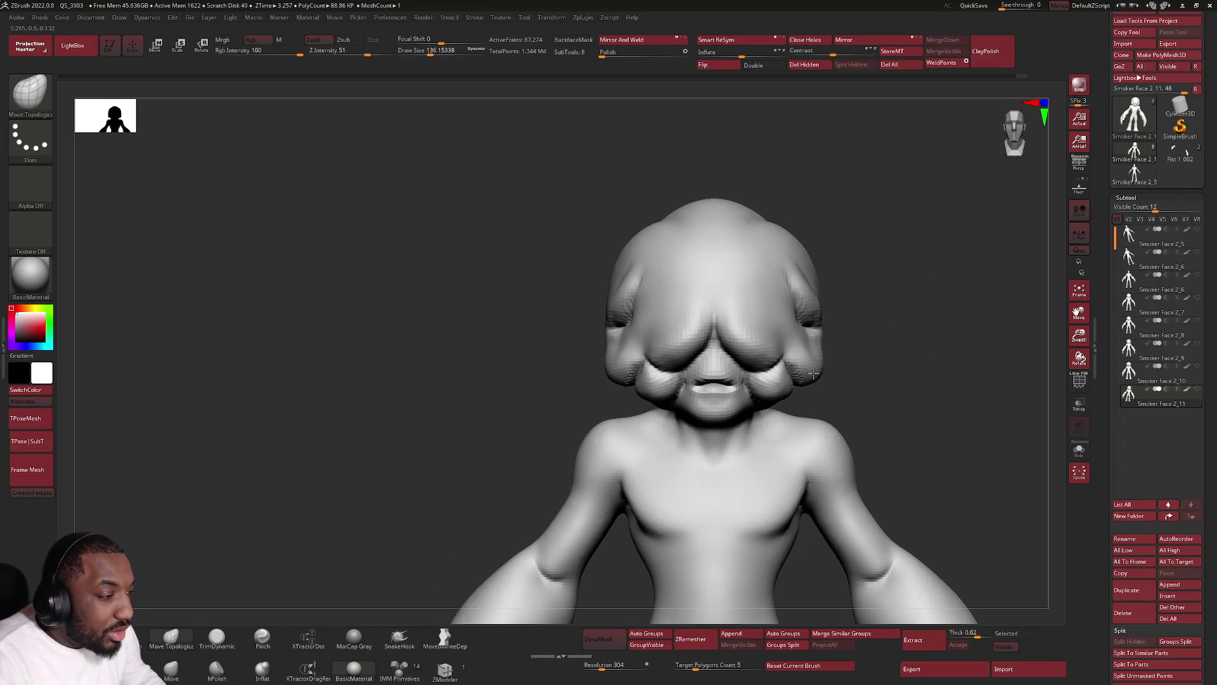
right_click(834, 291)
drag(834, 295, 819, 372)
right_click(818, 367)
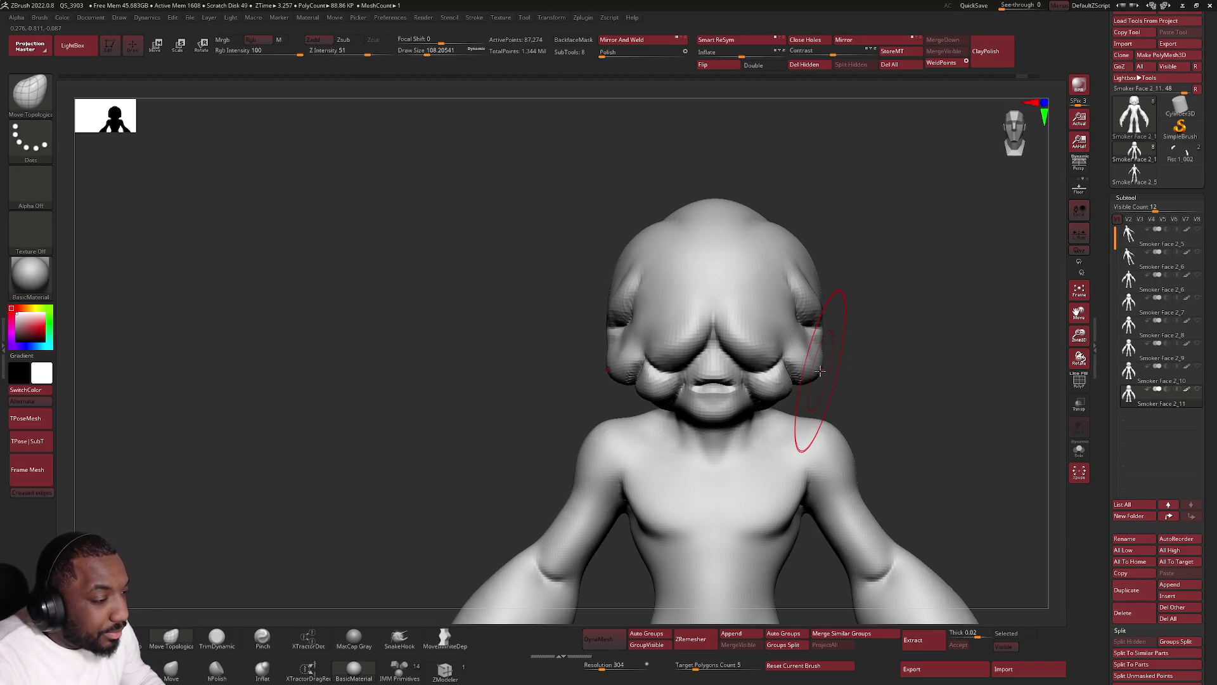
scroll(819, 371, down, 5)
mouse_move(819, 373)
right_down()
mouse_move(789, 380)
mouse_move(817, 373)
right_up()
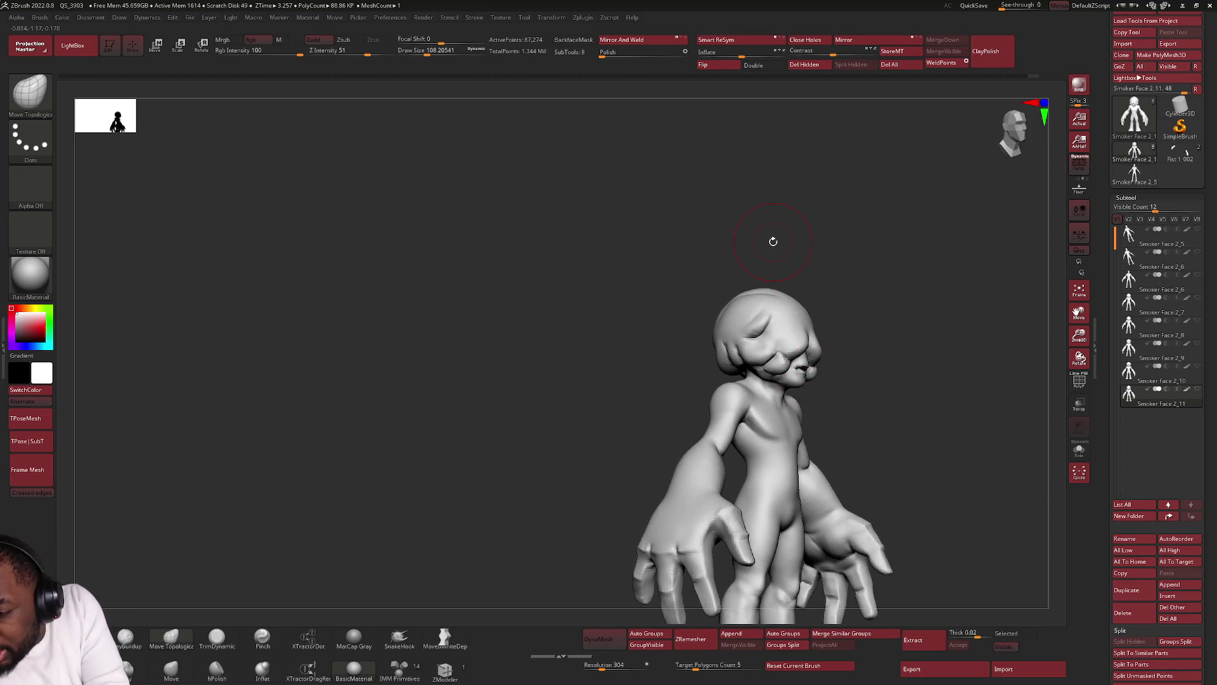
Smooth the top and back of the head into a rounder dome with the Smooth brush.
mouse_move(789, 419)
right_down()
mouse_move(804, 444)
mouse_move(747, 402)
mouse_move(759, 371)
right_up()
key(space)
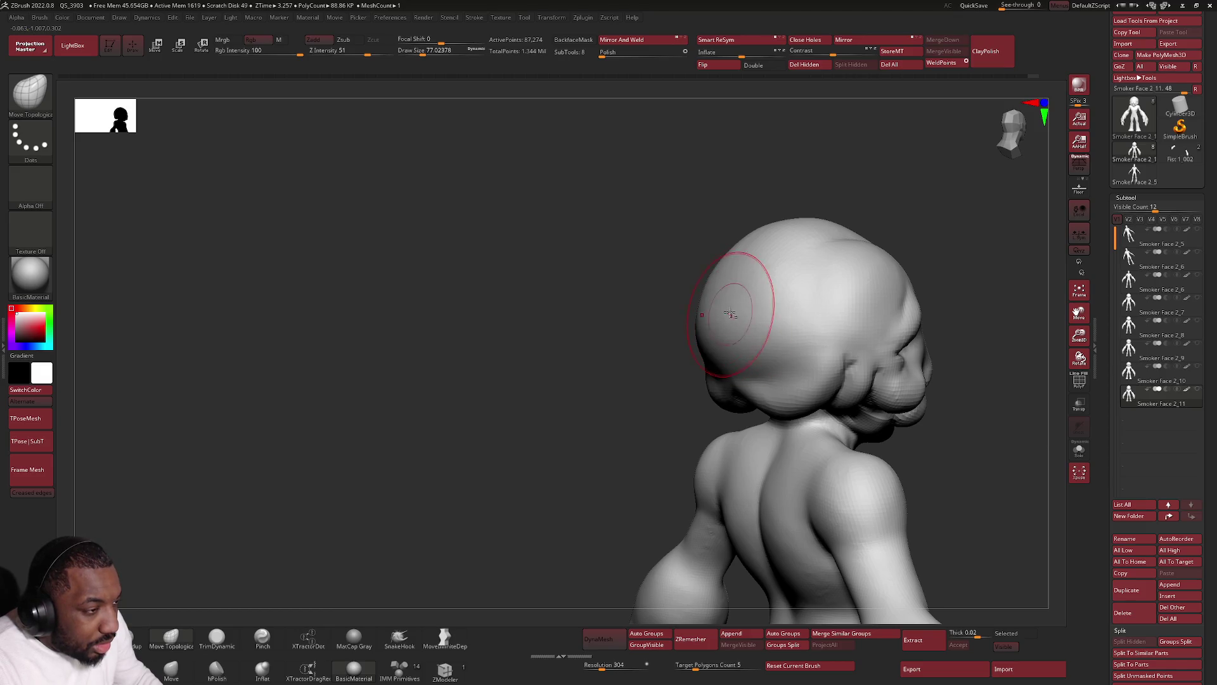
right_drag(726, 297, 715, 344)
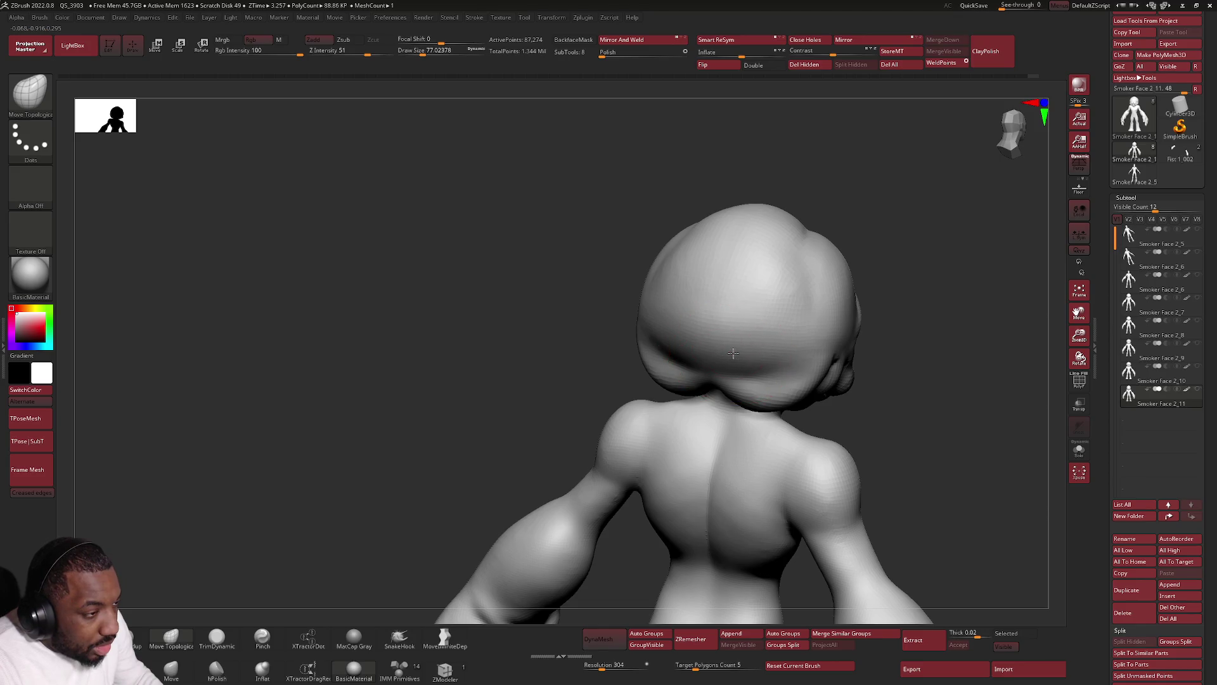
key(shift)
shift+drag(725, 277, 697, 282)
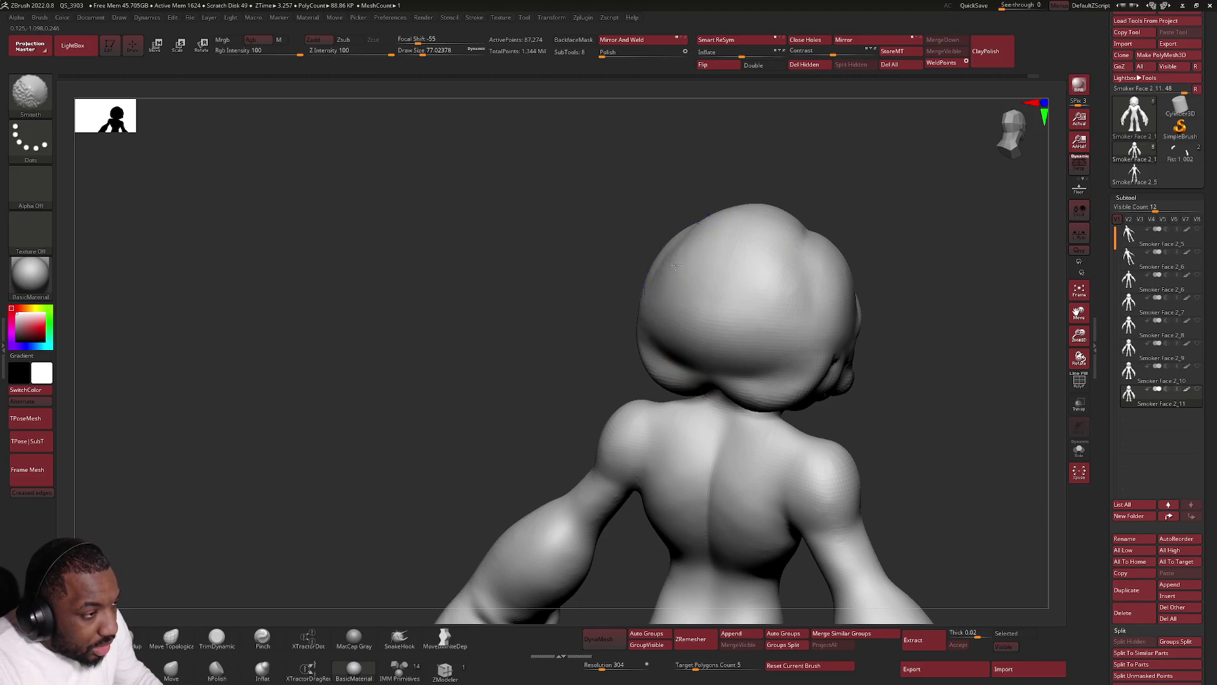
Check the head's side profile, then zoom out to the full front view.
right_drag(696, 283, 753, 292)
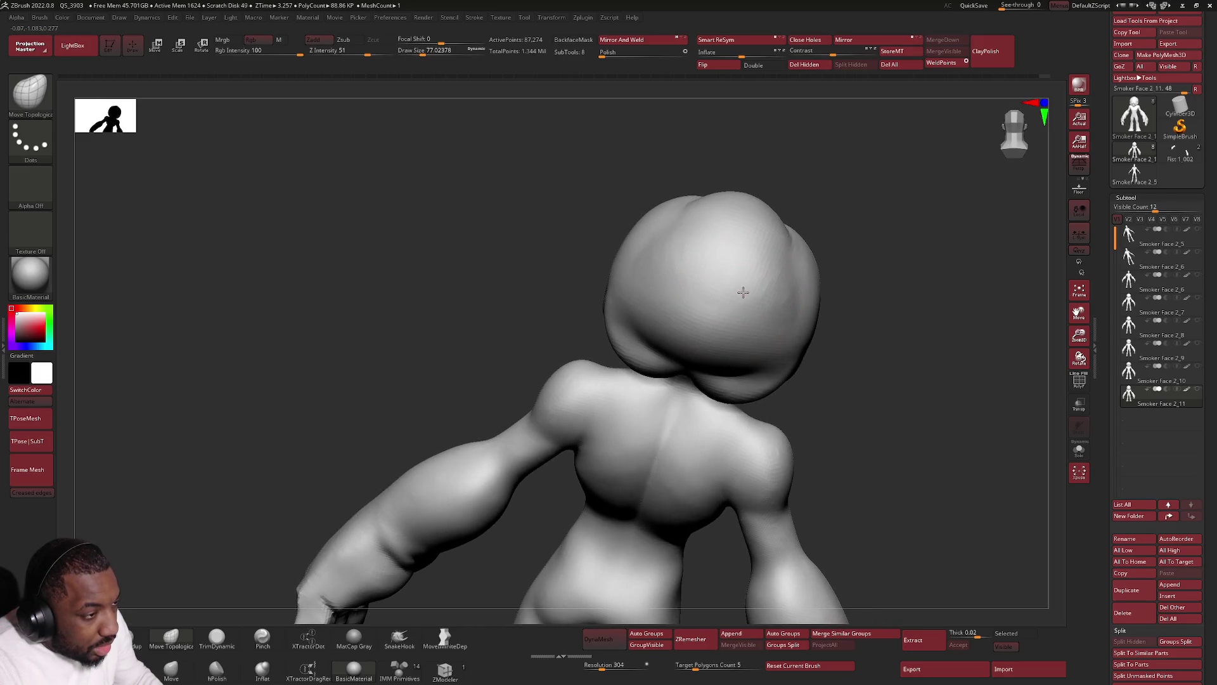
drag(884, 462, 820, 388)
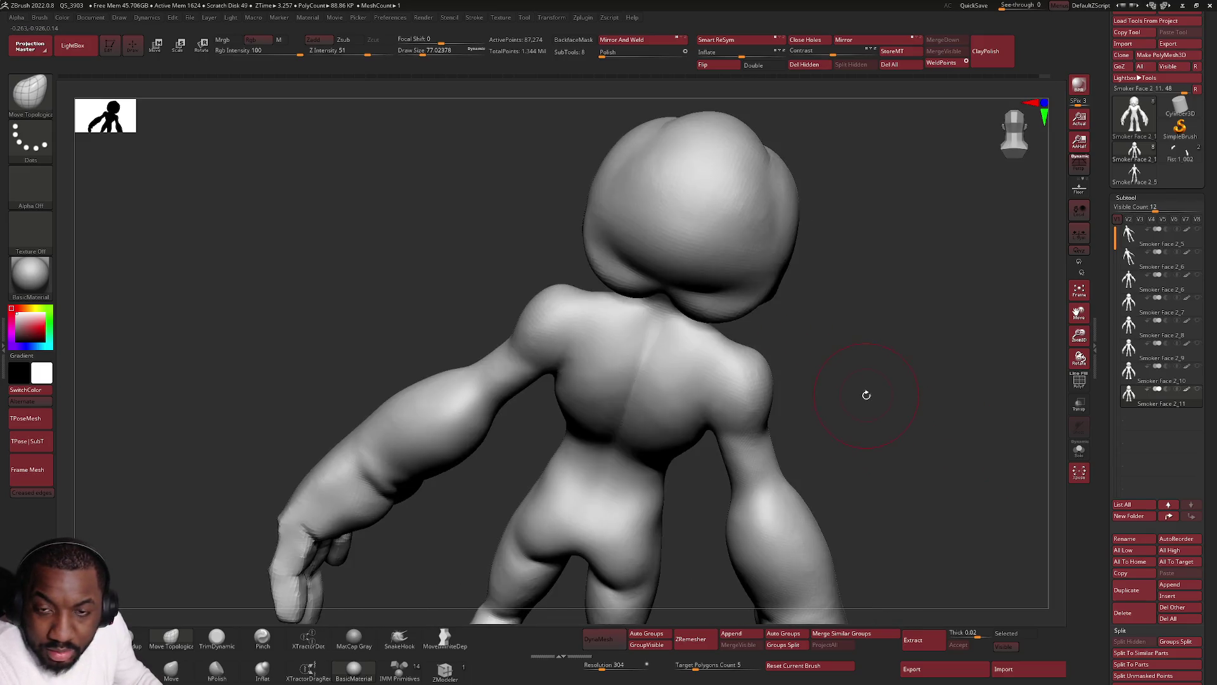
mouse_move(819, 389)
right_down()
mouse_move(814, 407)
mouse_move(675, 286)
mouse_move(611, 340)
right_up()
key(space)
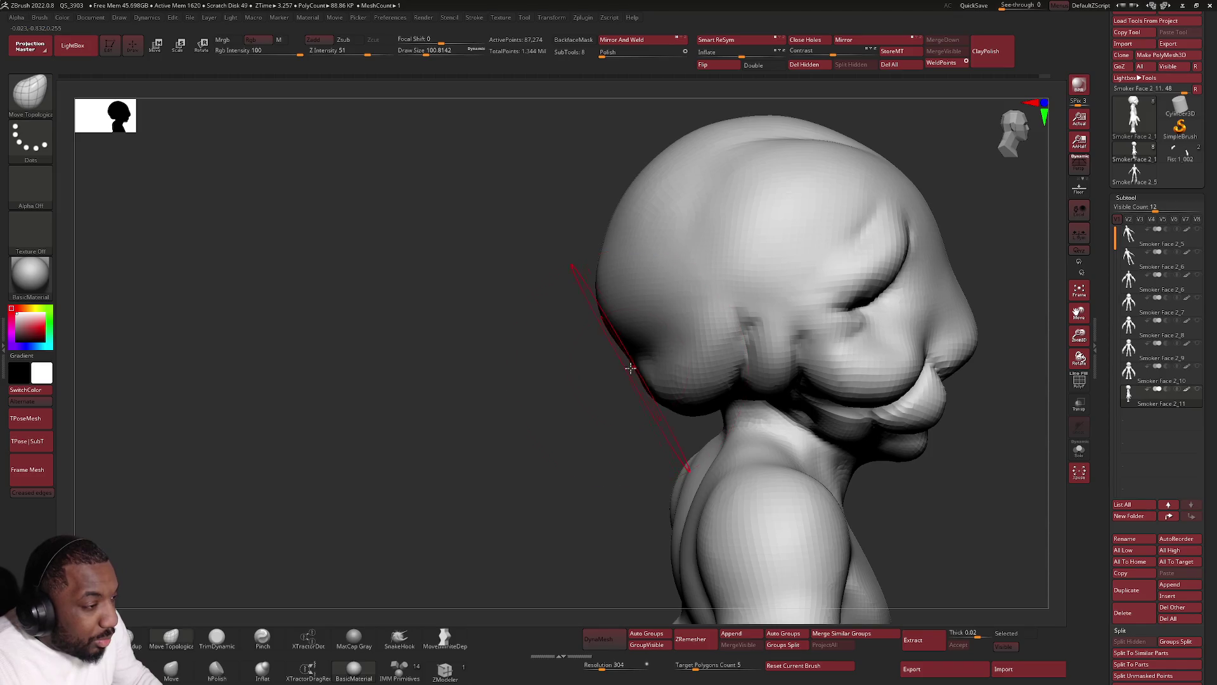
mouse_move(636, 367)
ctrl+right_down()
mouse_move(712, 348)
mouse_move(707, 335)
mouse_move(549, 394)
mouse_move(492, 296)
mouse_move(466, 381)
mouse_move(321, 372)
ctrl+right_up()
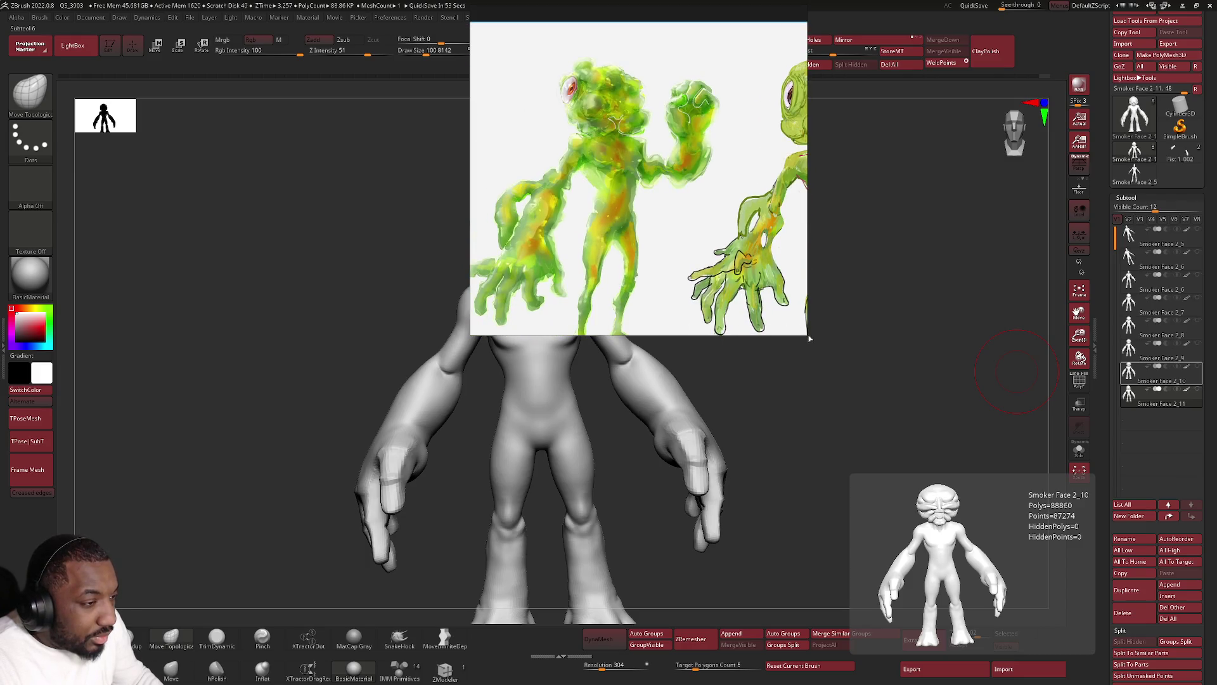
Enlarge the PureRef window and pan the concept sheet to centre the front full-body view.
drag(809, 335, 912, 473)
scroll(759, 267, up, 2)
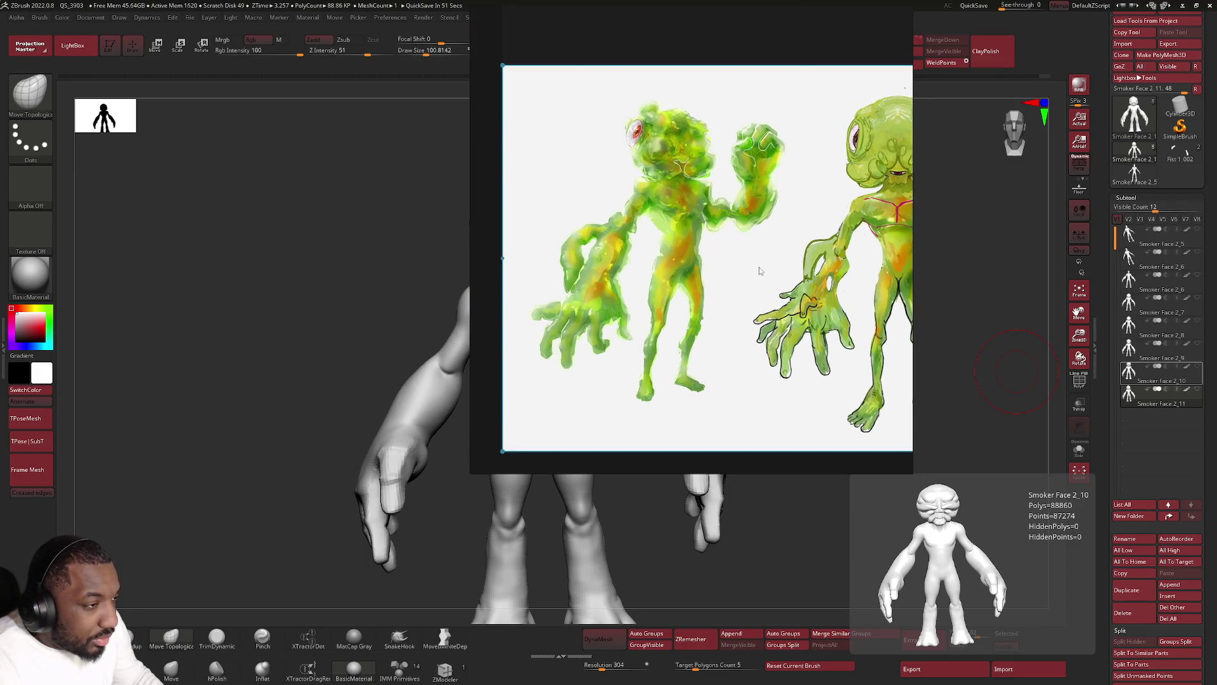
scroll(759, 267, up, 2)
middle_drag(746, 254, 779, 253)
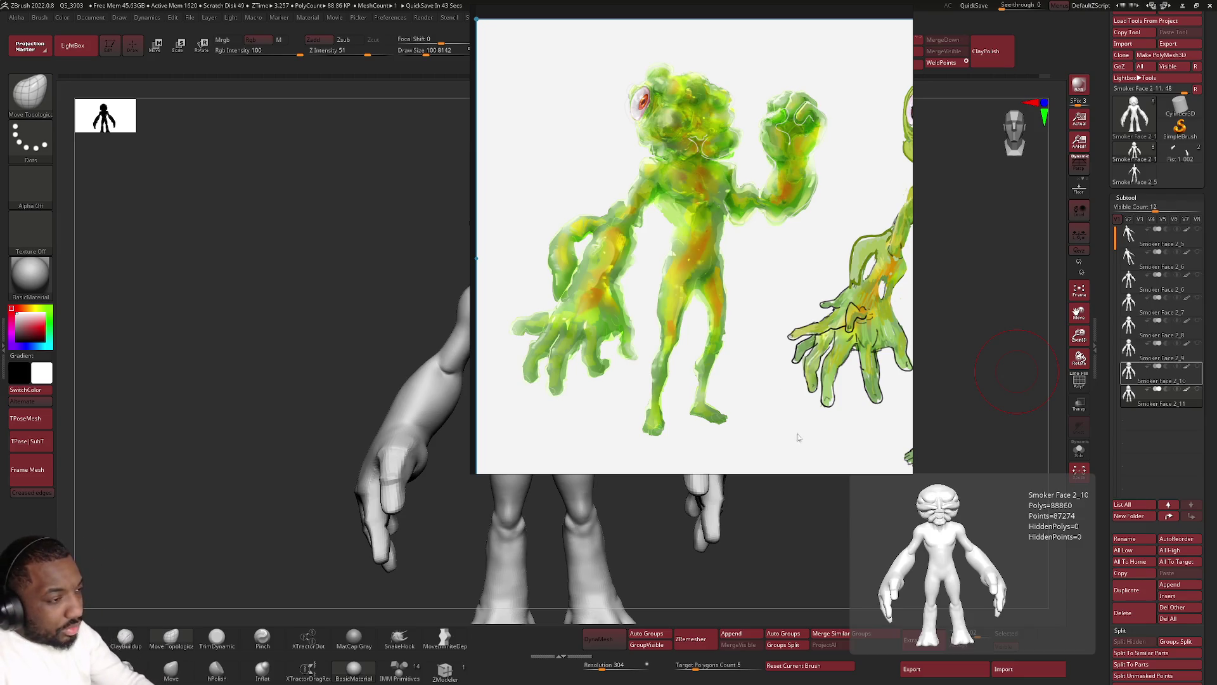
scroll(716, 81, up, 3)
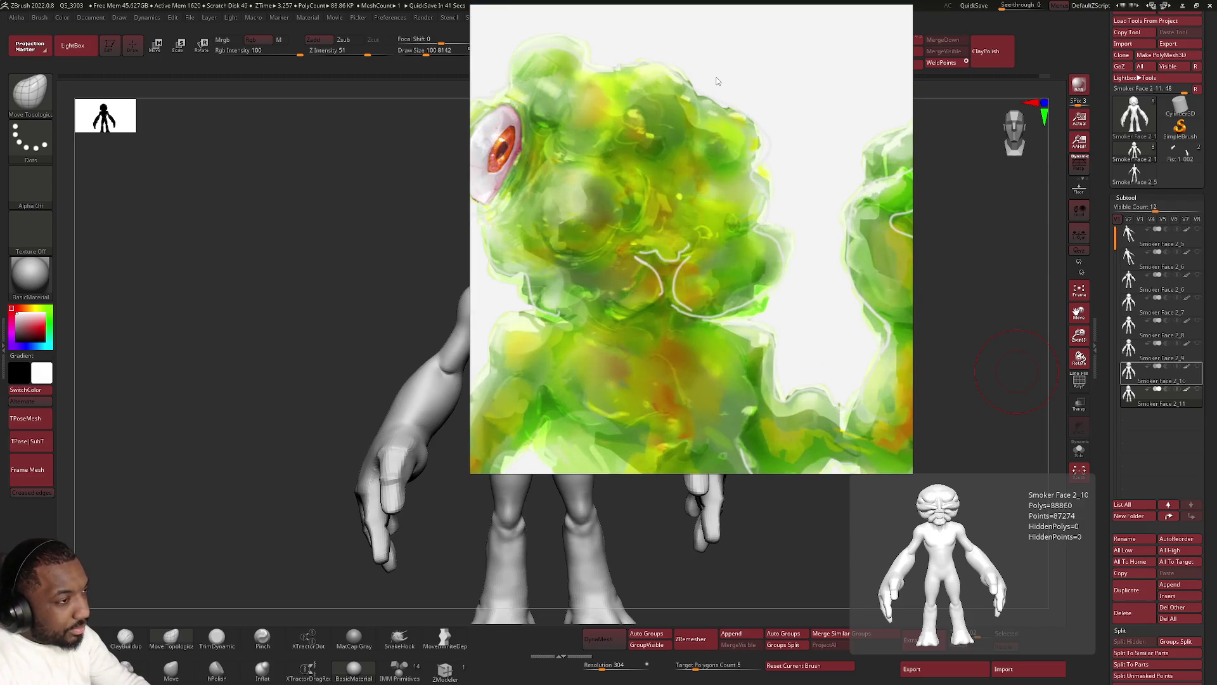
scroll(716, 82, down, 5)
scroll(590, 191, up, 2)
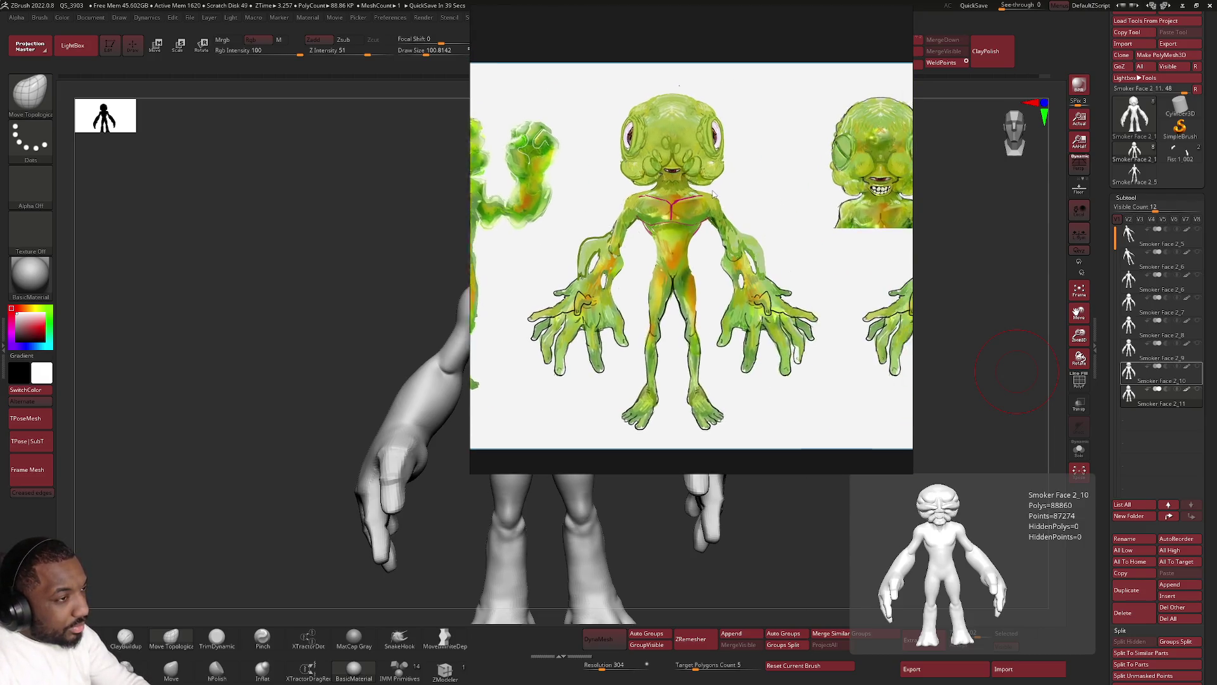
scroll(550, 203, right, 3)
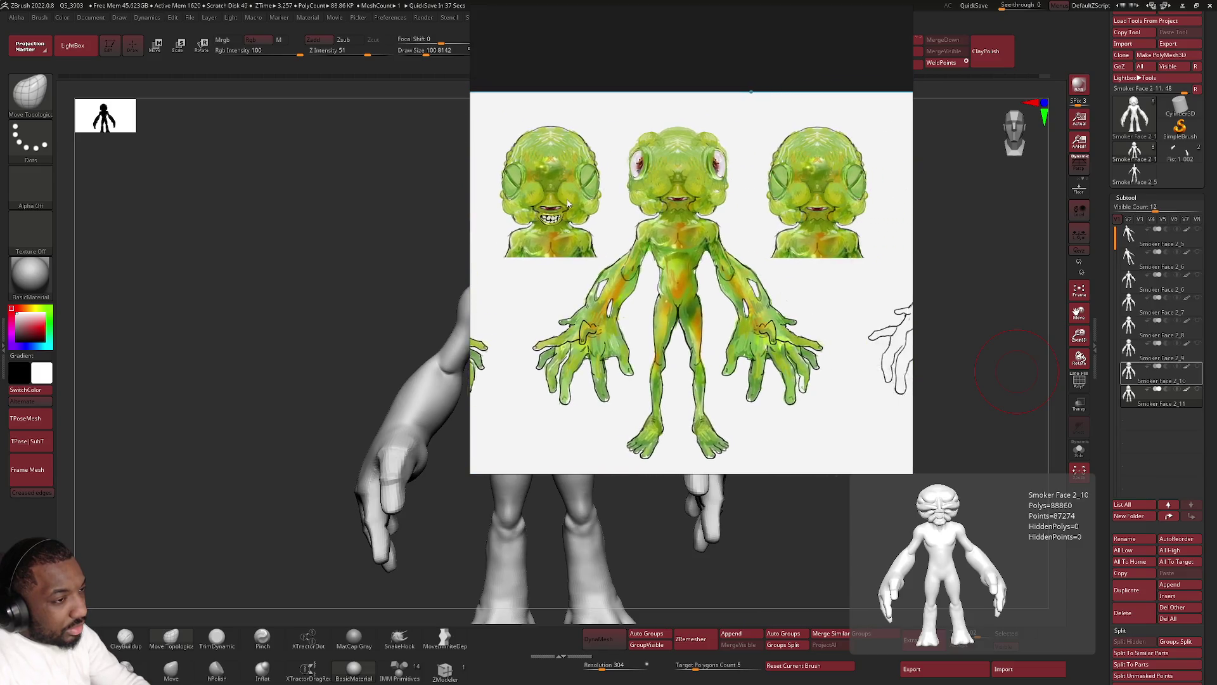
middle_drag(542, 203, 661, 154)
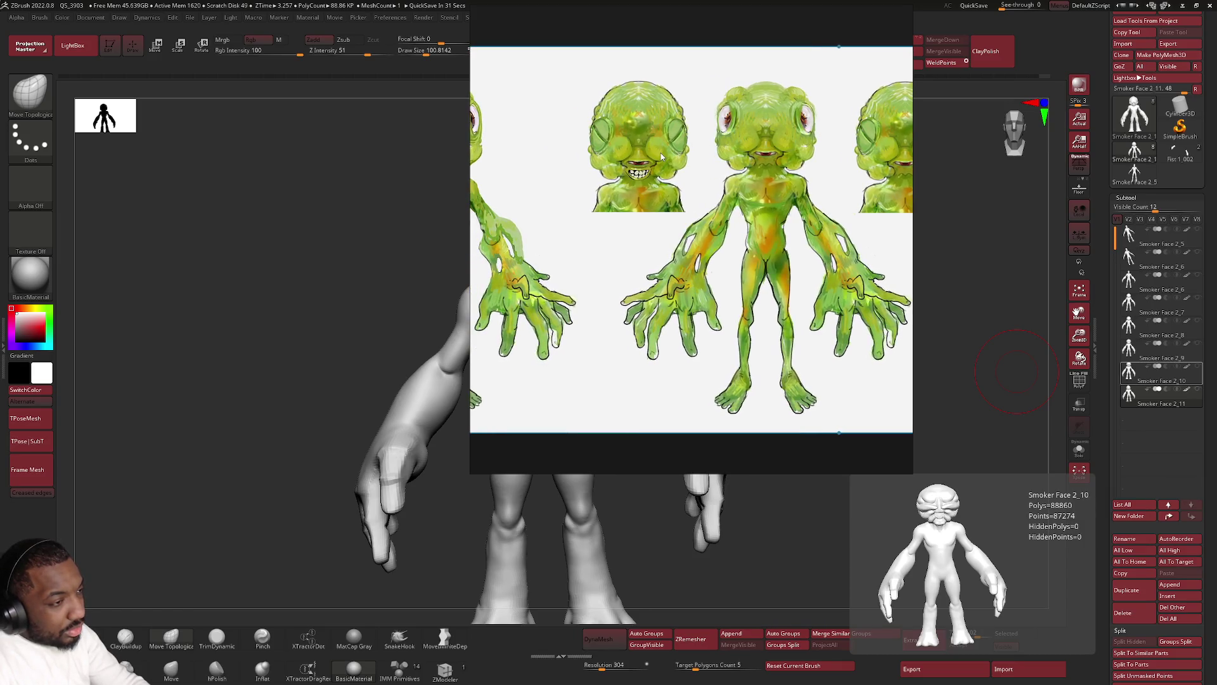
scroll(663, 153, up, 2)
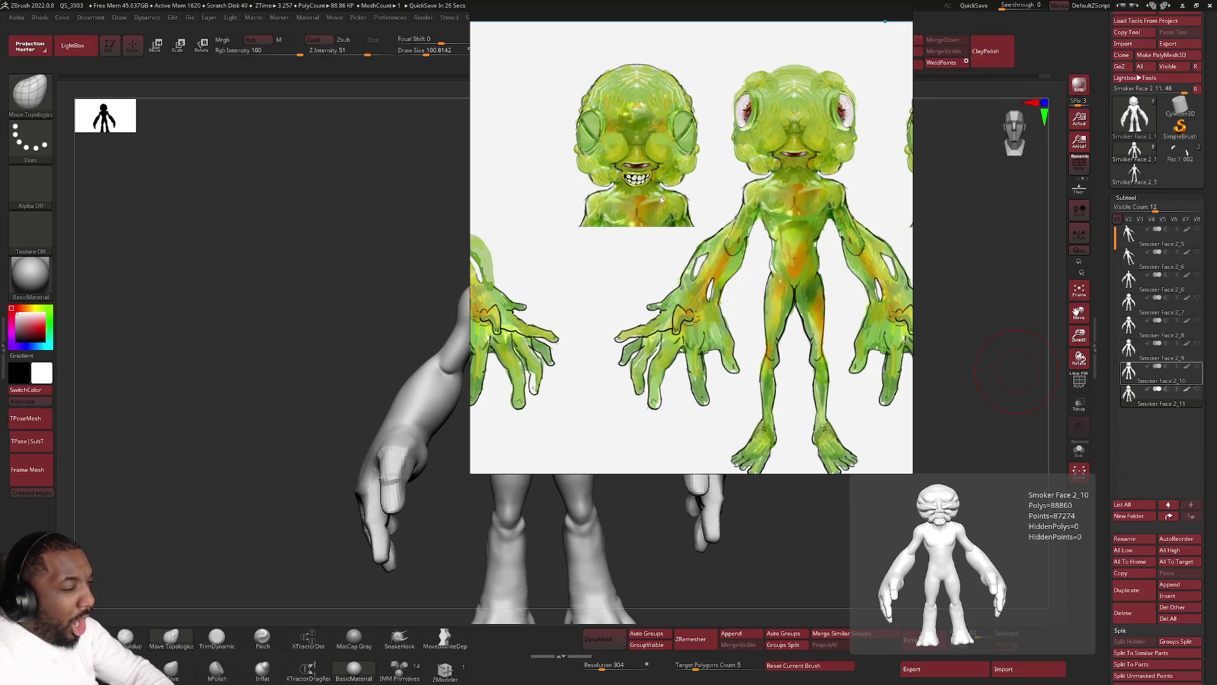
scroll(663, 219, down, 2)
scroll(698, 295, up, 2)
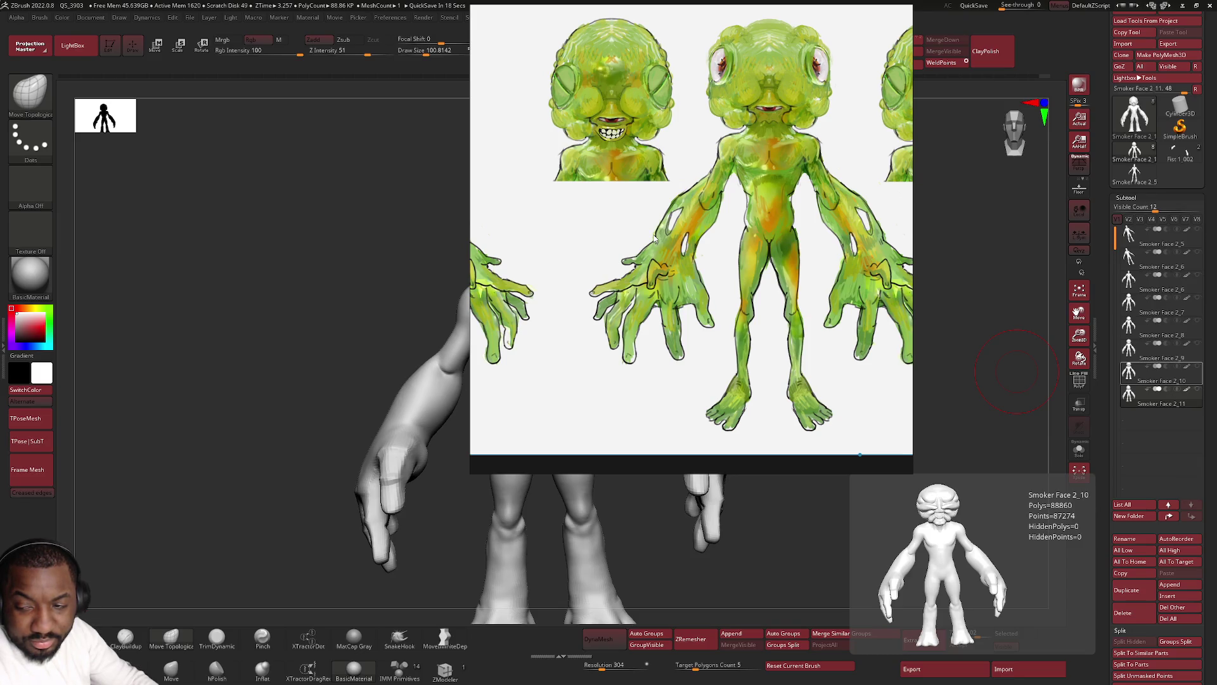
right_click(654, 238)
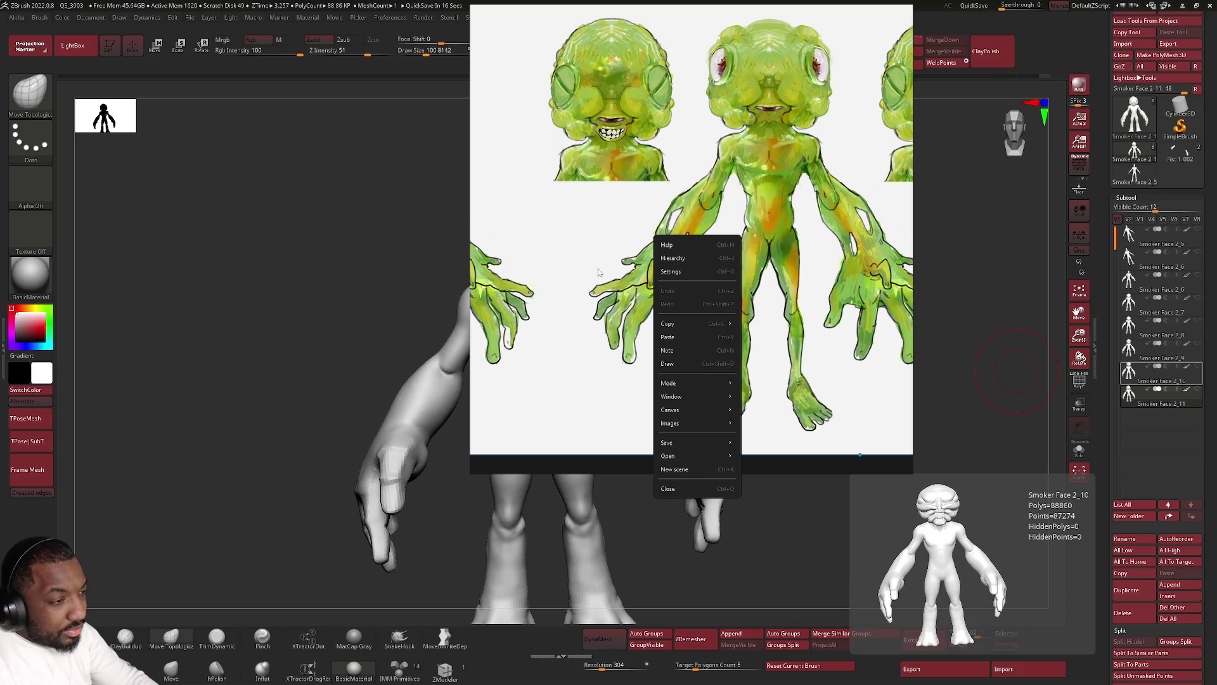
click(590, 238)
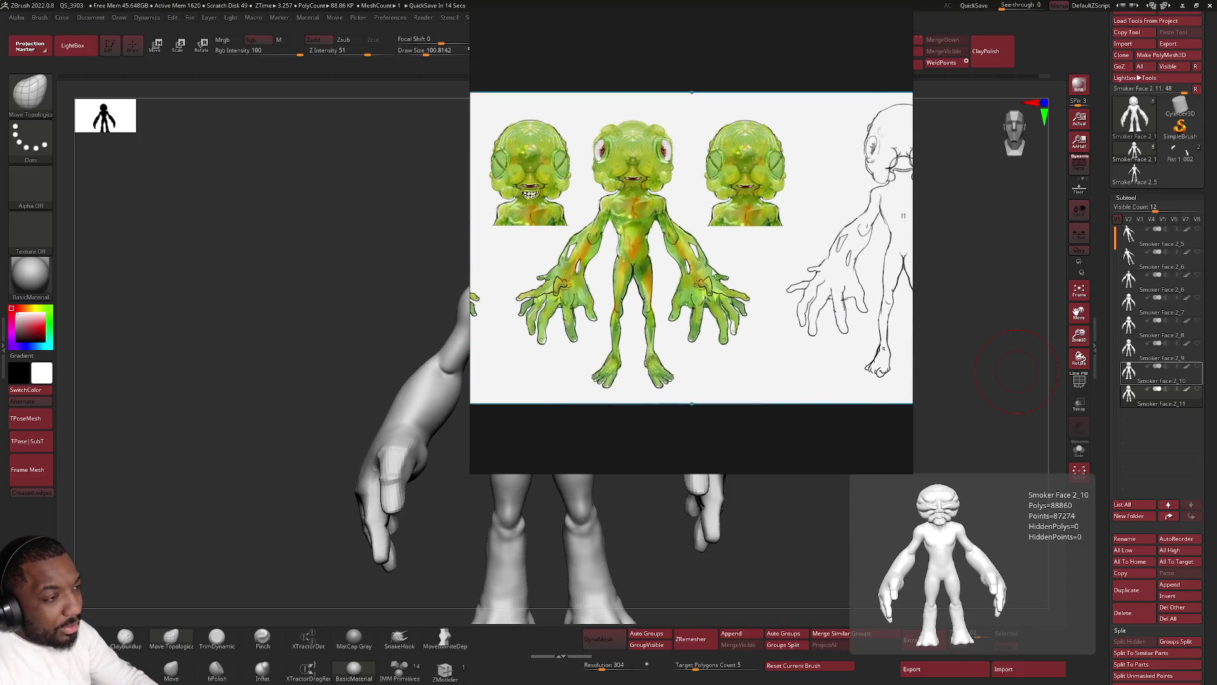
scroll(719, 277, up, 3)
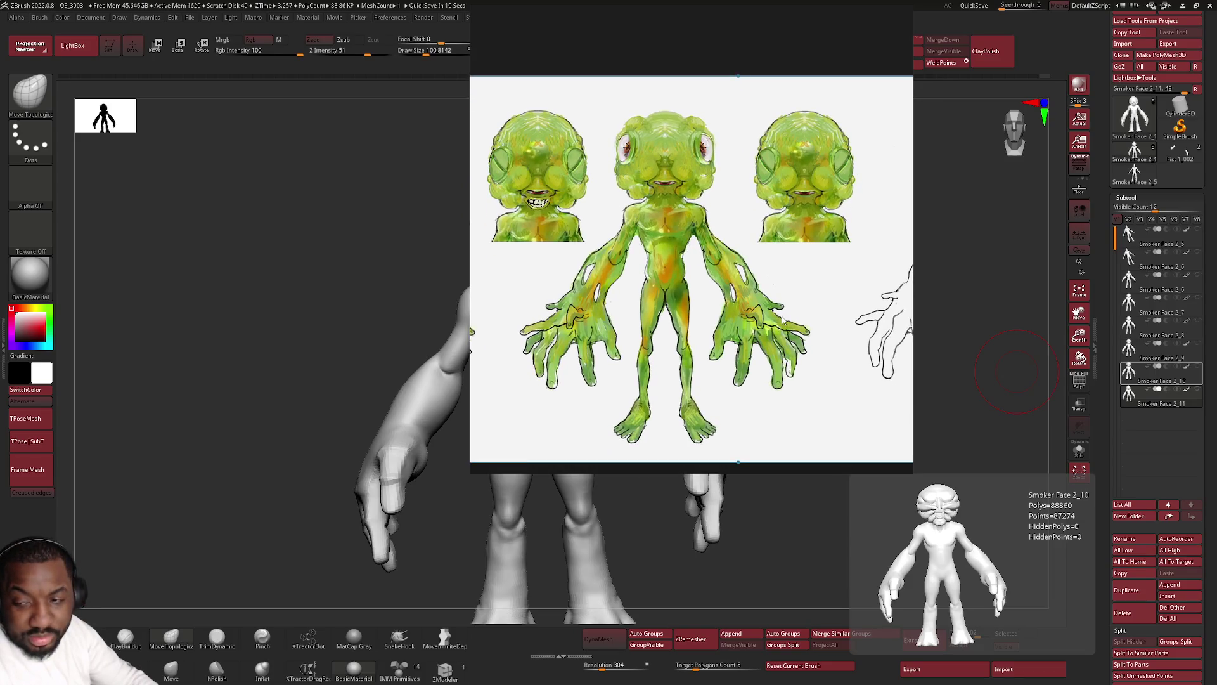
scroll(743, 307, up, 2)
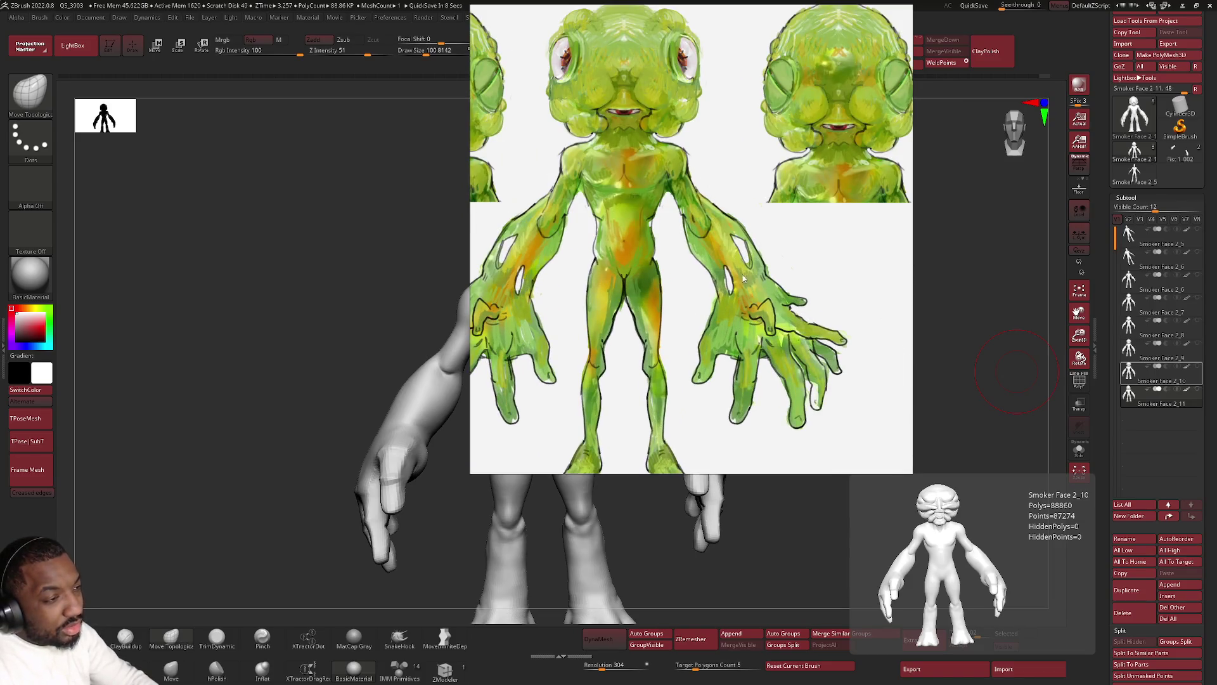
scroll(740, 309, up, 1)
scroll(728, 290, down, 3)
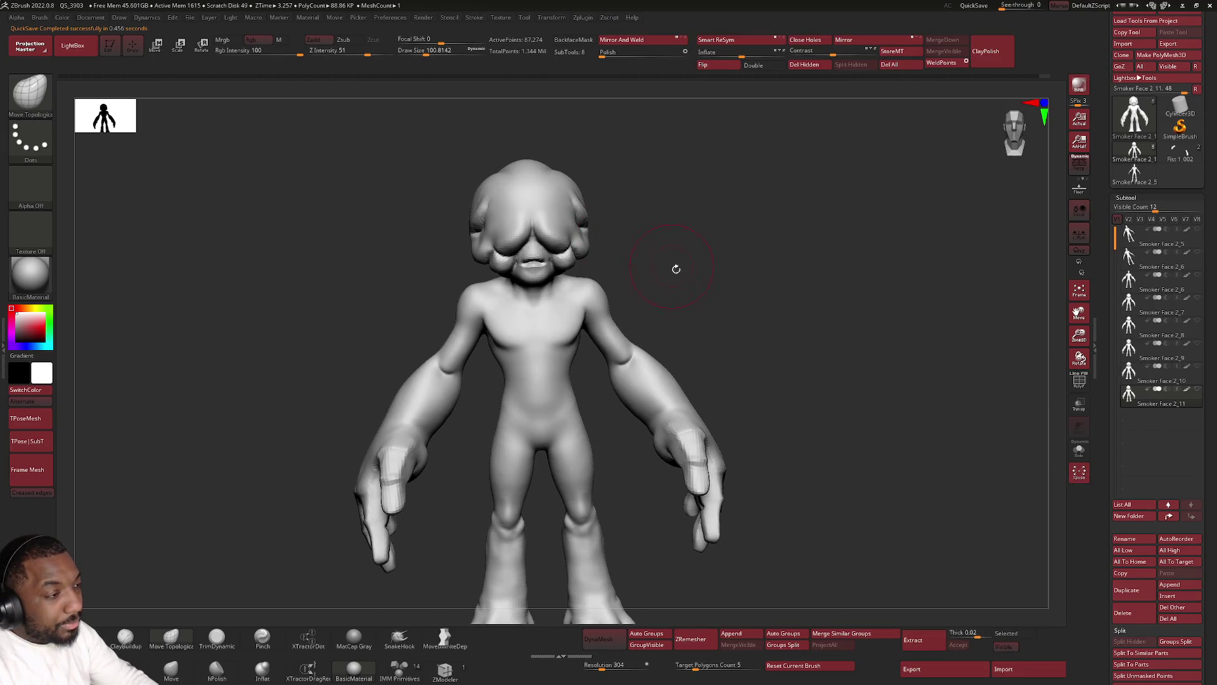
Orbit the creature around and frame the whole figure from the front.
mouse_move(674, 266)
mouse_down()
mouse_move(614, 270)
mouse_move(651, 313)
mouse_up()
drag(646, 362, 708, 345)
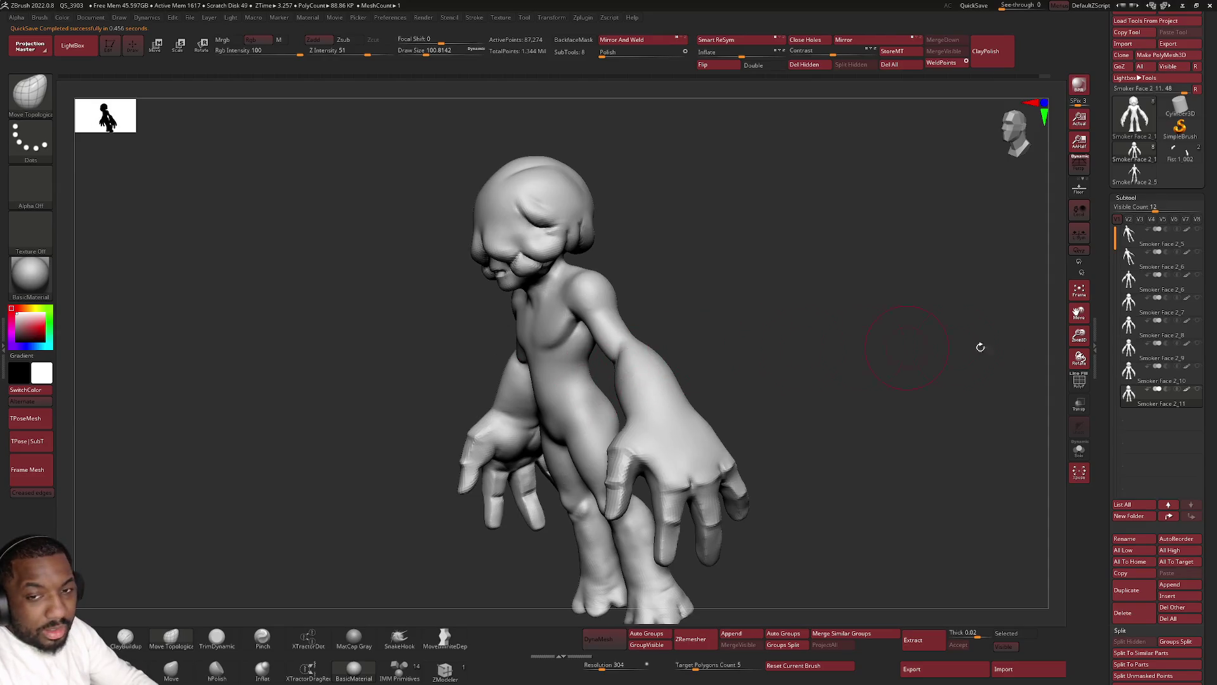
mouse_move(1158, 335)
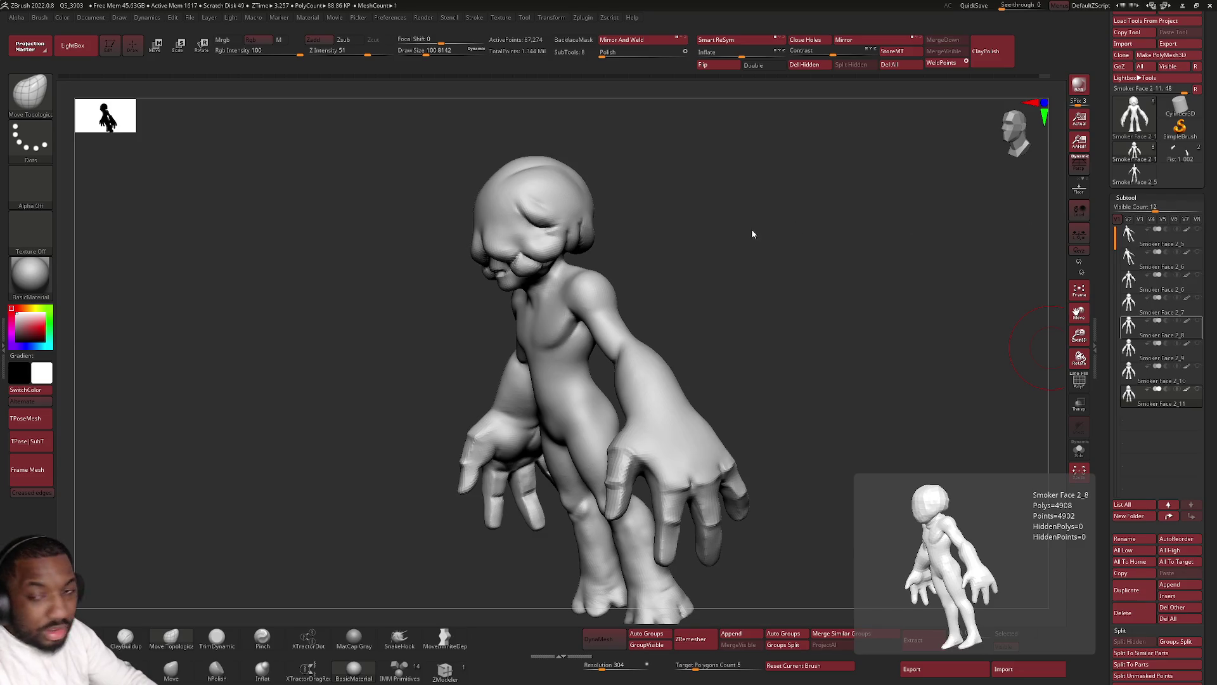
drag(752, 233, 668, 199)
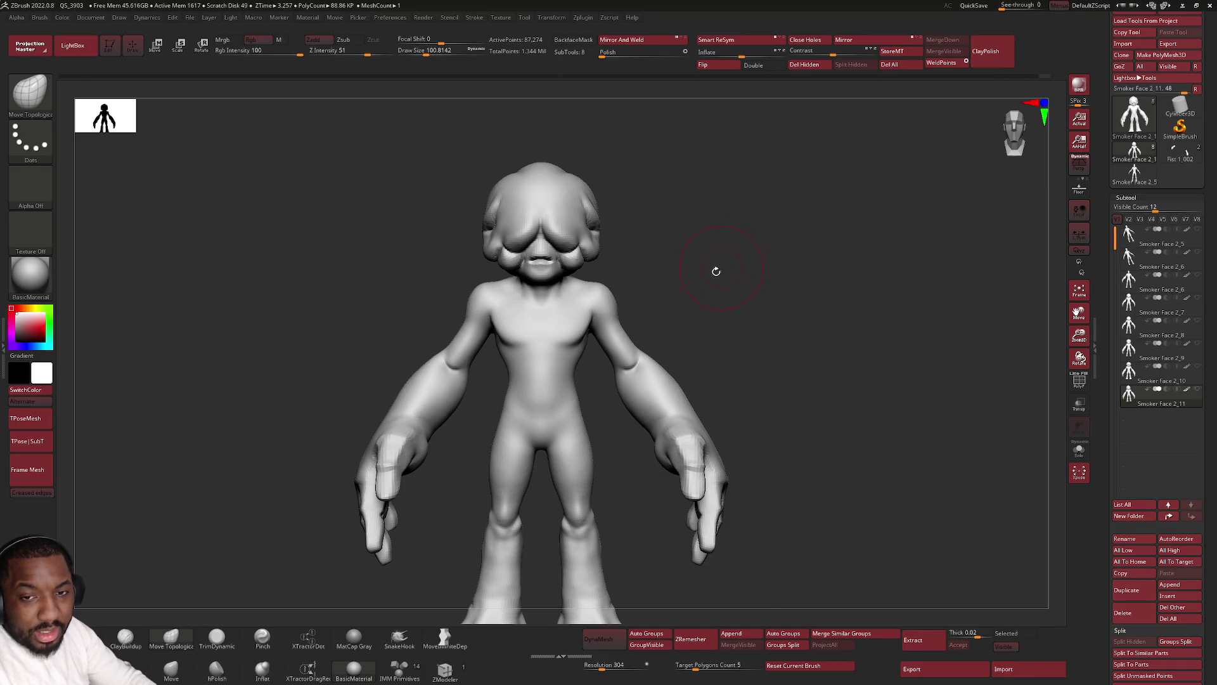
alt+drag(716, 272, 747, 218)
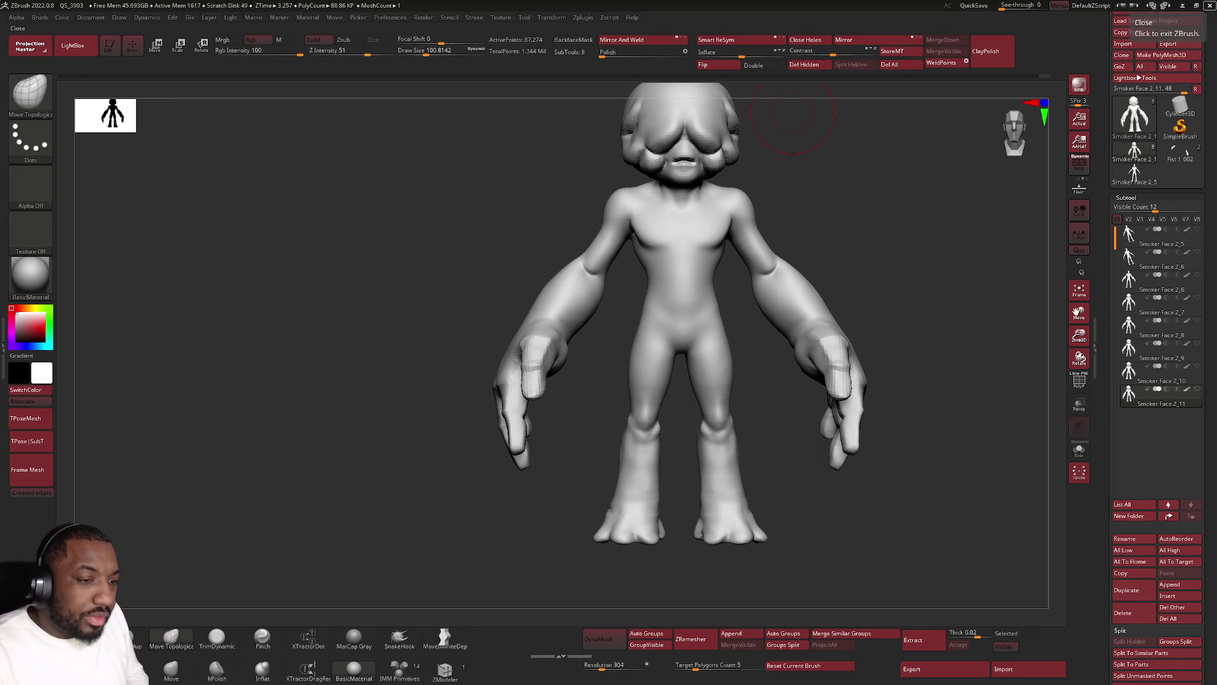
key(space)
ctrl+right_drag(666, 362, 703, 275)
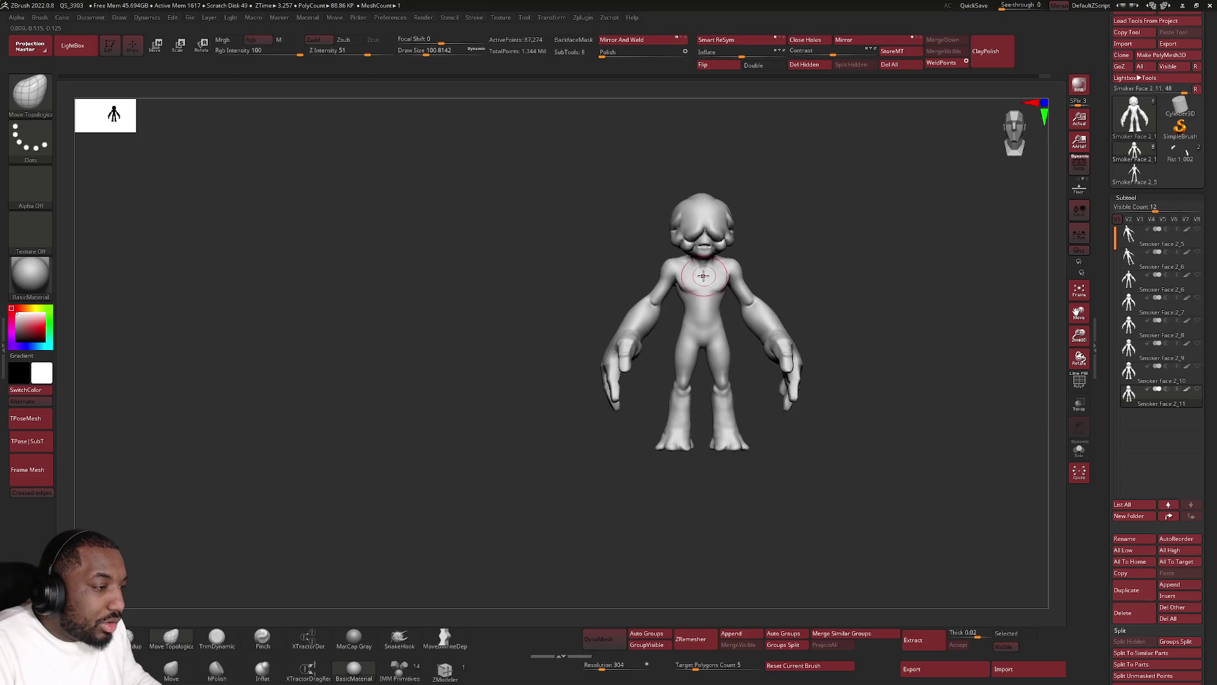
Duplicate the subtool as Smoker Face 2_12 and smooth the bumps on the feet.
key(f)
click(1127, 589)
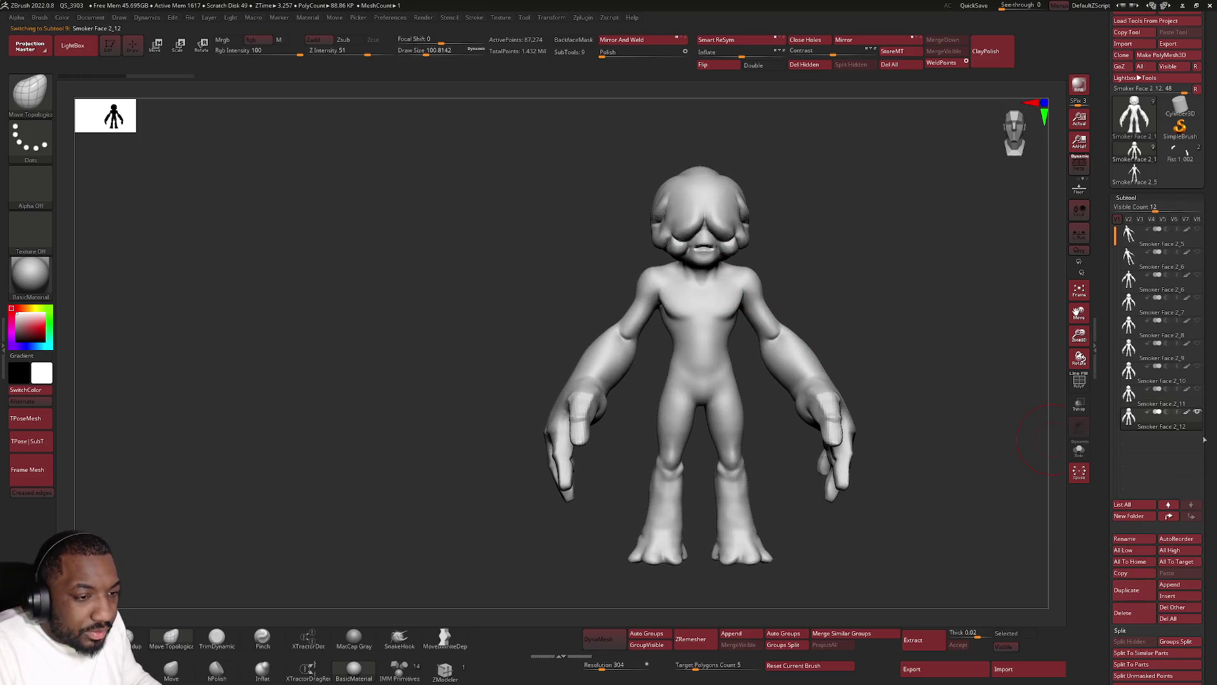
mouse_move(666, 380)
ctrl+right_down()
mouse_move(498, 375)
mouse_move(632, 372)
ctrl+right_up()
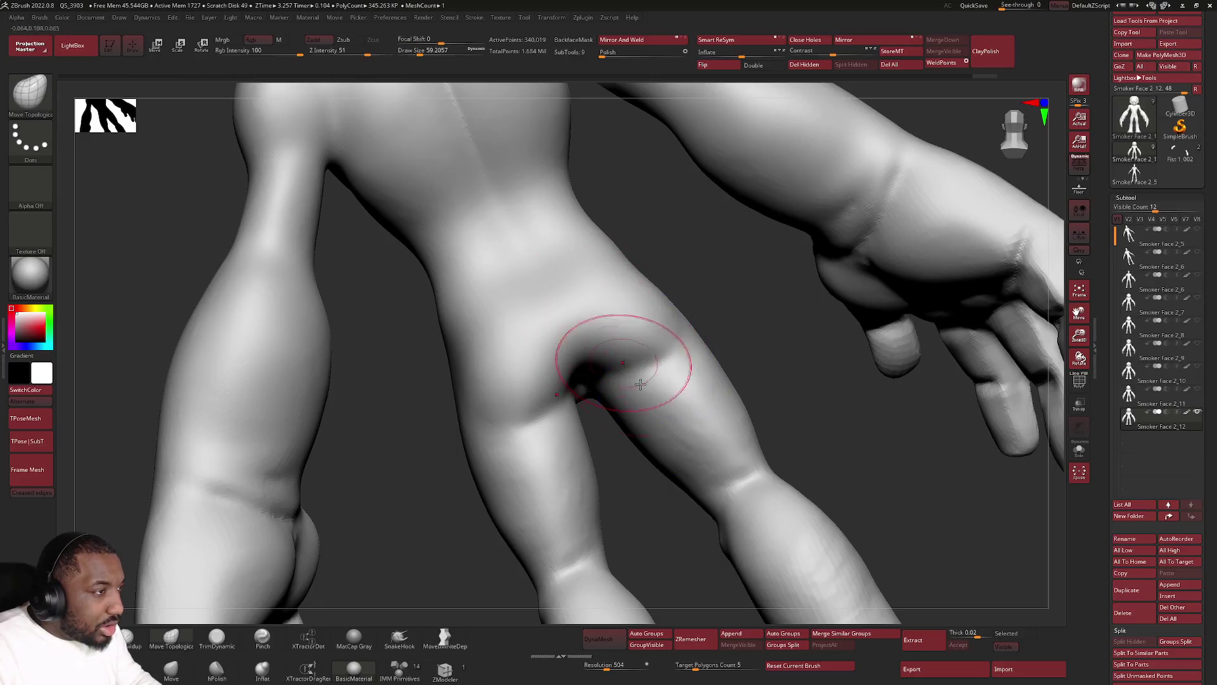
key(shift)
alt+right_drag(851, 586, 788, 244)
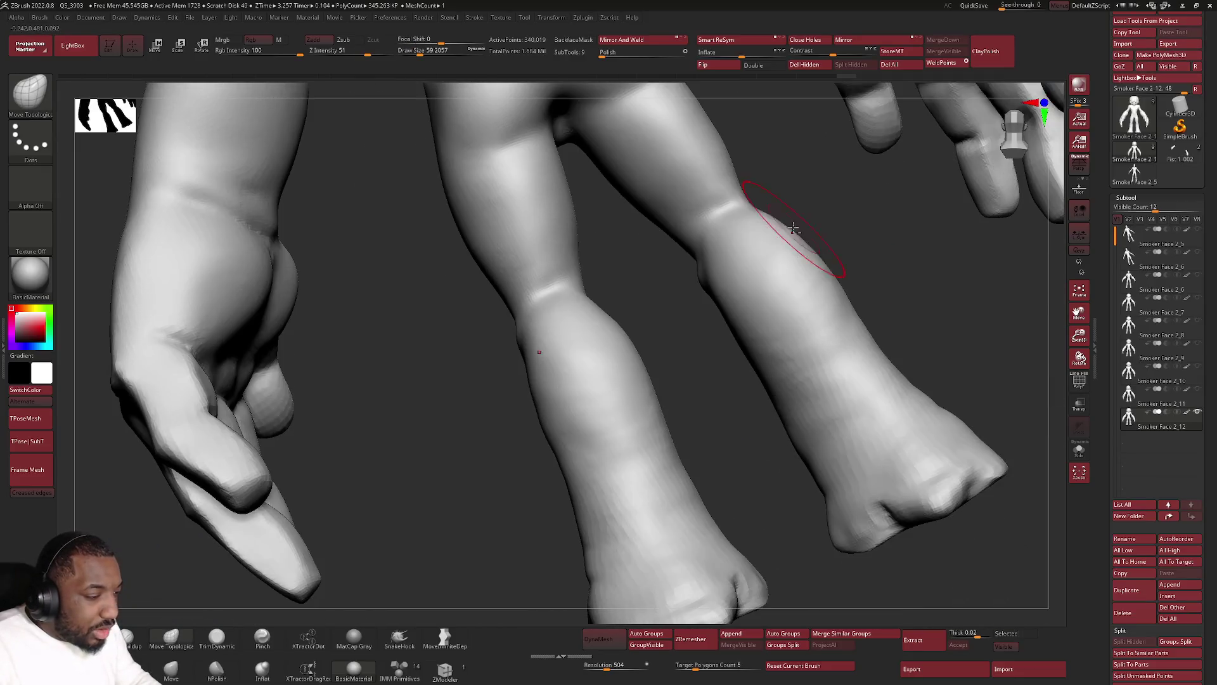
shift+drag(912, 489, 998, 460)
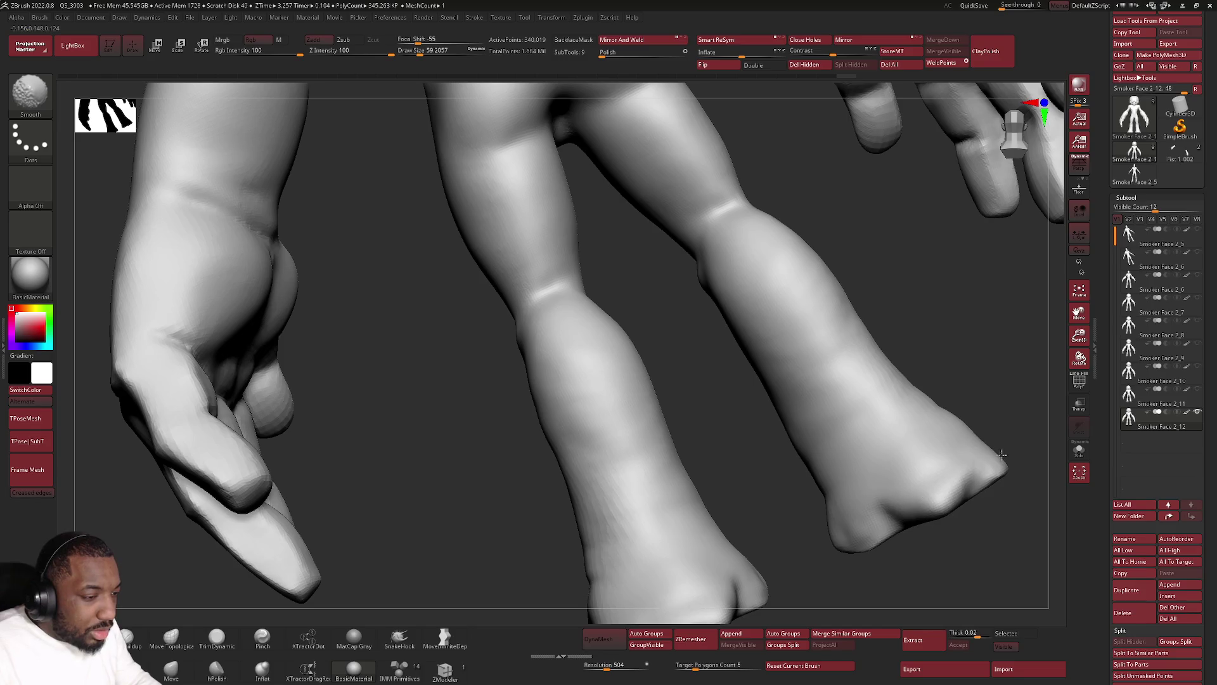
shift+right_drag(876, 468, 559, 438)
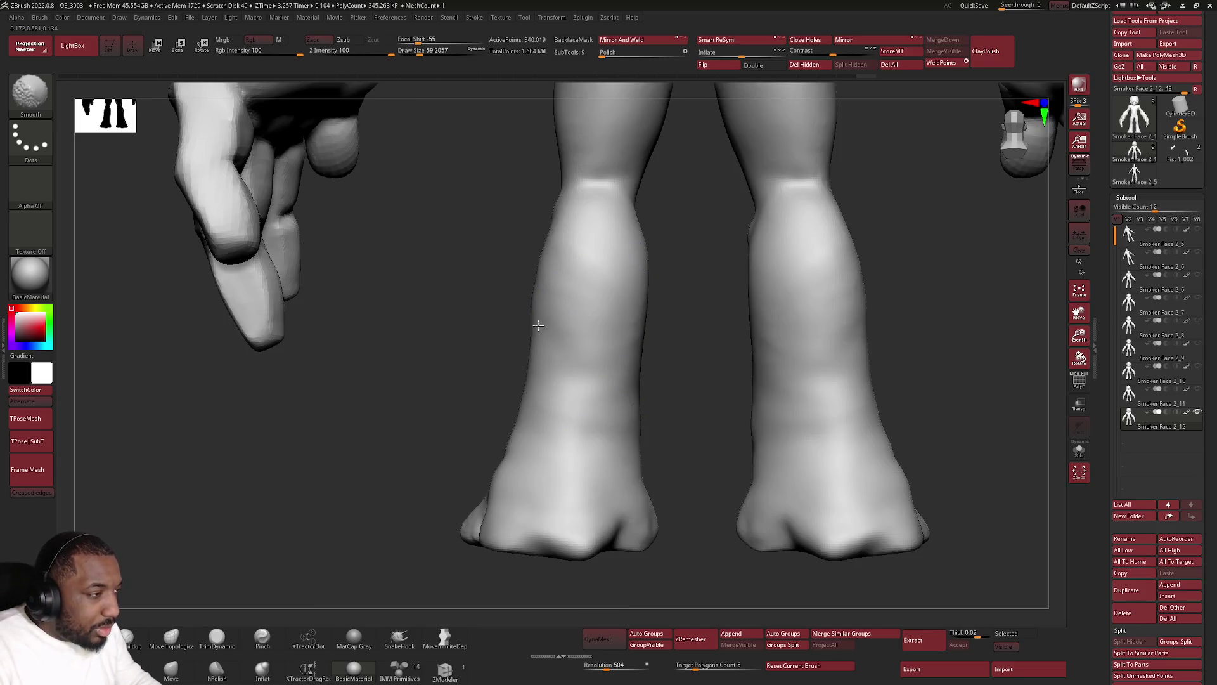
alt+right_drag(533, 346, 536, 402)
alt+right_drag(363, 360, 364, 263)
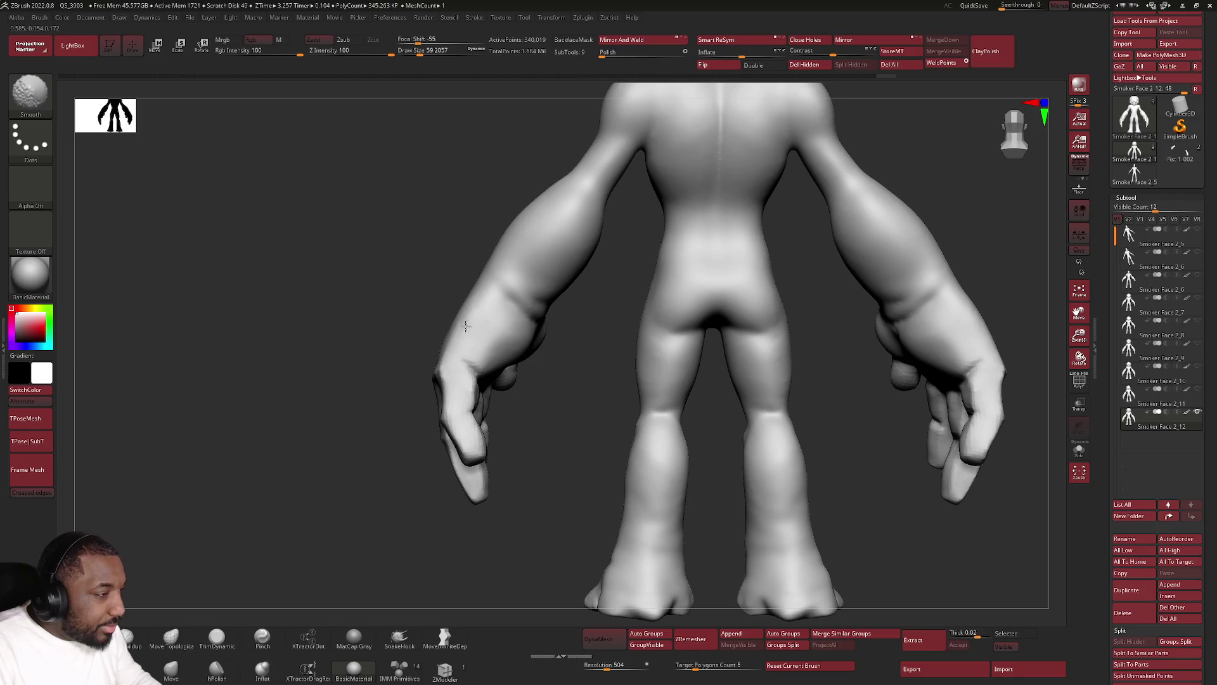
Soften the bump on the left forearm with Move Topological (BMT).
key(b)
key(m)
key(t)
mouse_move(476, 286)
alt+right_down()
mouse_move(517, 285)
mouse_move(515, 330)
mouse_move(504, 303)
mouse_move(496, 323)
mouse_move(473, 308)
alt+right_up()
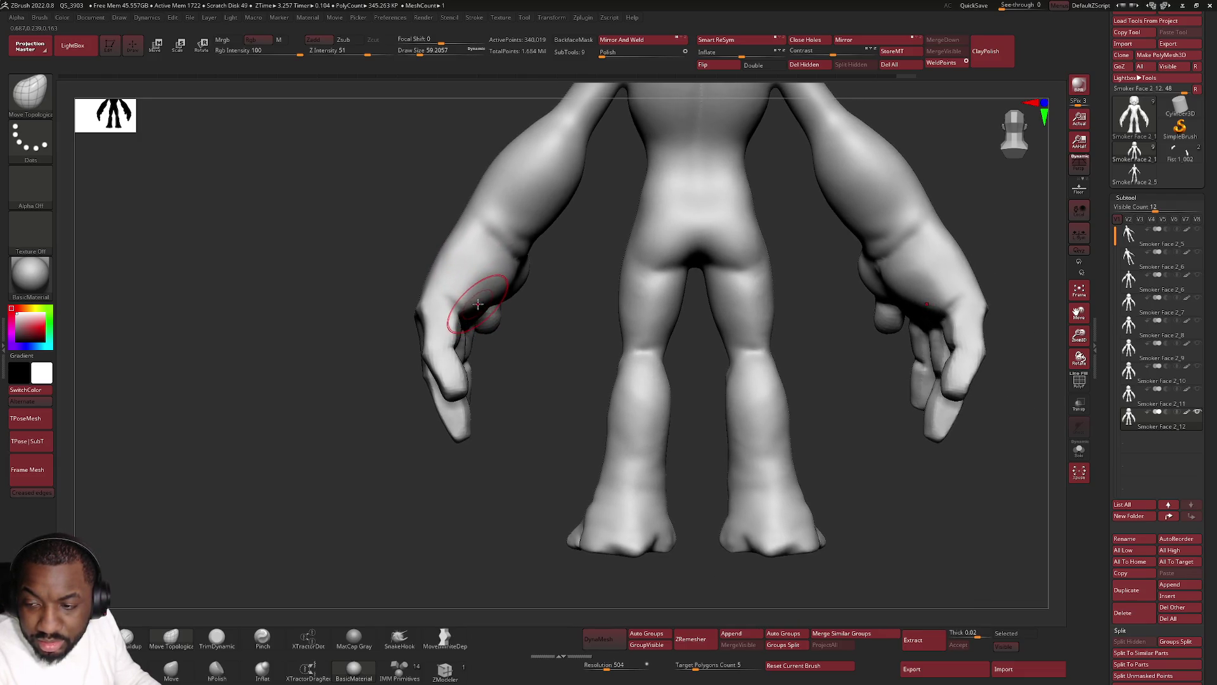
mouse_move(462, 273)
shift+mouse_down()
mouse_move(450, 371)
mouse_move(462, 411)
shift+mouse_up()
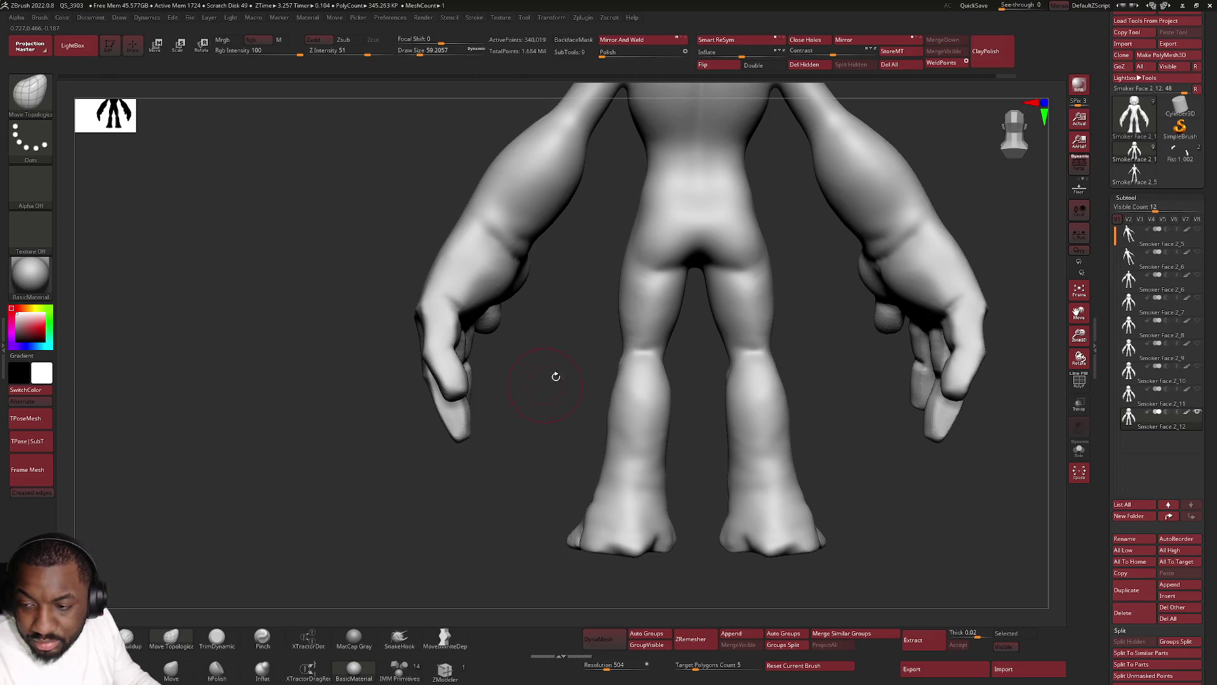
alt+drag(549, 381, 614, 355)
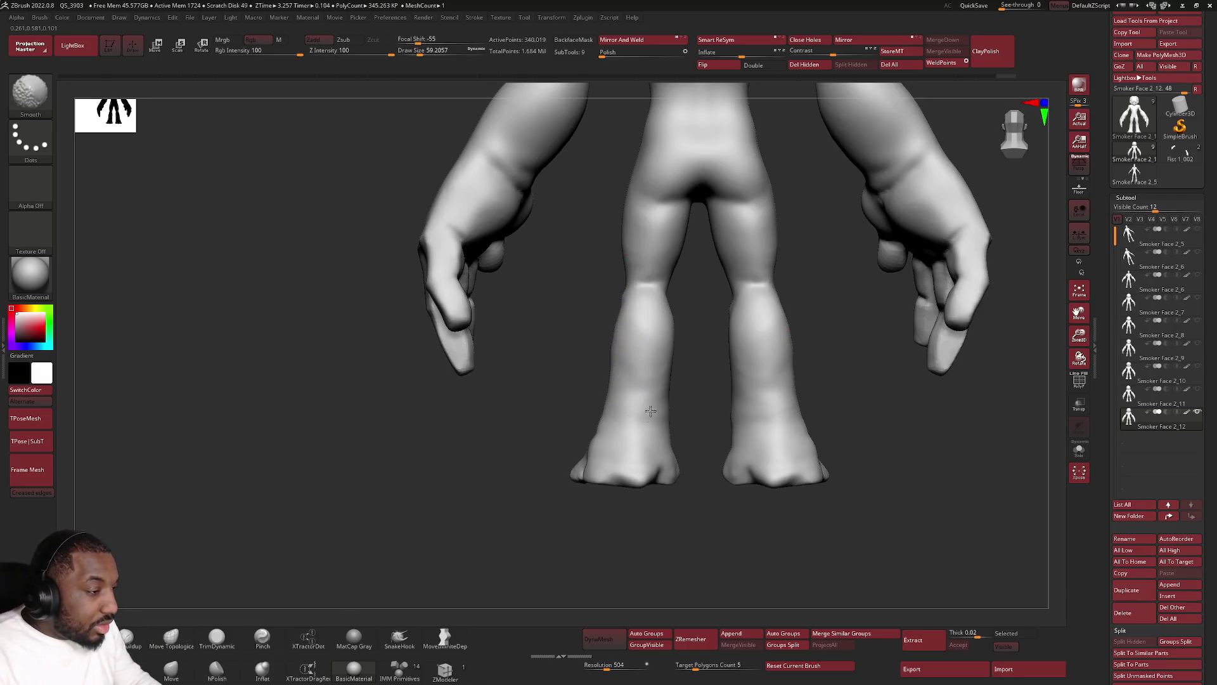
right_drag(600, 430, 571, 454)
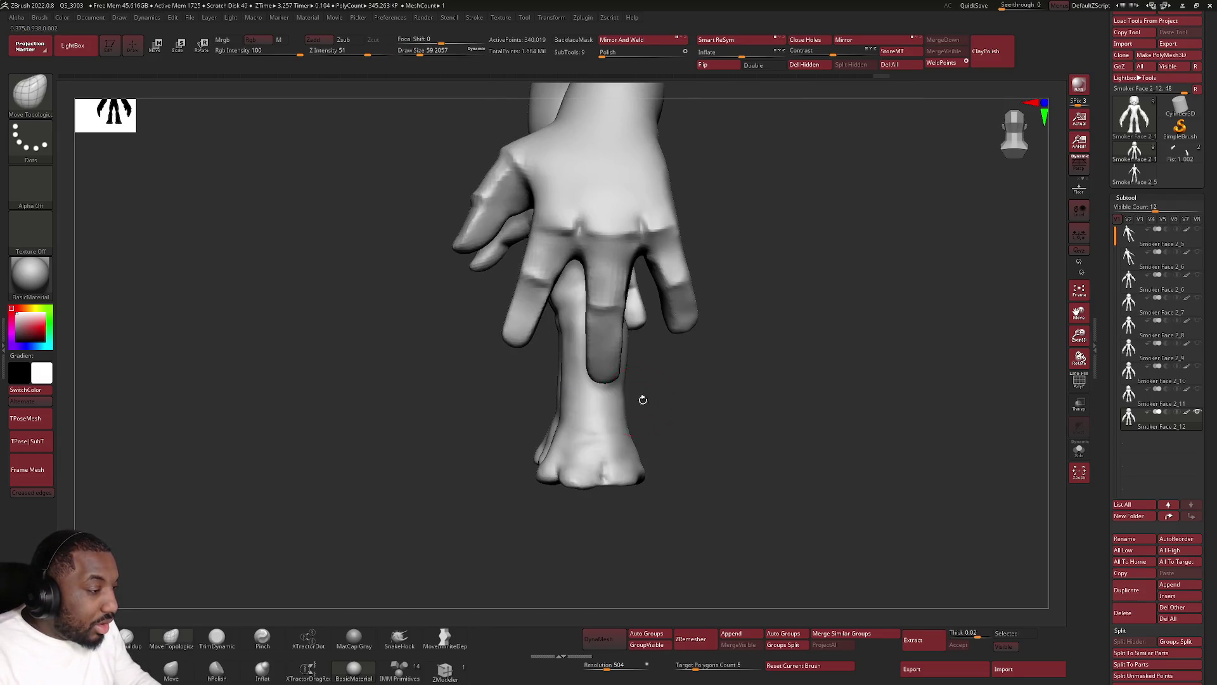
right_drag(559, 399, 554, 340)
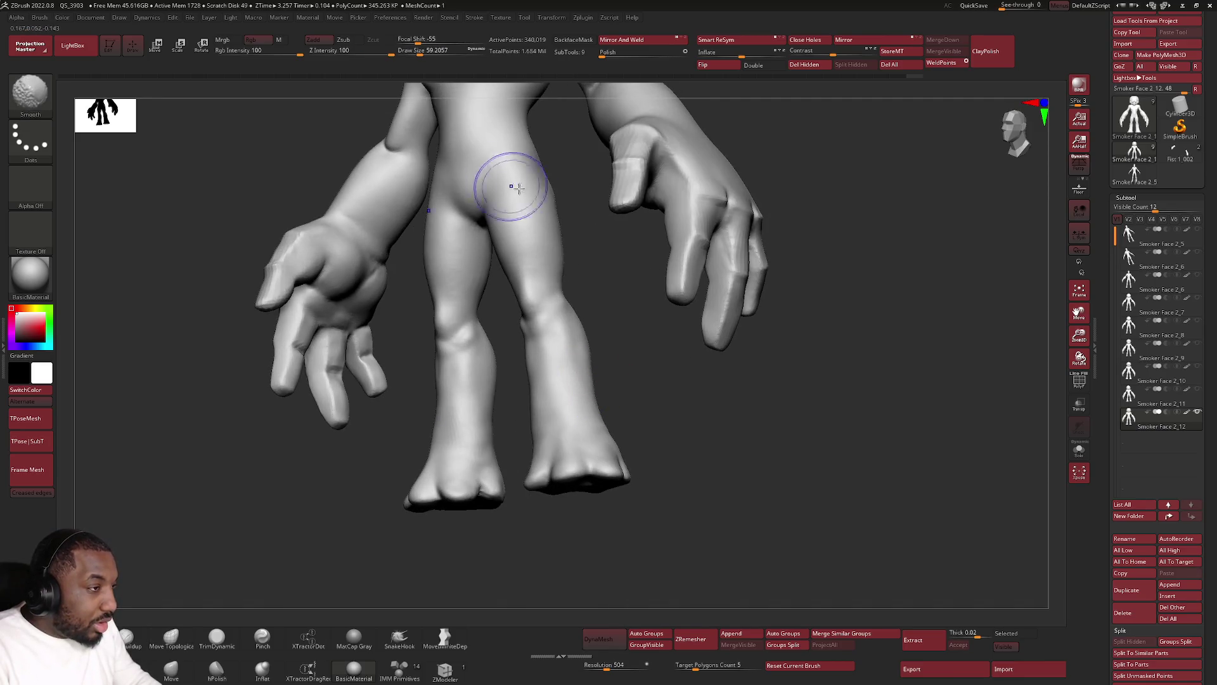
mouse_move(630, 163)
right_down()
mouse_move(650, 188)
mouse_move(603, 249)
right_up()
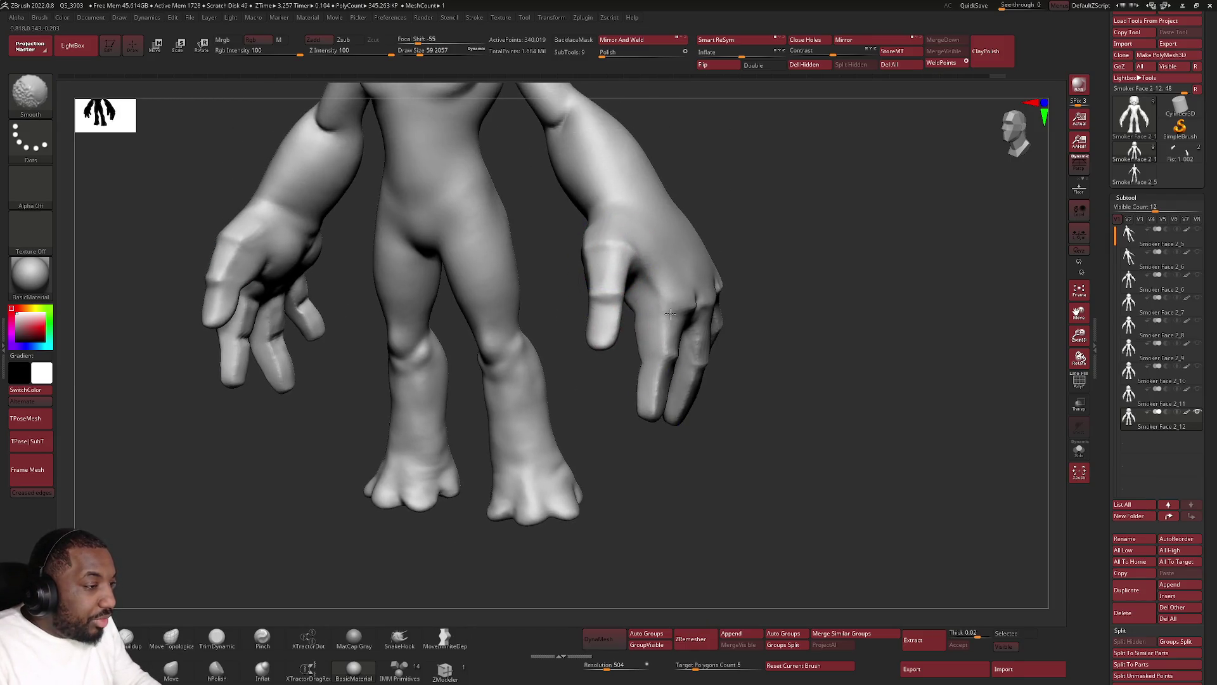
right_drag(663, 342, 677, 309)
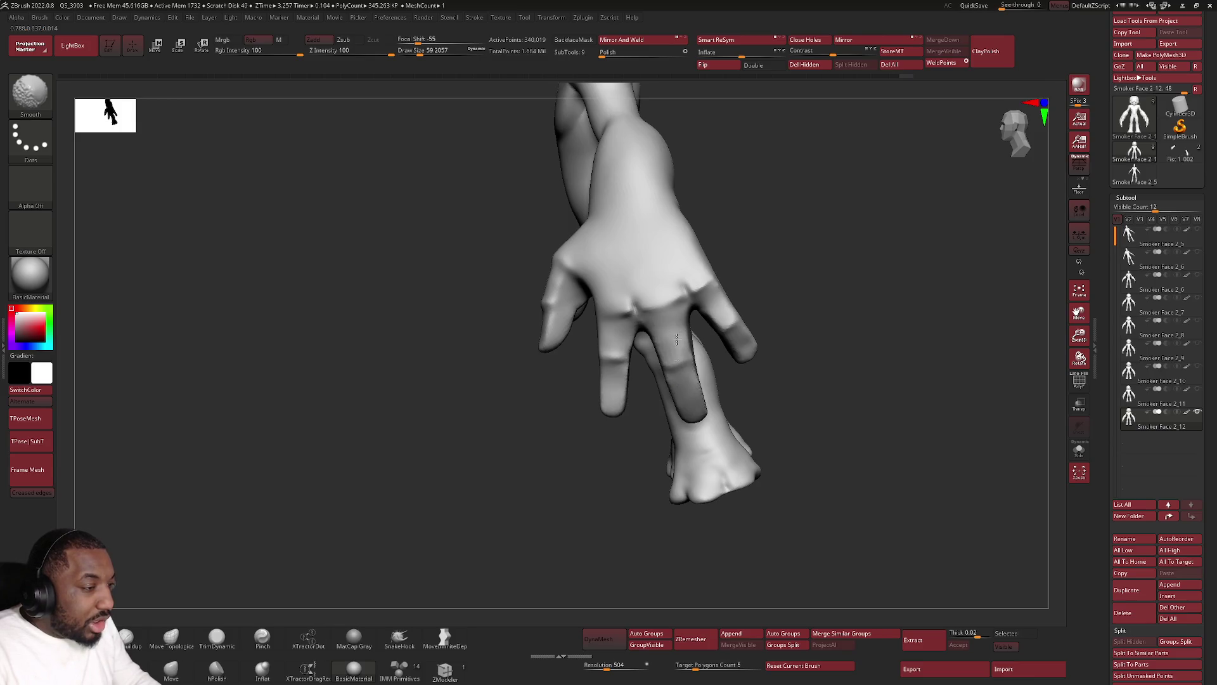
right_drag(734, 326, 740, 217)
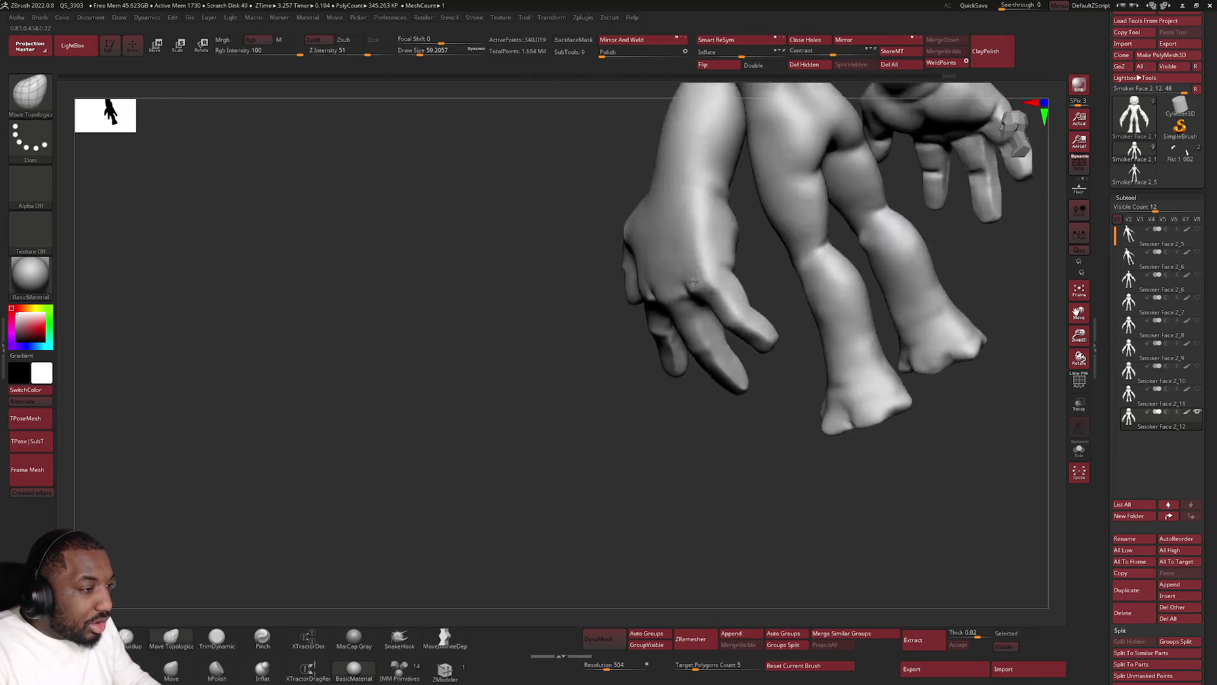
mouse_move(823, 239)
right_down()
mouse_move(665, 247)
mouse_move(630, 223)
right_up()
right_drag(630, 276, 627, 314)
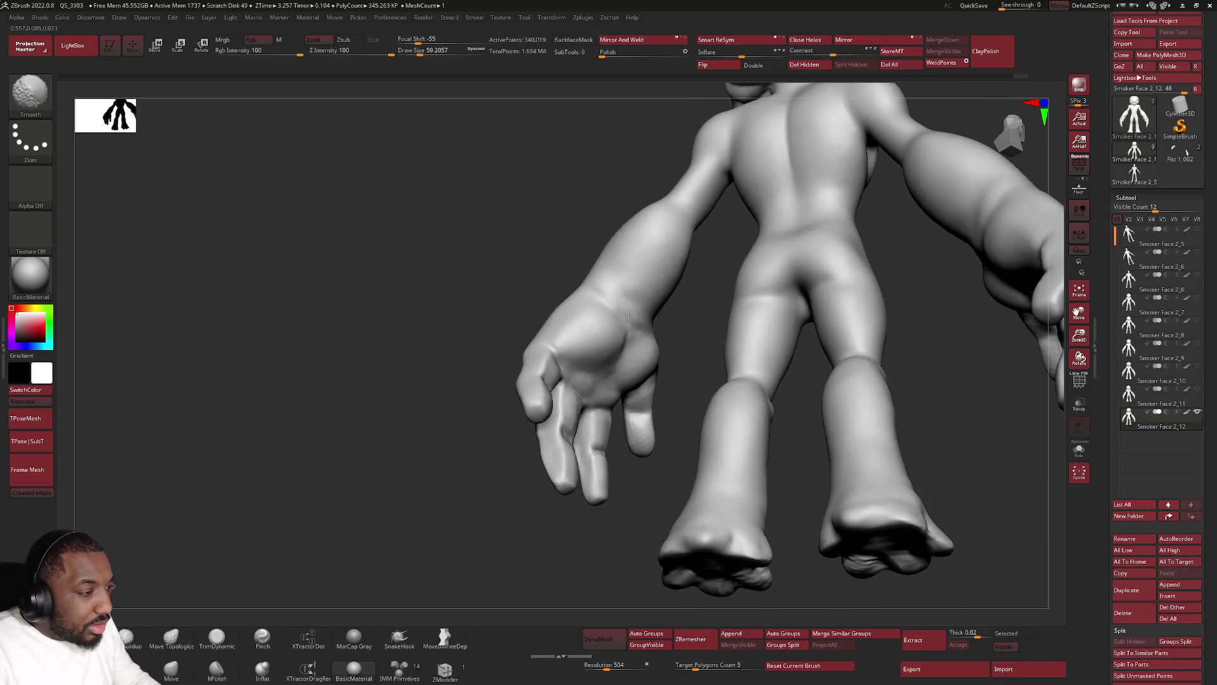
right_drag(556, 434, 592, 353)
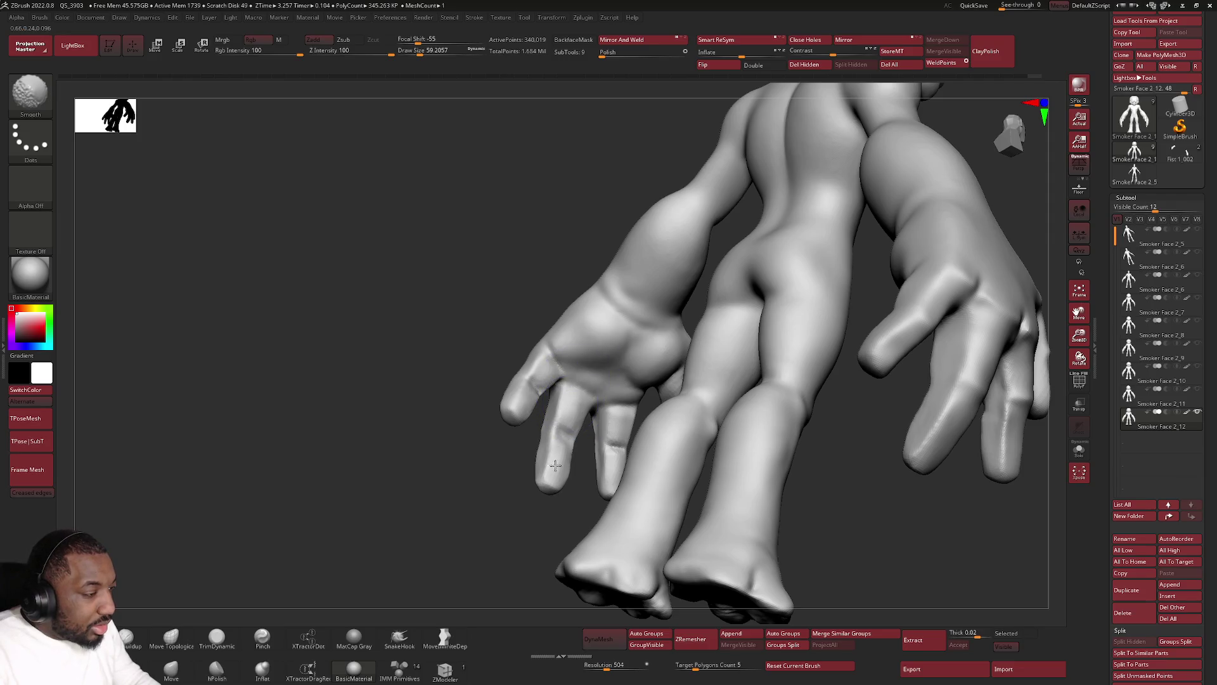
right_drag(558, 434, 613, 435)
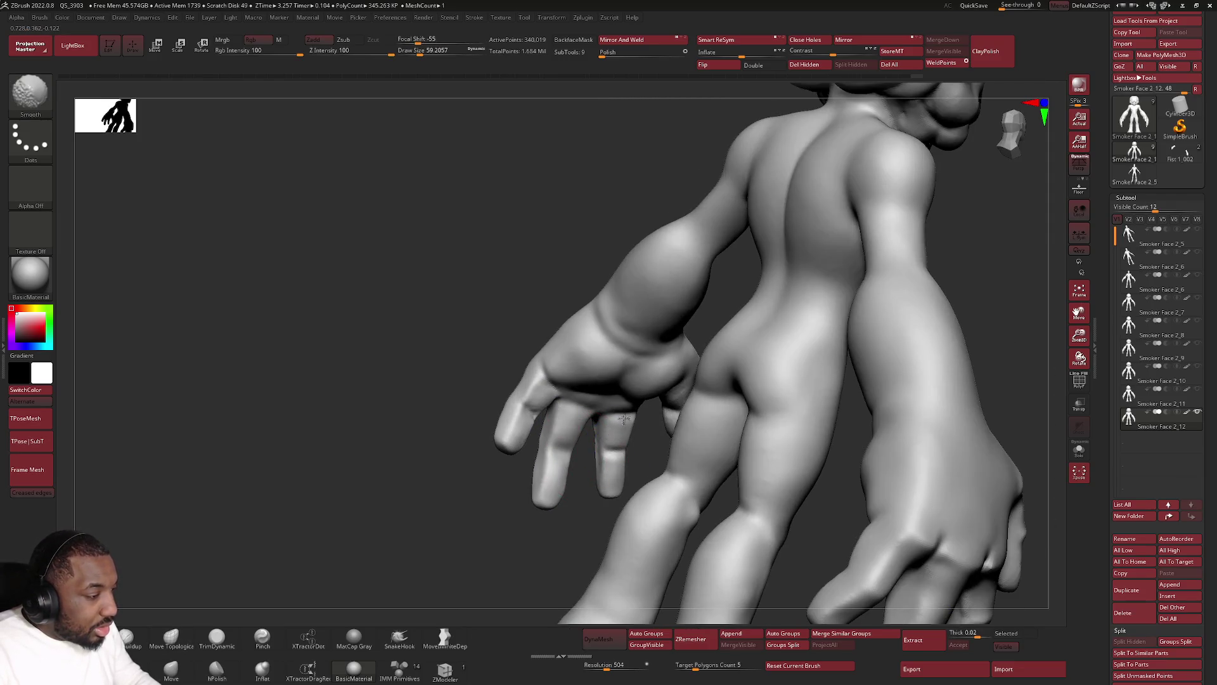
mouse_move(535, 411)
right_down()
mouse_move(633, 444)
mouse_move(646, 422)
right_up()
right_drag(747, 390, 720, 310)
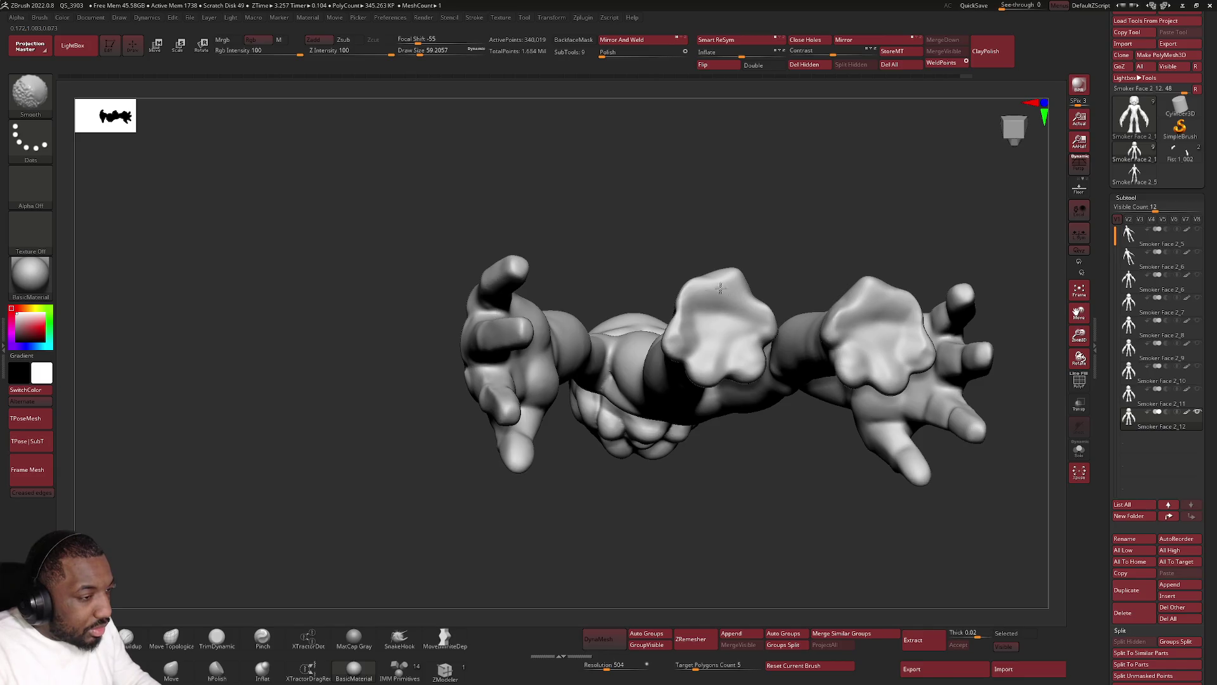
right_drag(739, 358, 720, 283)
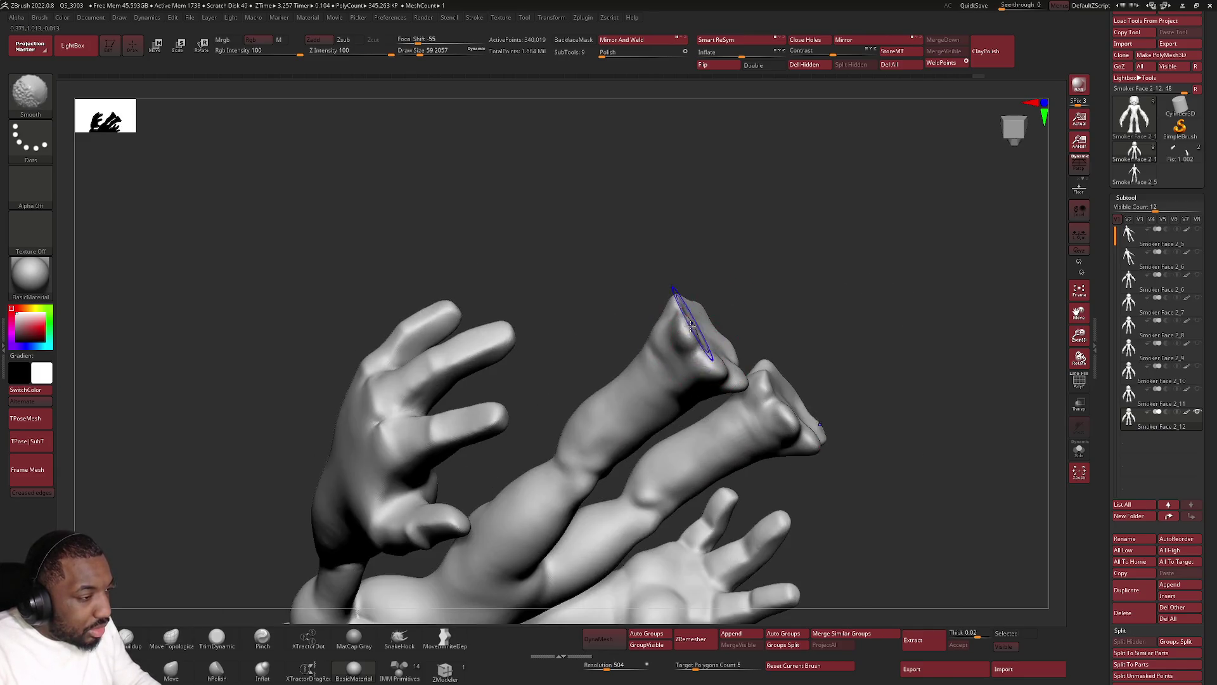
right_drag(684, 321, 674, 339)
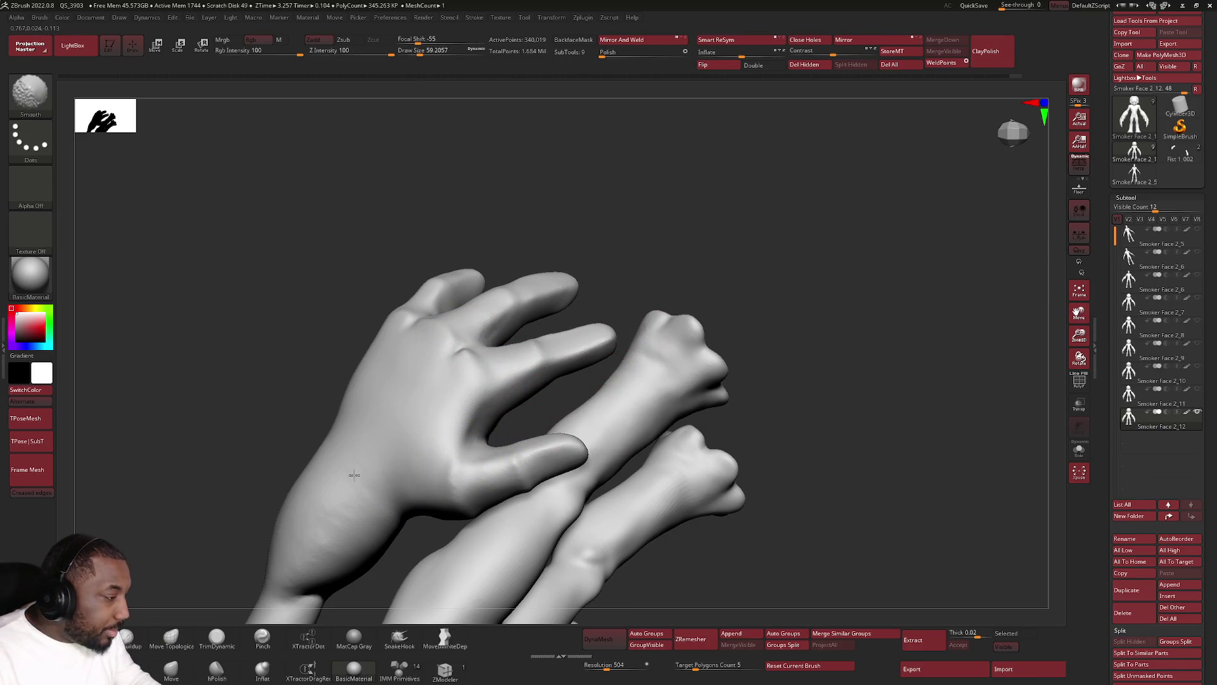
right_drag(298, 530, 458, 387)
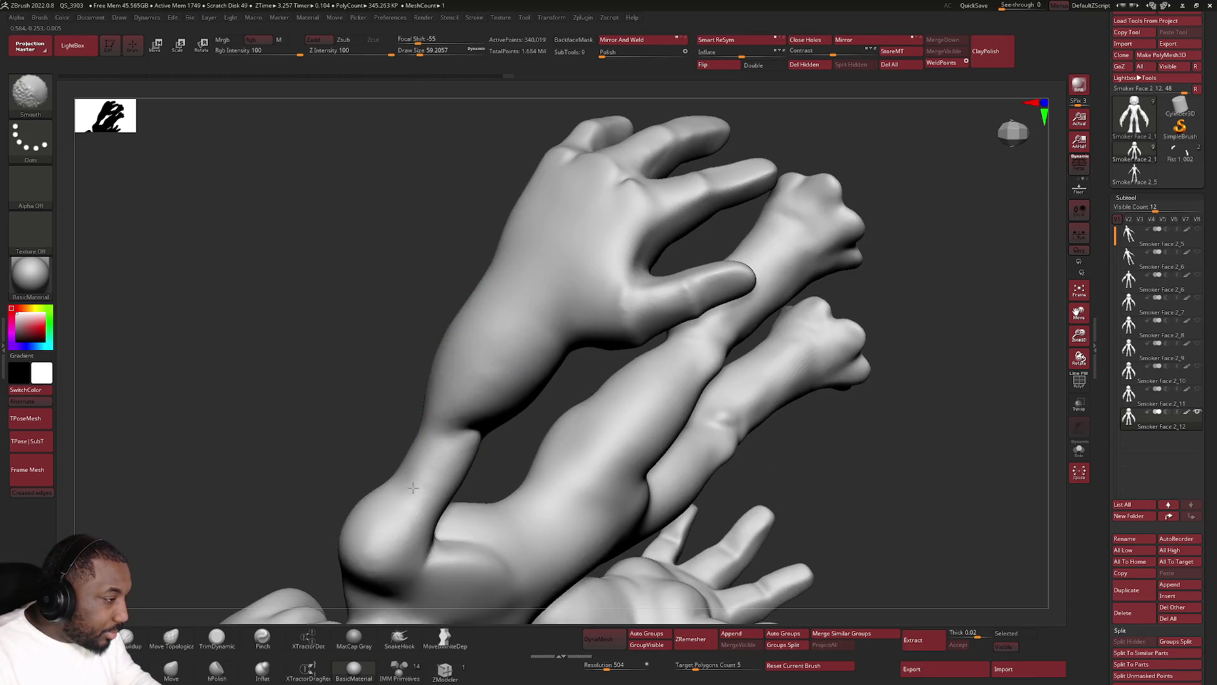
right_drag(412, 483, 403, 475)
mouse_move(346, 613)
right_down()
mouse_move(501, 381)
mouse_move(533, 457)
right_up()
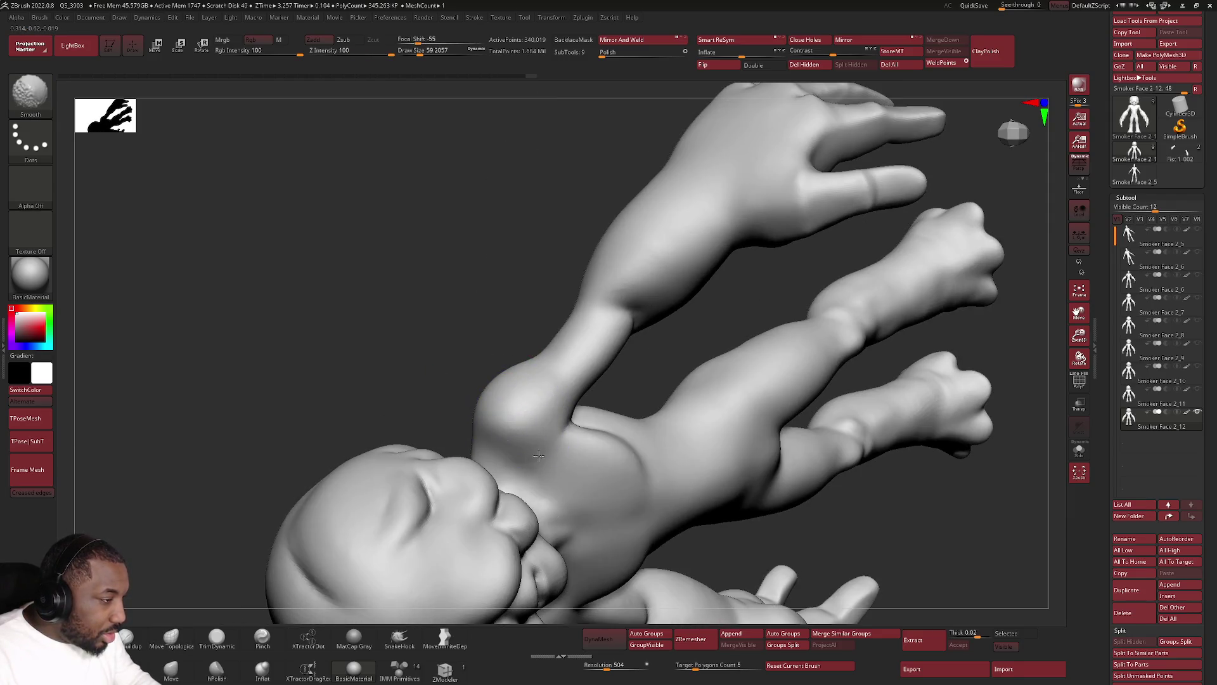
right_drag(584, 507, 435, 462)
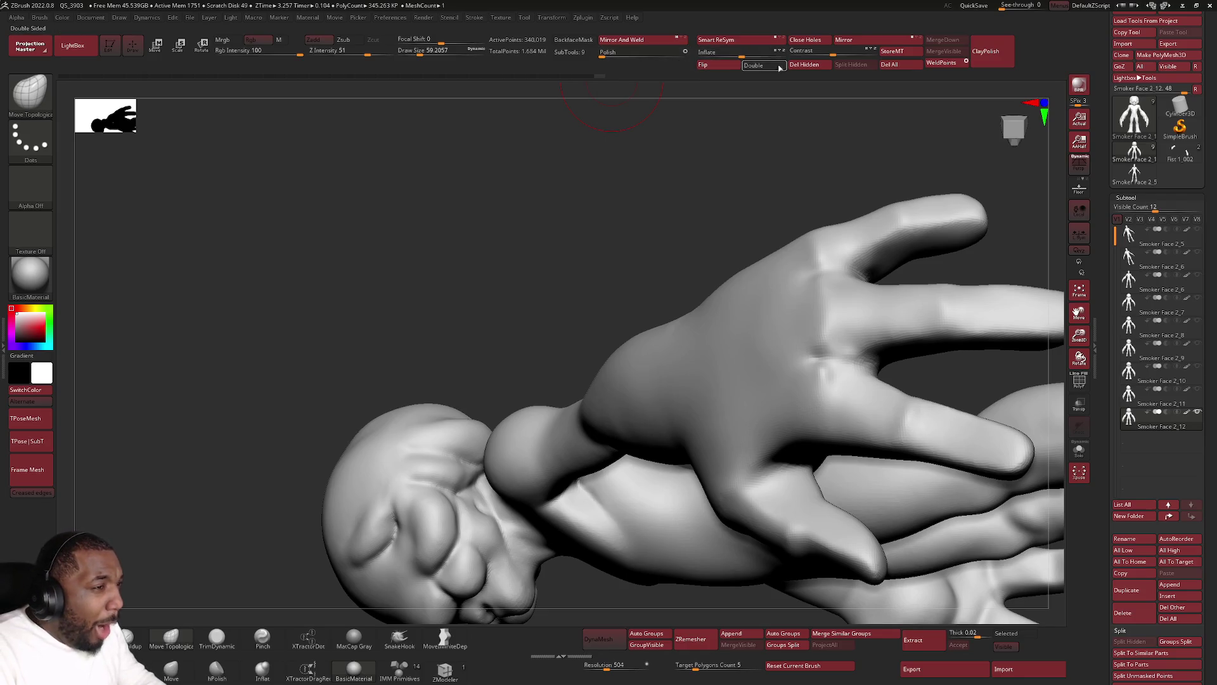
click(730, 51)
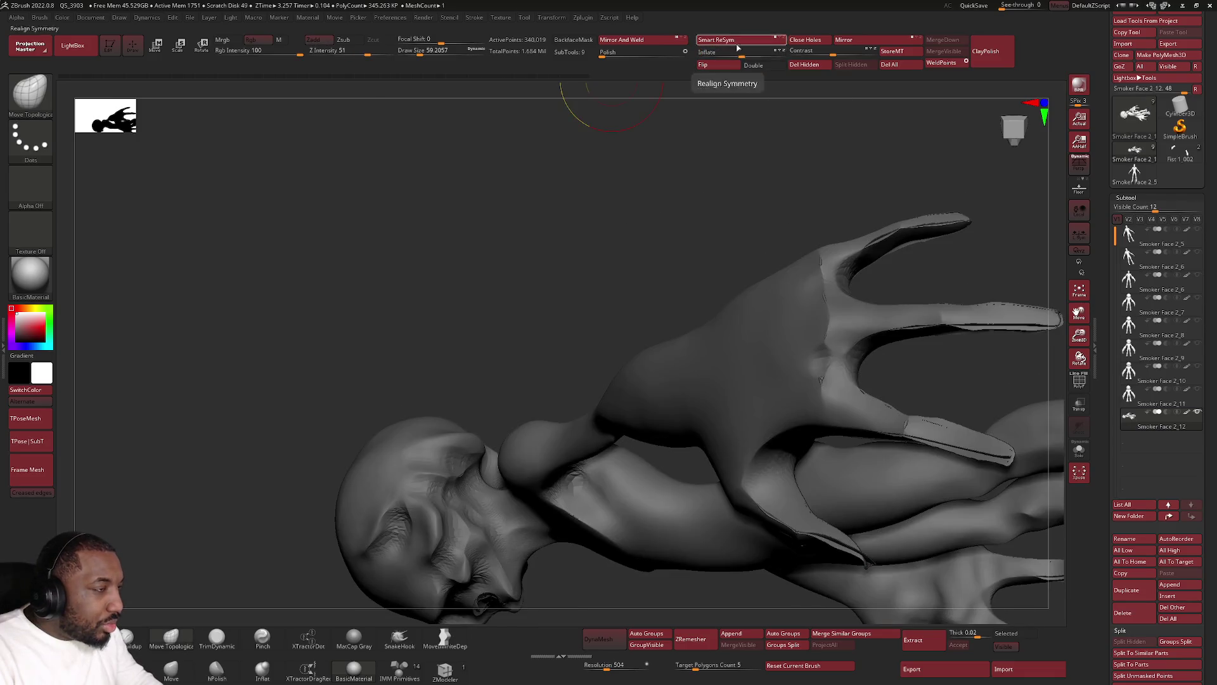
key(ctrl+z)
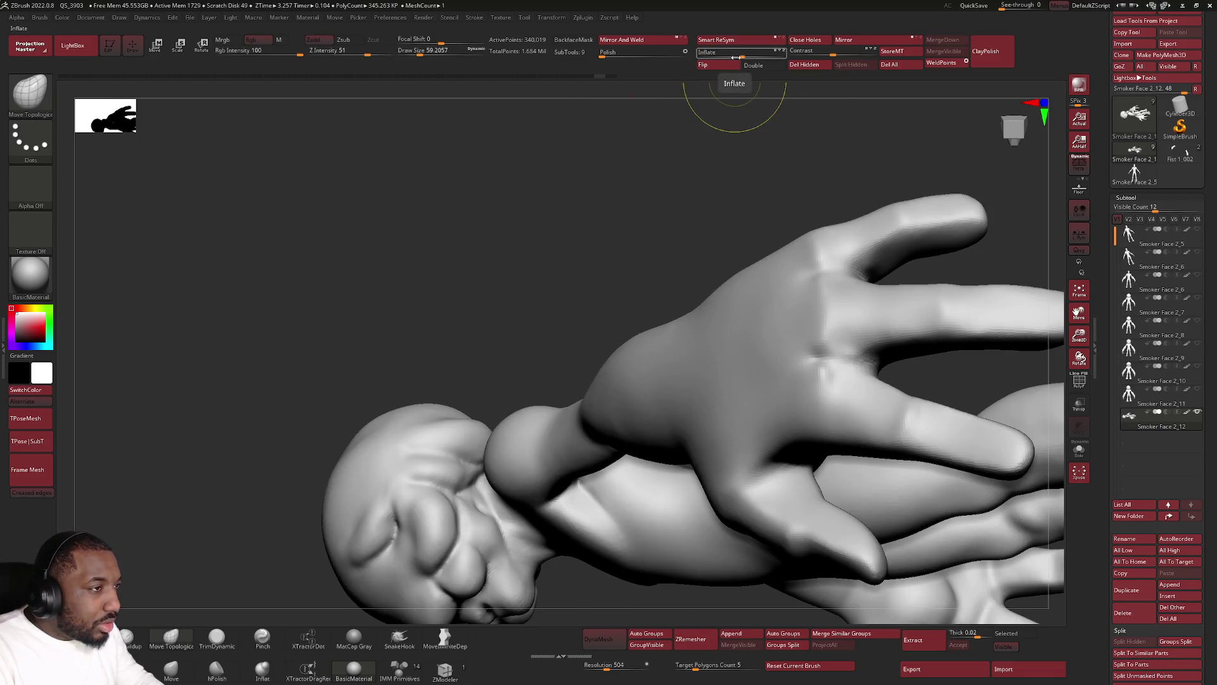
Inflate the hand twice and add Contrast to sharpen the finger edges.
click(741, 55)
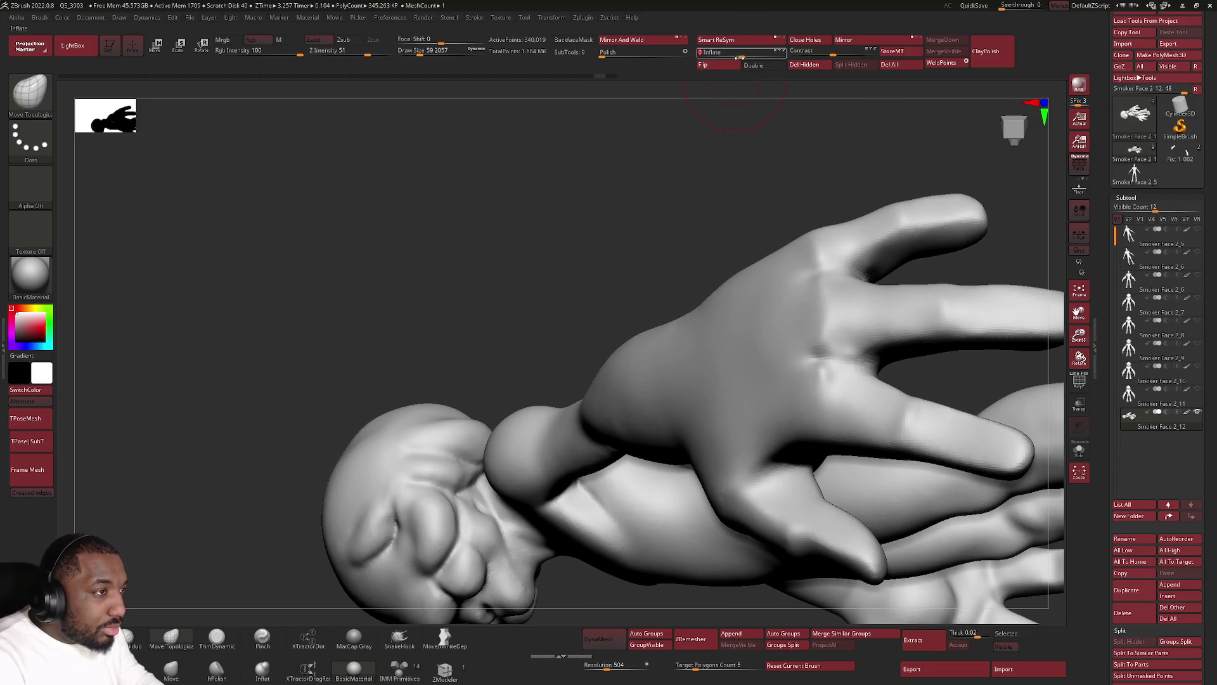
click(740, 55)
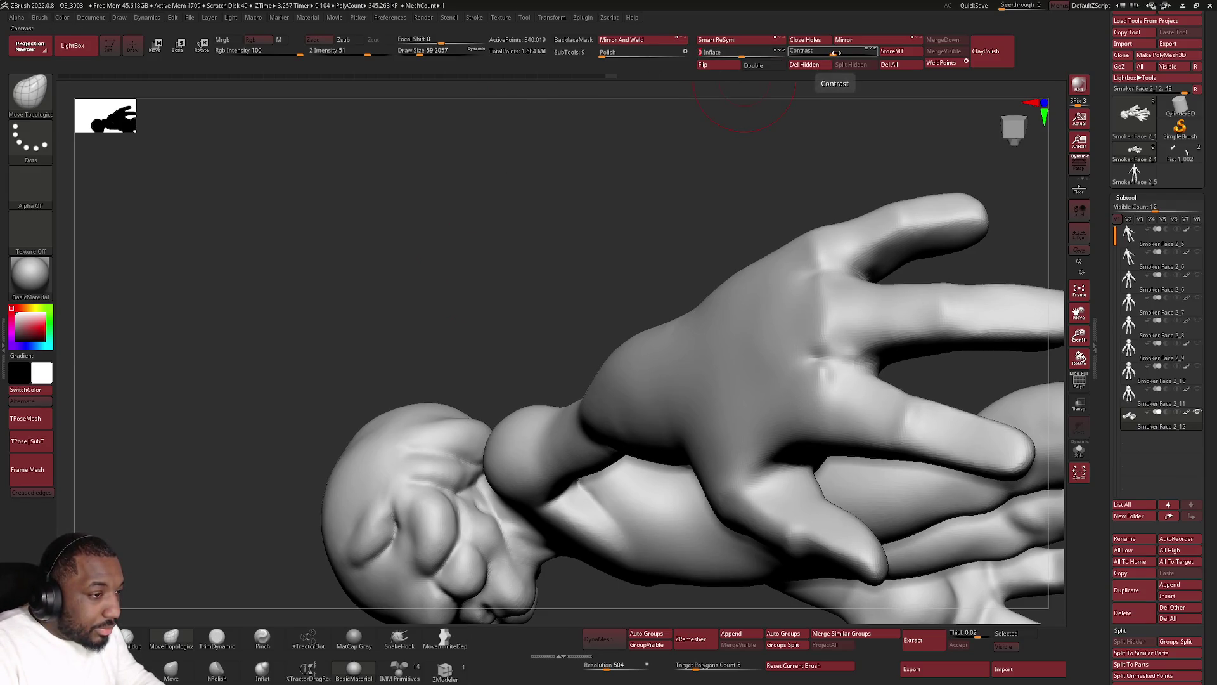
drag(835, 55, 846, 54)
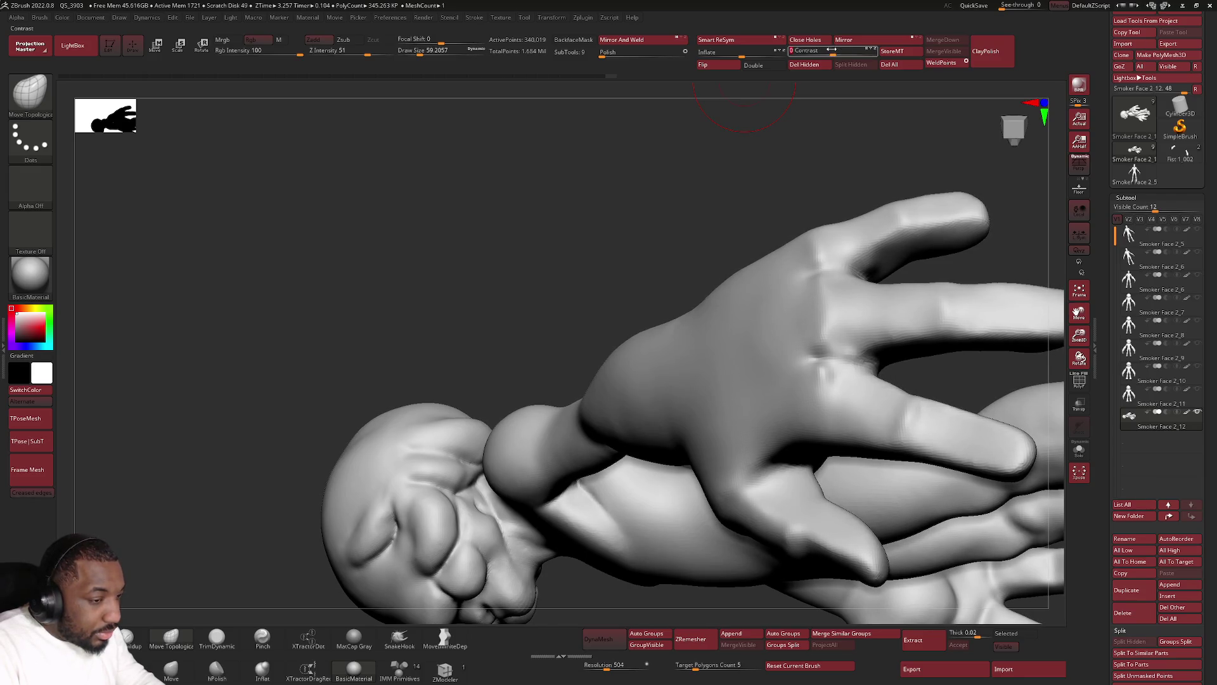
mouse_move(465, 402)
right_down()
mouse_move(400, 358)
mouse_move(465, 273)
mouse_move(476, 320)
mouse_move(557, 352)
right_up()
key(space)
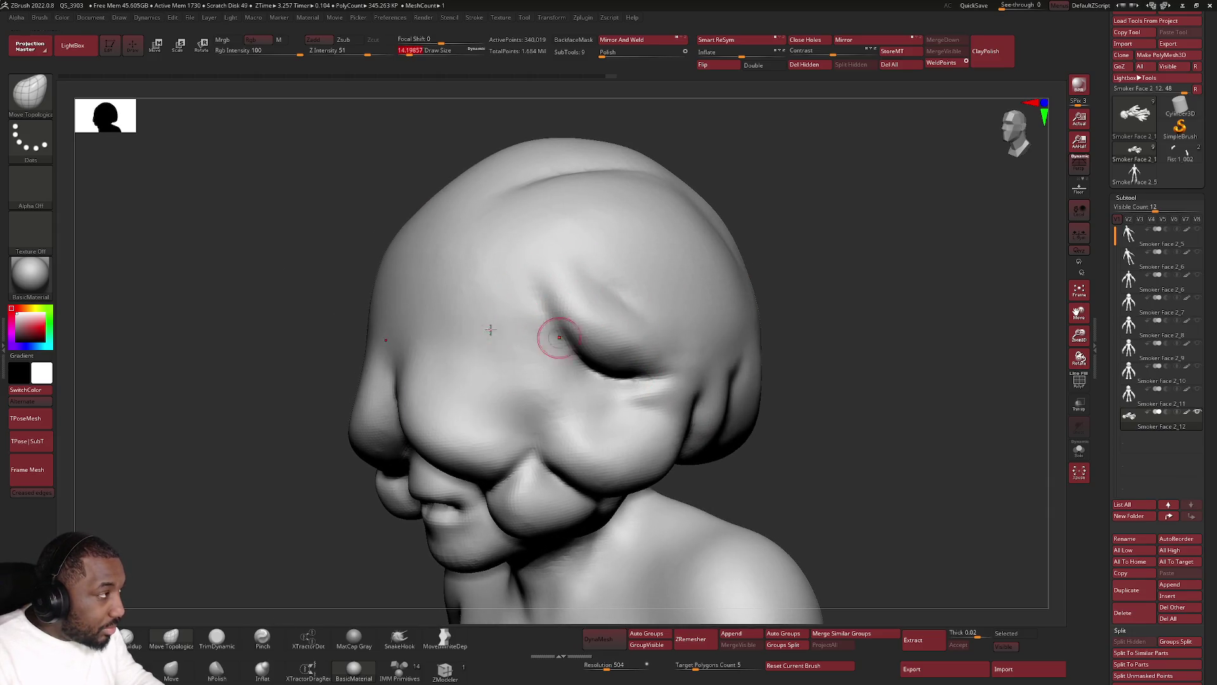
Switch to DamStandard (BDS) and carve deeper creases into the head folds and mouth line.
mouse_move(484, 415)
alt+right_down()
mouse_move(521, 313)
mouse_move(509, 381)
alt+right_up()
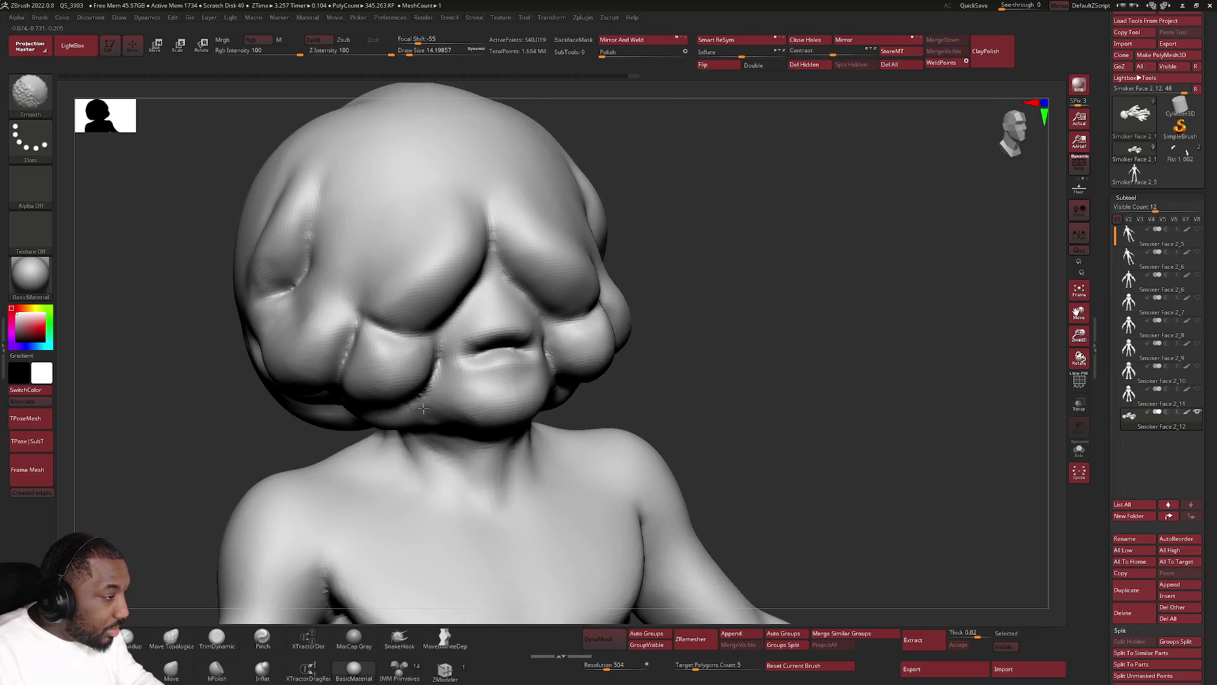
right_drag(428, 394, 426, 350)
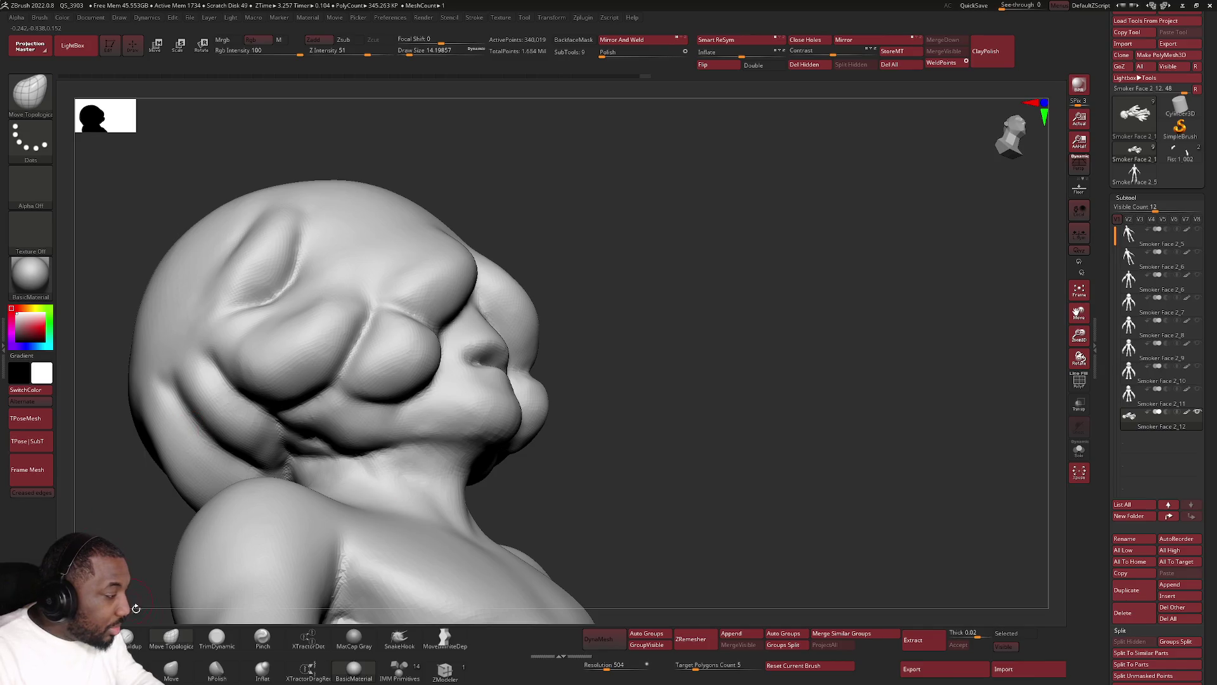
key(b)
key(d)
key(s)
mouse_move(380, 339)
right_down()
mouse_move(388, 317)
mouse_move(376, 305)
right_up()
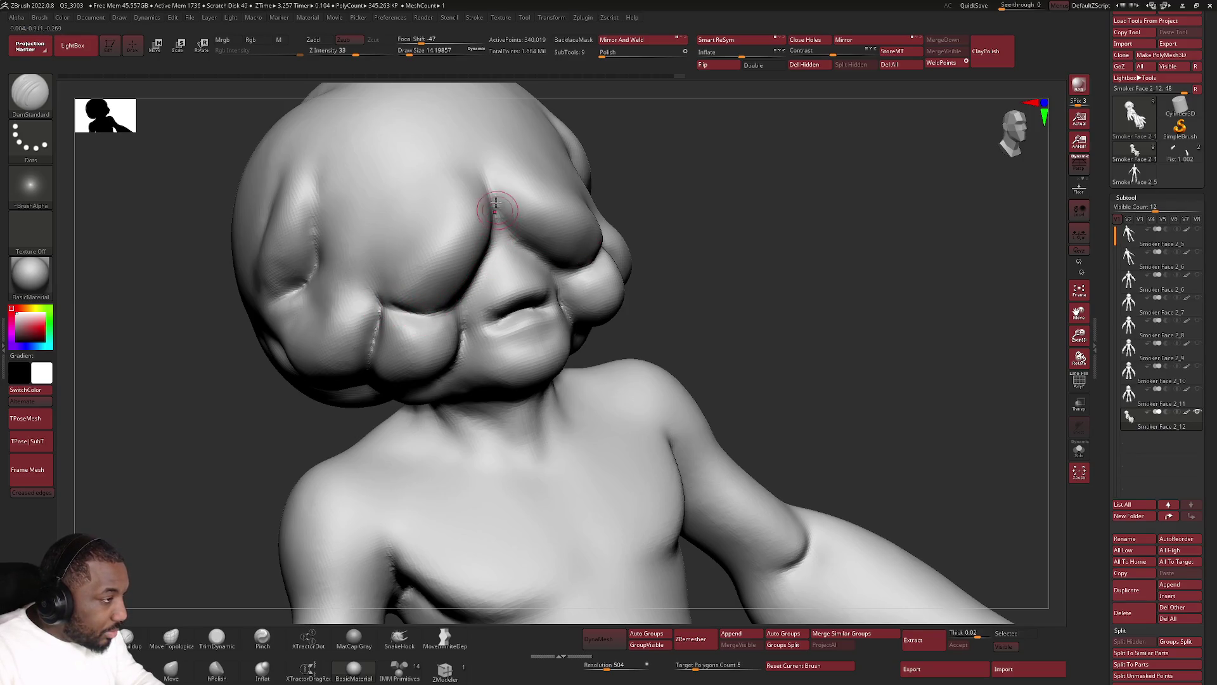
mouse_move(578, 272)
right_down()
mouse_move(563, 275)
mouse_move(567, 306)
right_up()
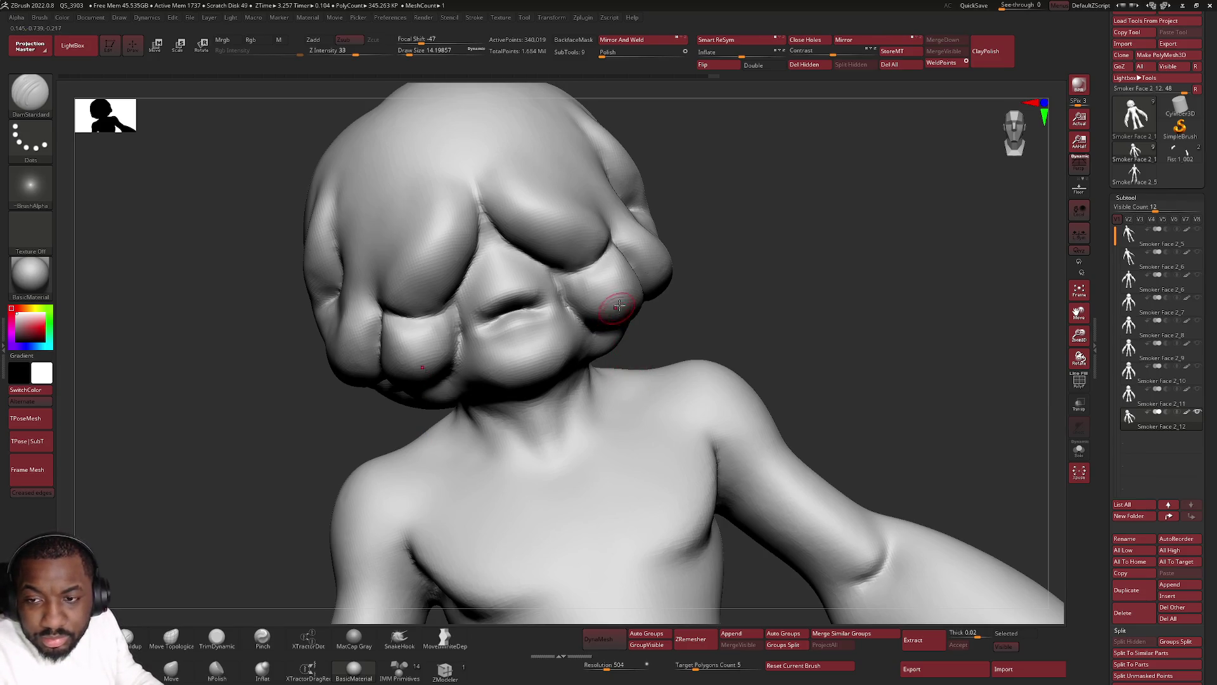
Deepen the mouth crease and inspect the mouth from several angles.
drag(532, 302, 491, 314)
right_drag(491, 314, 501, 312)
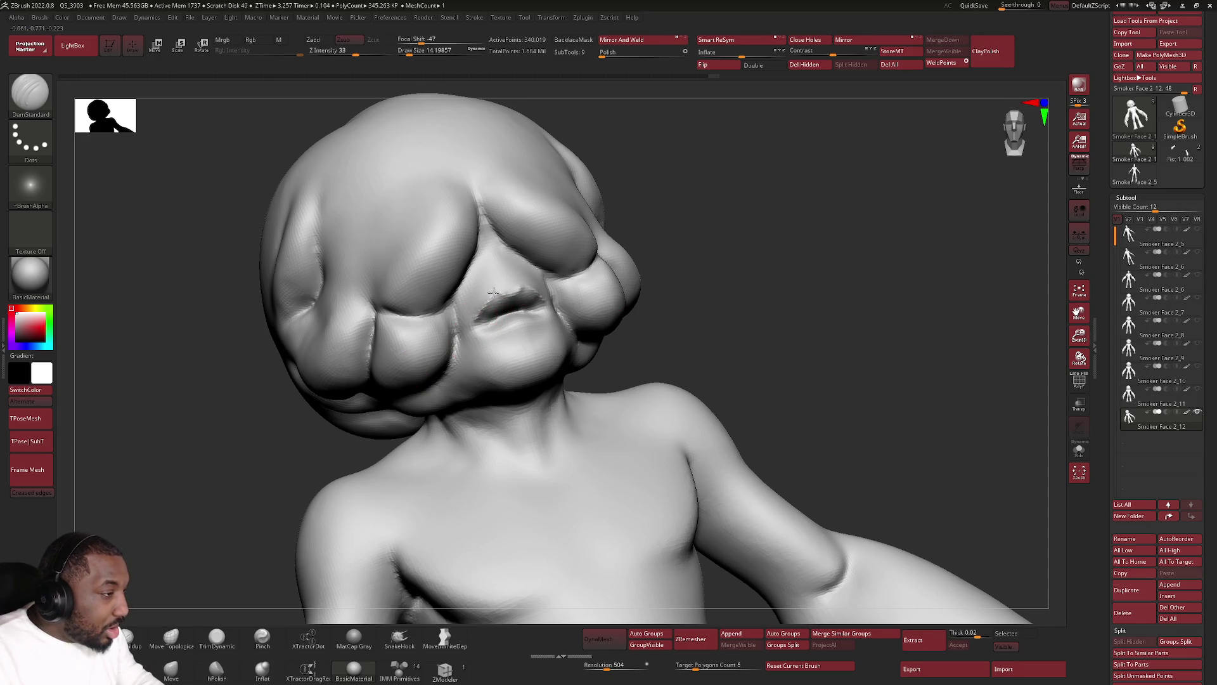
right_drag(472, 323, 496, 310)
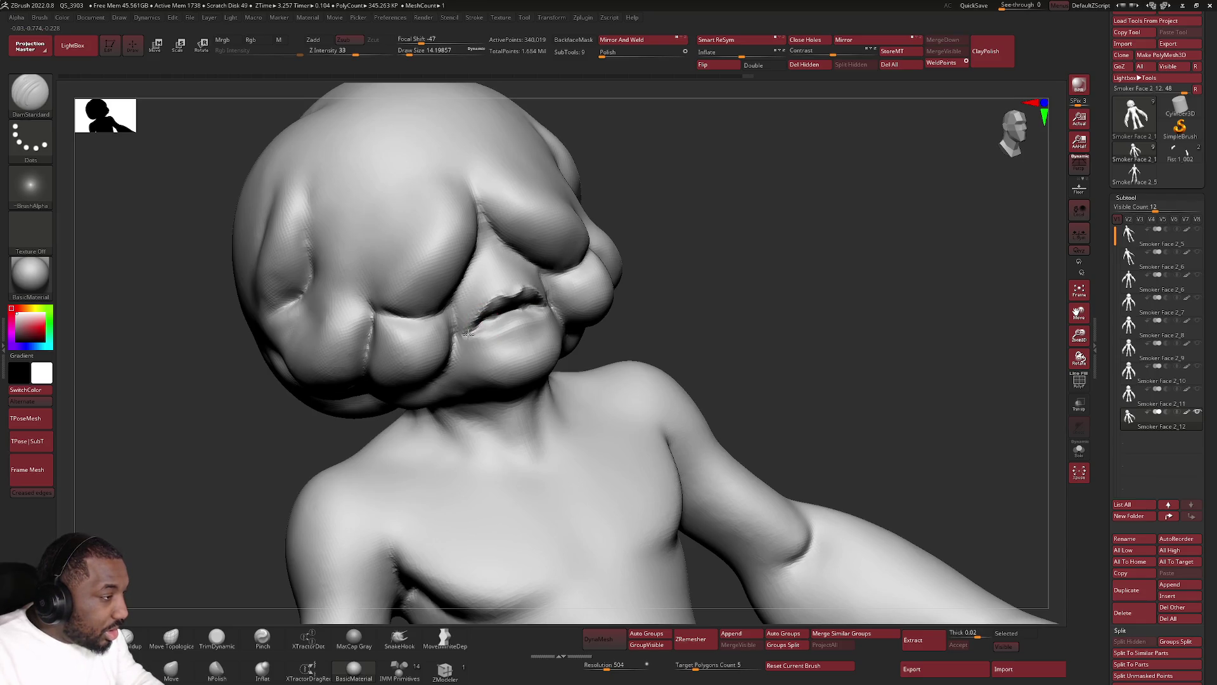
right_drag(491, 335, 486, 357)
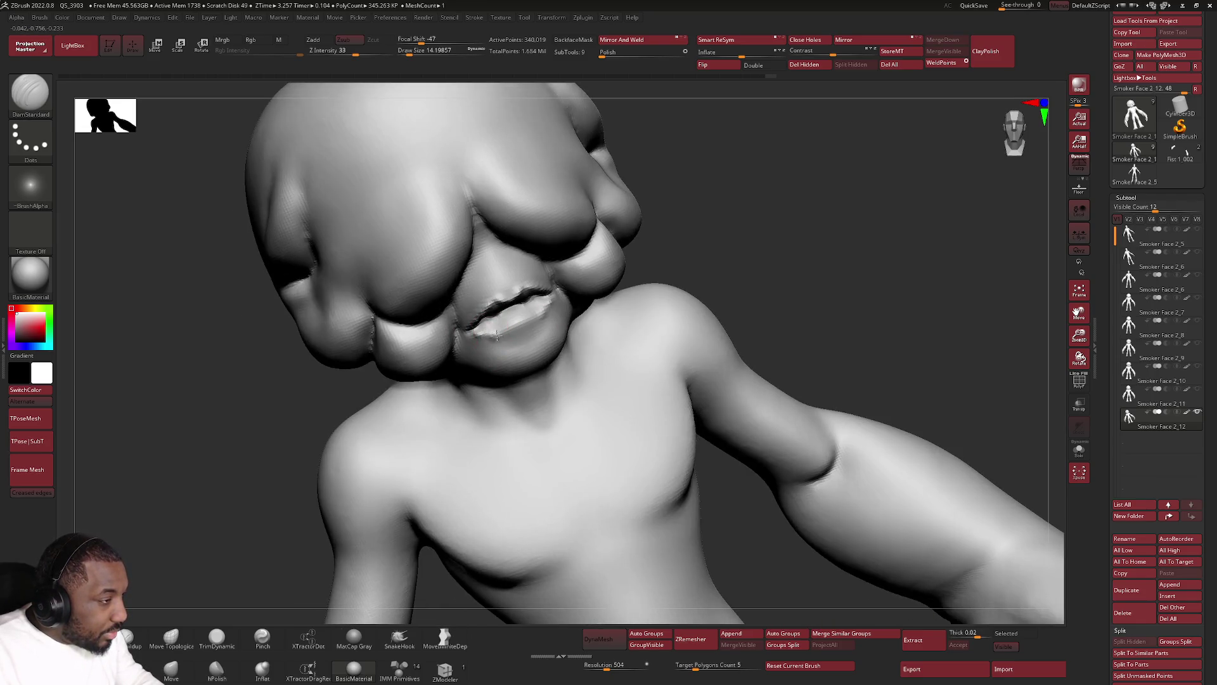
right_drag(515, 324, 505, 319)
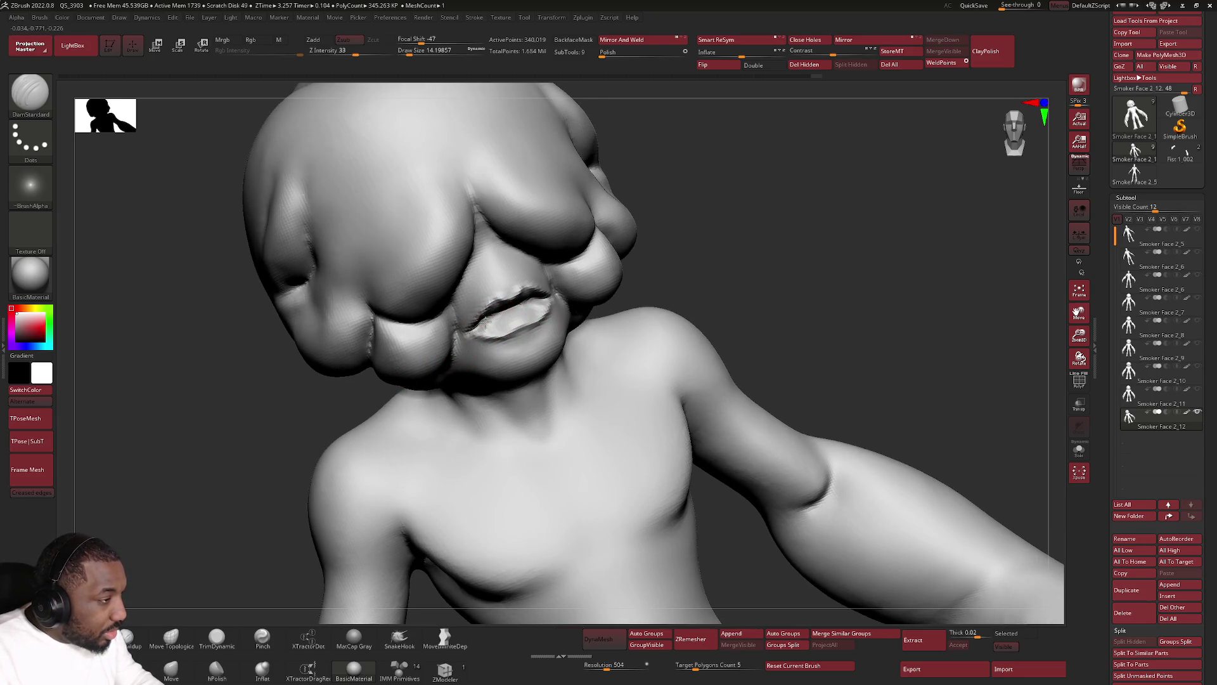
Build up fuller lips with ClayBuildup, checking front and side views.
key(b)
key(c)
key(b)
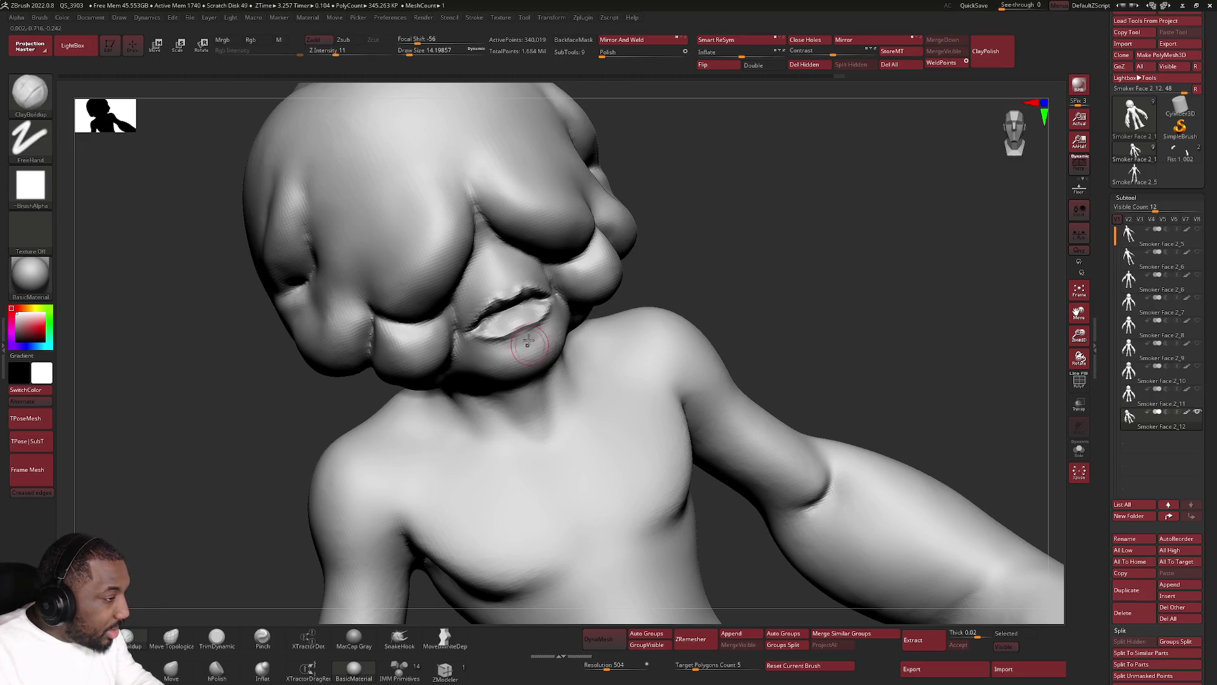
mouse_move(491, 324)
right_down()
mouse_move(488, 310)
mouse_move(505, 304)
mouse_move(506, 323)
right_up()
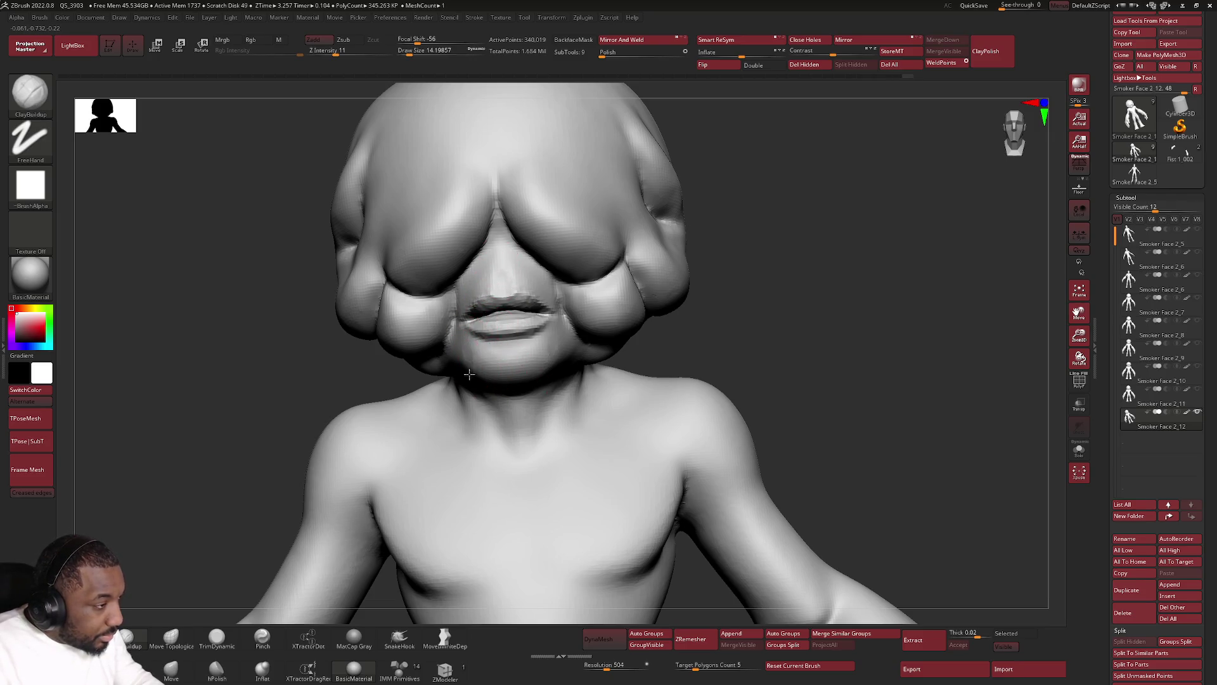
right_drag(468, 361, 463, 364)
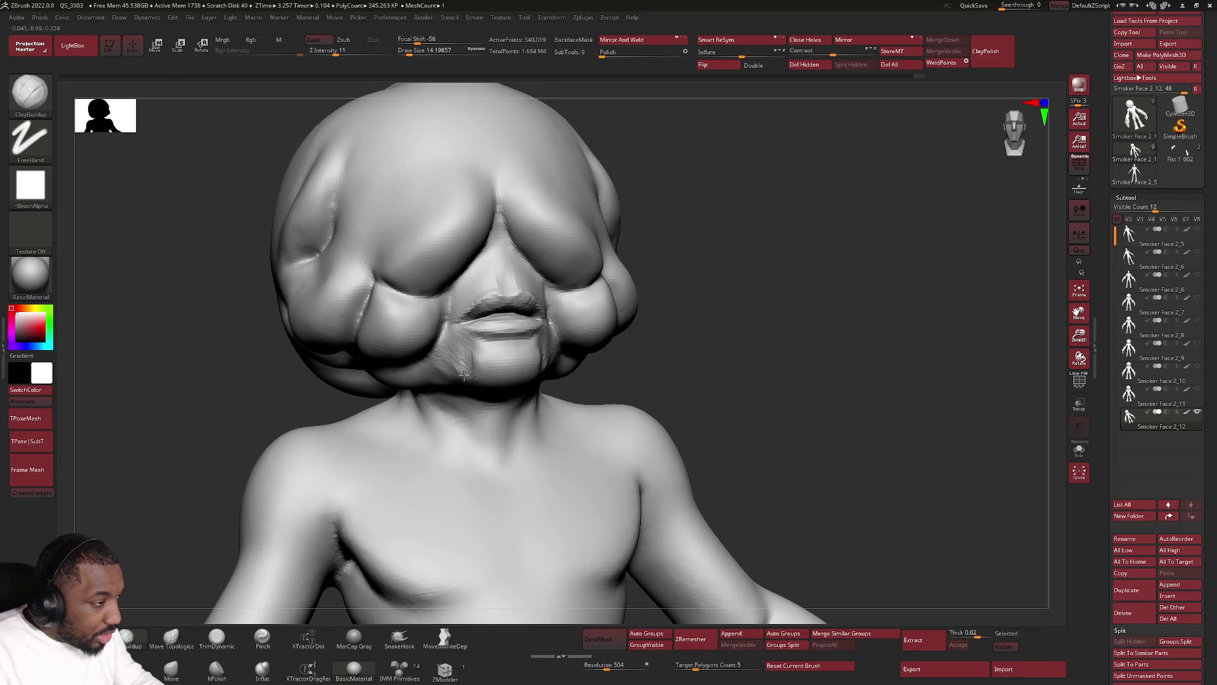
right_drag(476, 384, 476, 381)
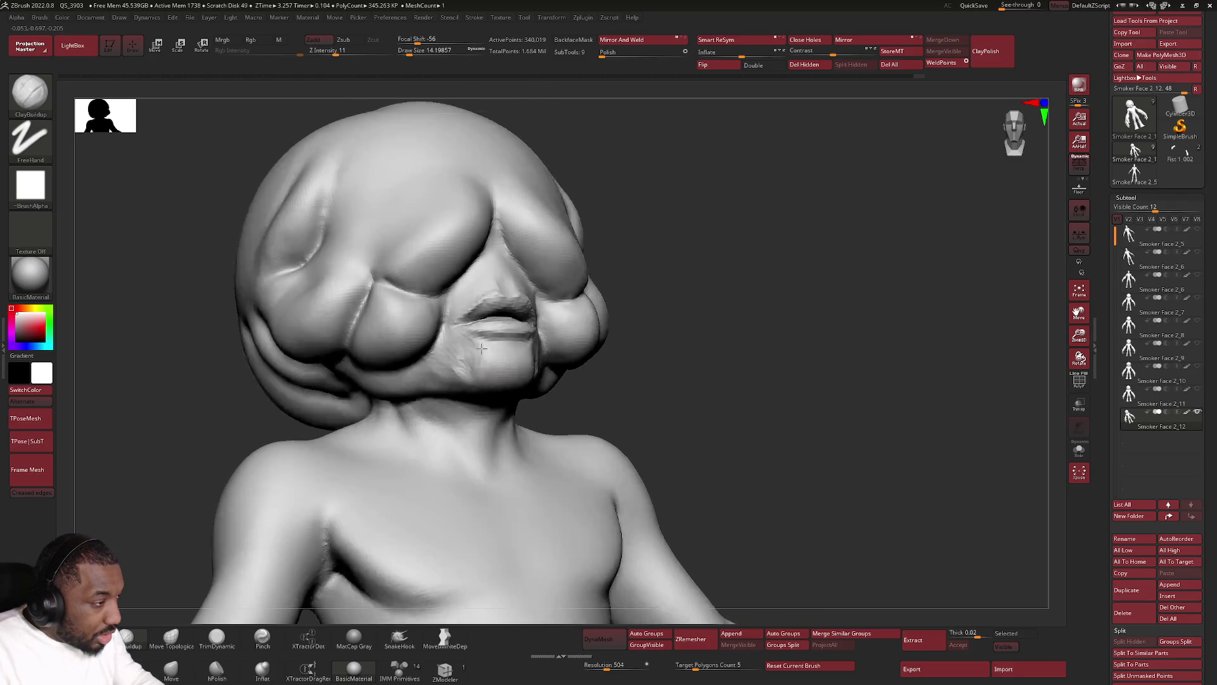
key(shift)
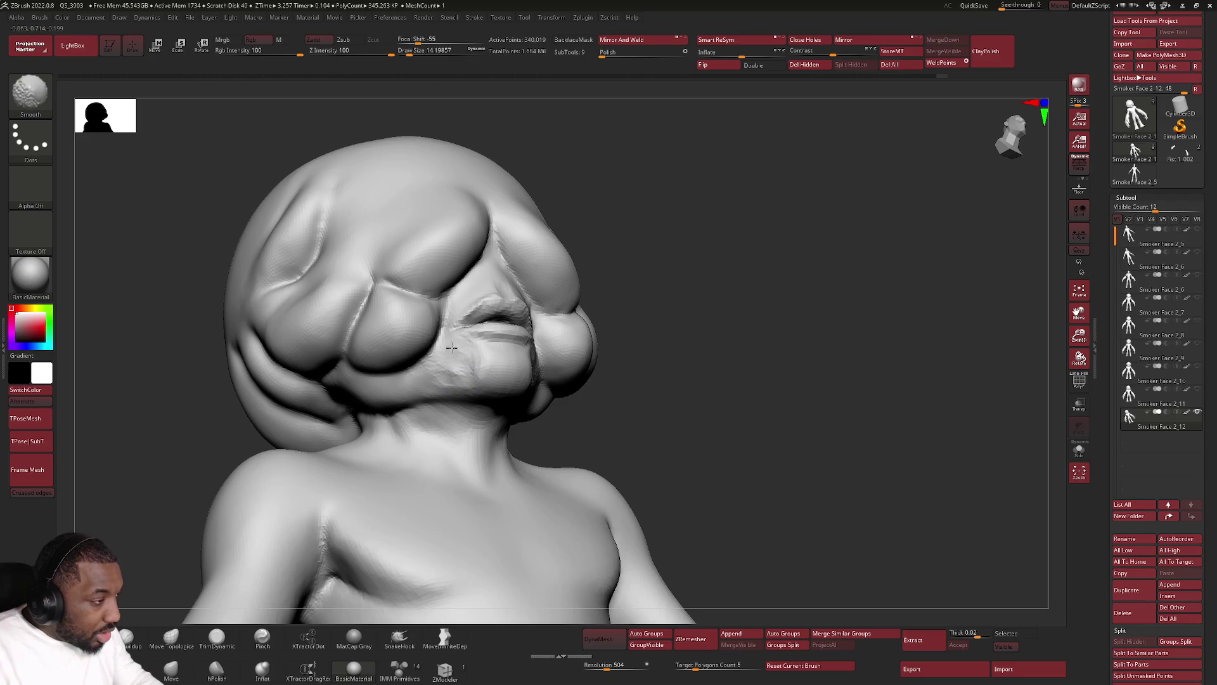
Add clay to the upper lip with an enlarged brush from a frontal view.
right_drag(493, 369, 491, 375)
right_click(491, 374)
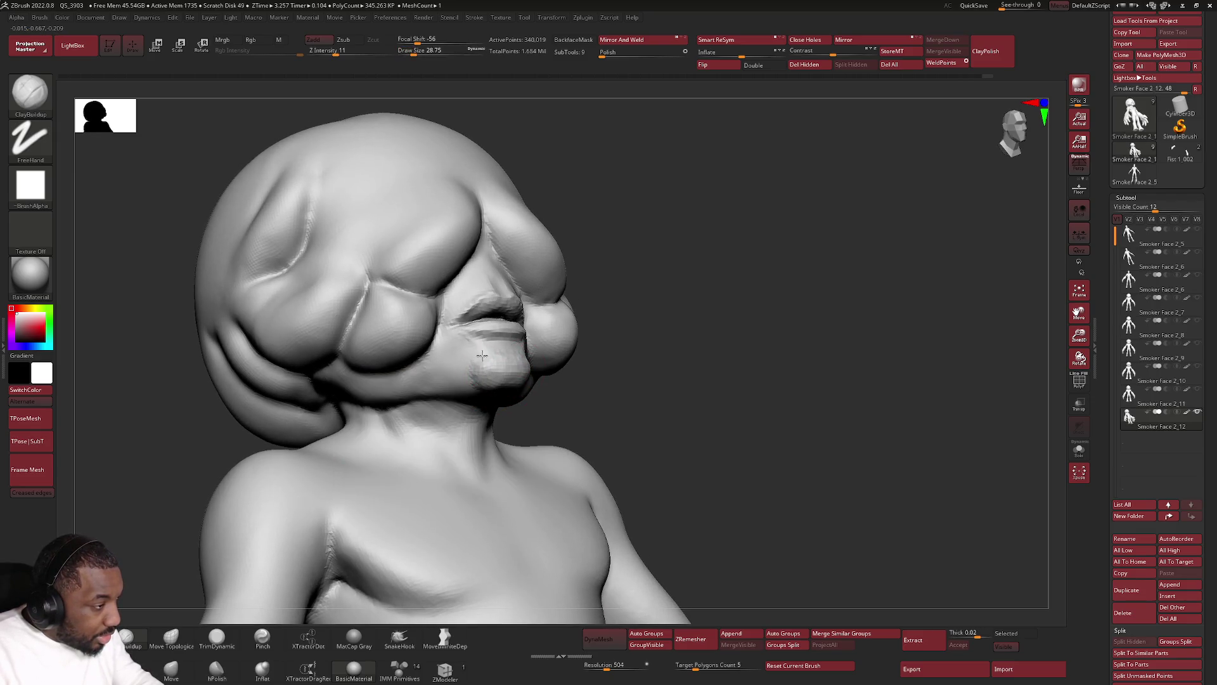
mouse_move(470, 377)
right_down()
mouse_move(447, 371)
mouse_move(479, 353)
right_up()
mouse_move(545, 342)
shift+mouse_down()
mouse_move(537, 314)
mouse_move(502, 291)
shift+mouse_up()
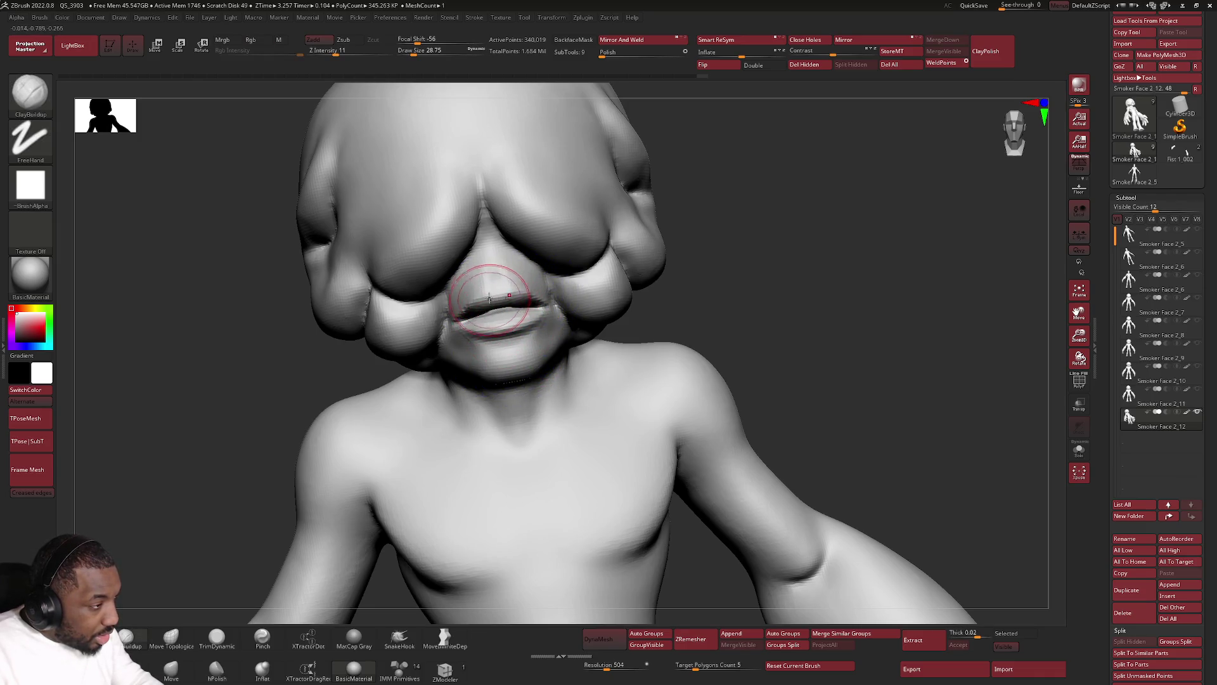
Pull the upper lip into a sharper shape with Move Topological at a smaller Draw Size.
click(170, 635)
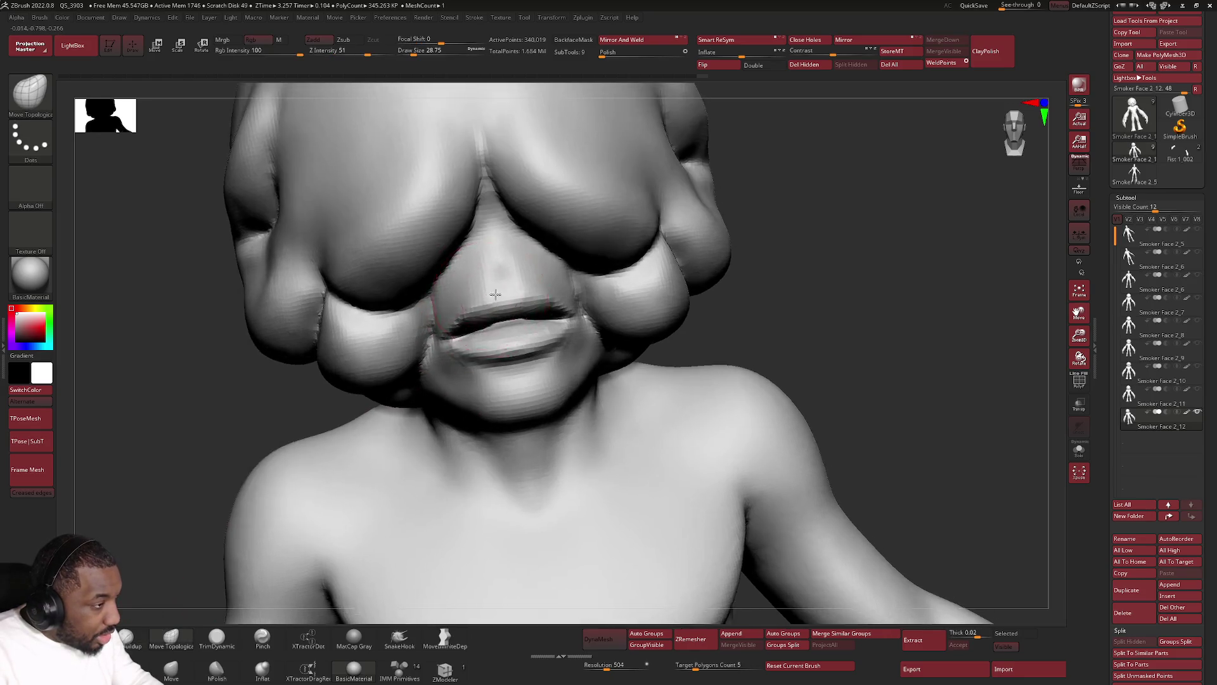
right_drag(489, 285, 486, 305)
right_click(485, 306)
drag(504, 283, 480, 283)
mouse_move(487, 314)
right_down()
mouse_move(484, 301)
mouse_move(485, 325)
right_up()
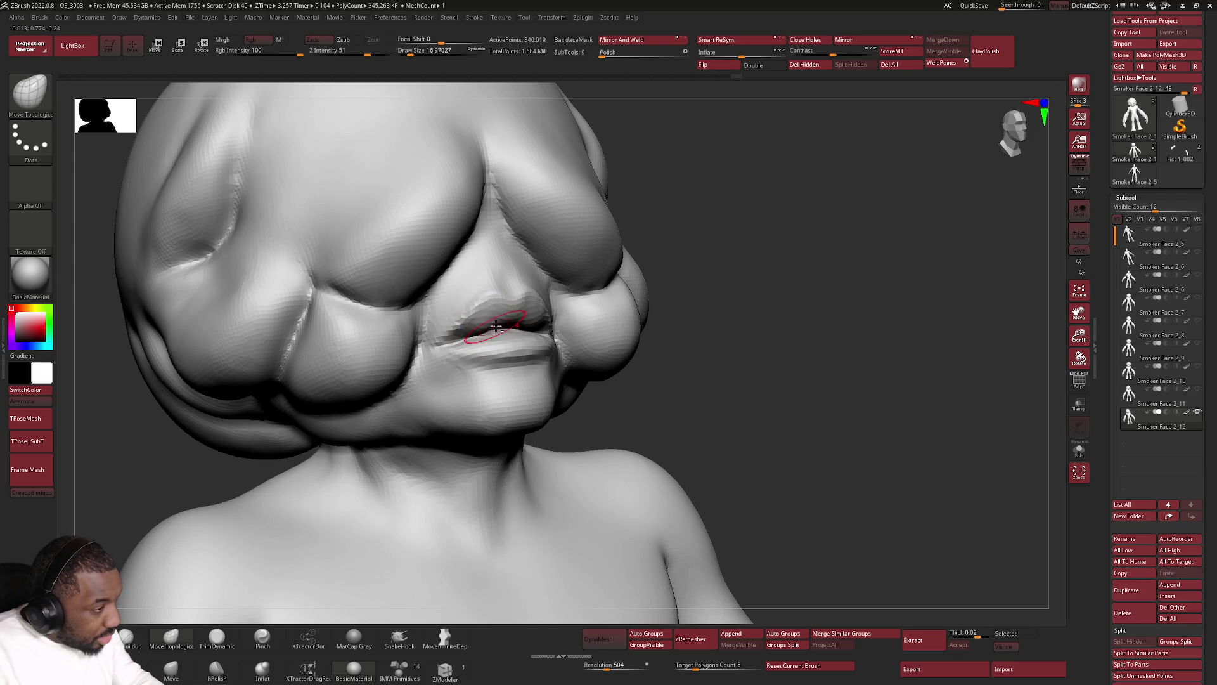
right_drag(489, 320, 467, 327)
drag(467, 332, 476, 326)
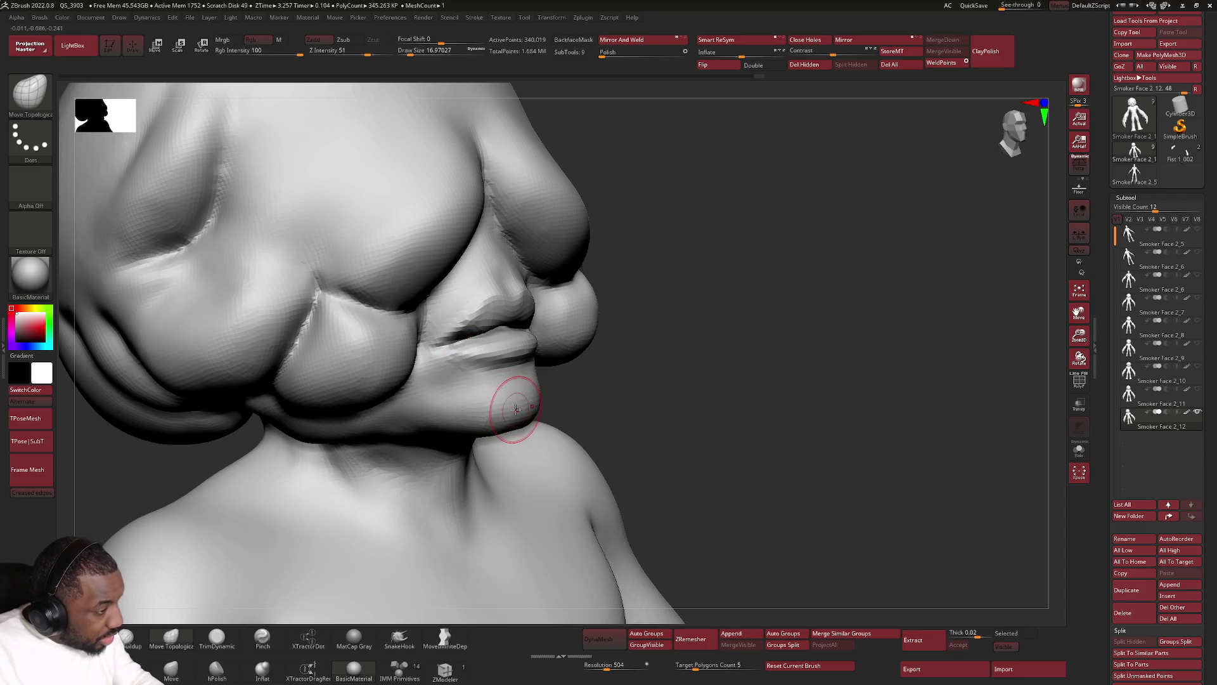
Smooth the chin below the mouth and check the head from underneath.
key(shift)
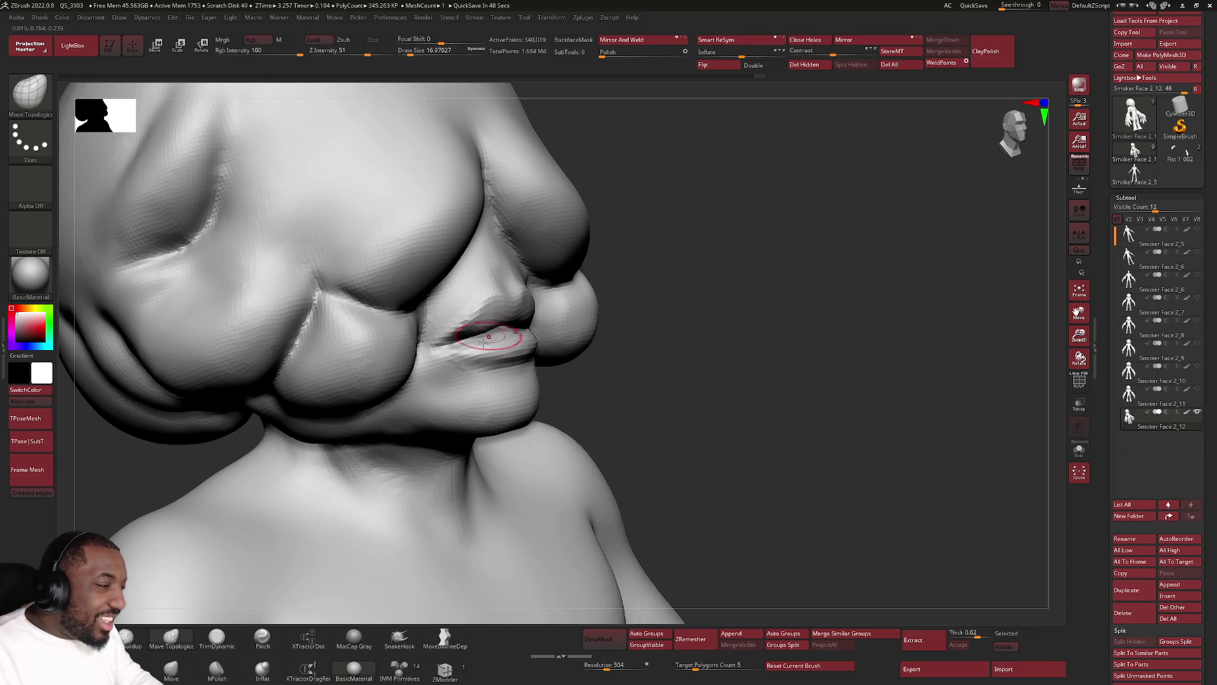
right_drag(488, 335, 455, 425)
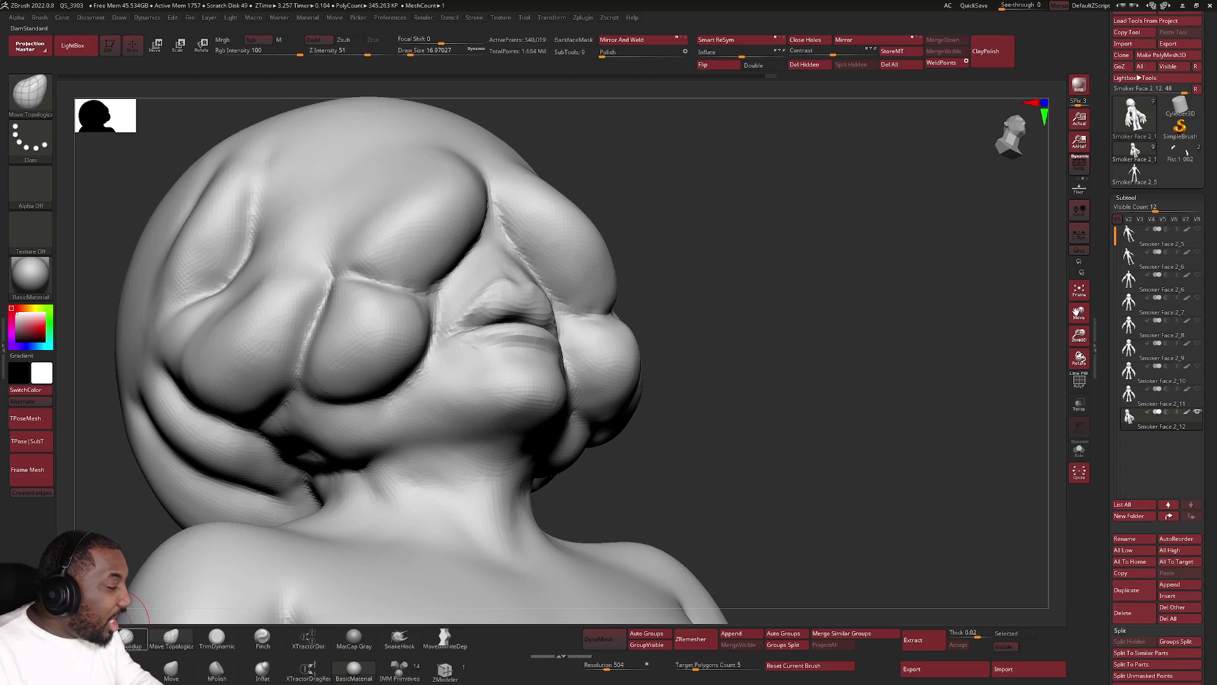
Carve creases along the underside of the jaw and beneath the cheek bulge.
right_drag(393, 402, 395, 393)
drag(394, 394, 343, 478)
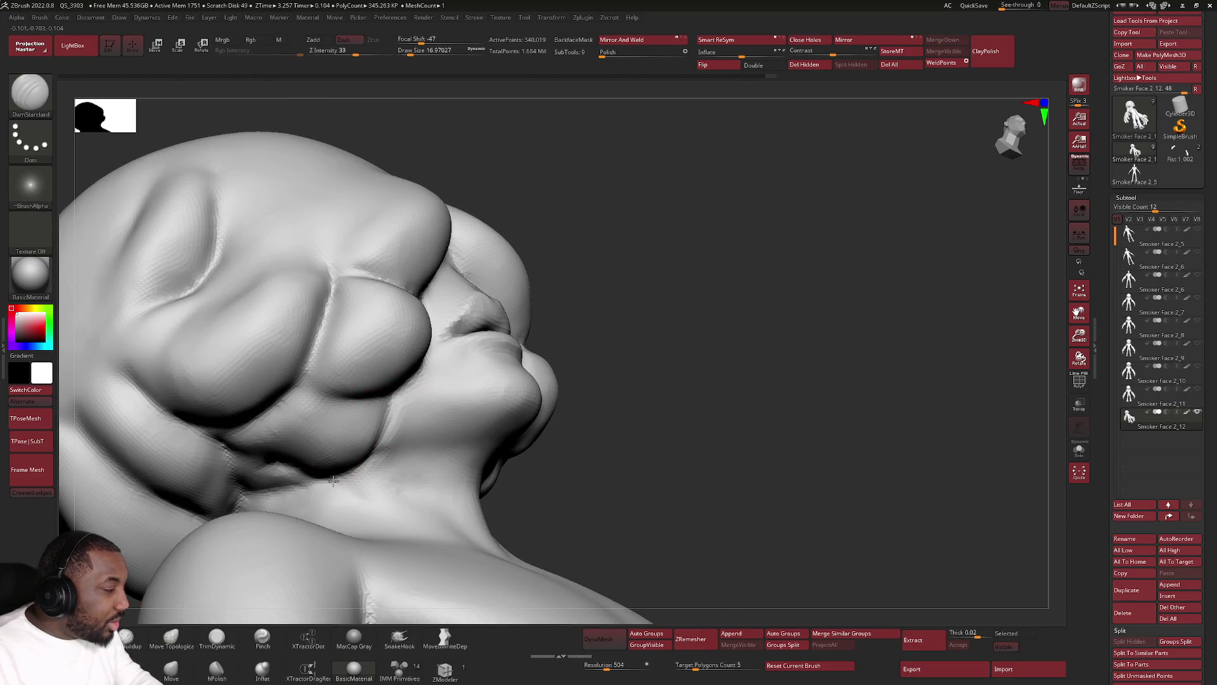
drag(387, 409, 328, 397)
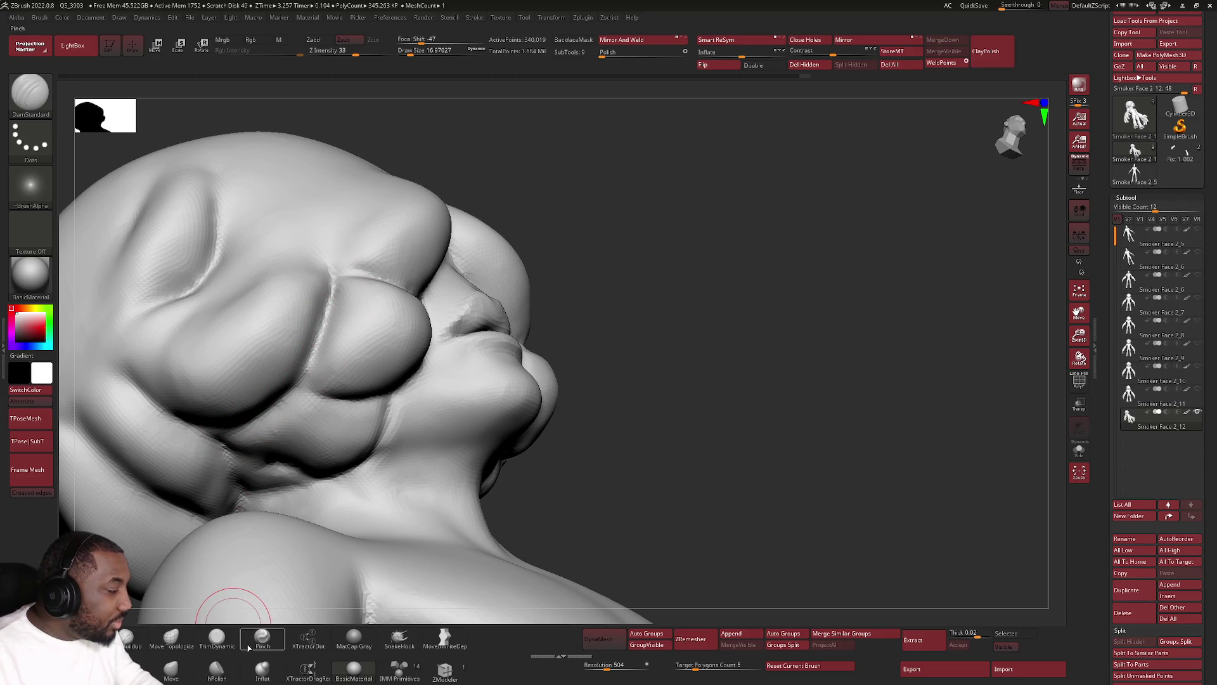
Ready the Inflat brush at a much larger Draw Size and review the head and neck.
click(262, 671)
key(space)
drag(343, 309, 350, 309)
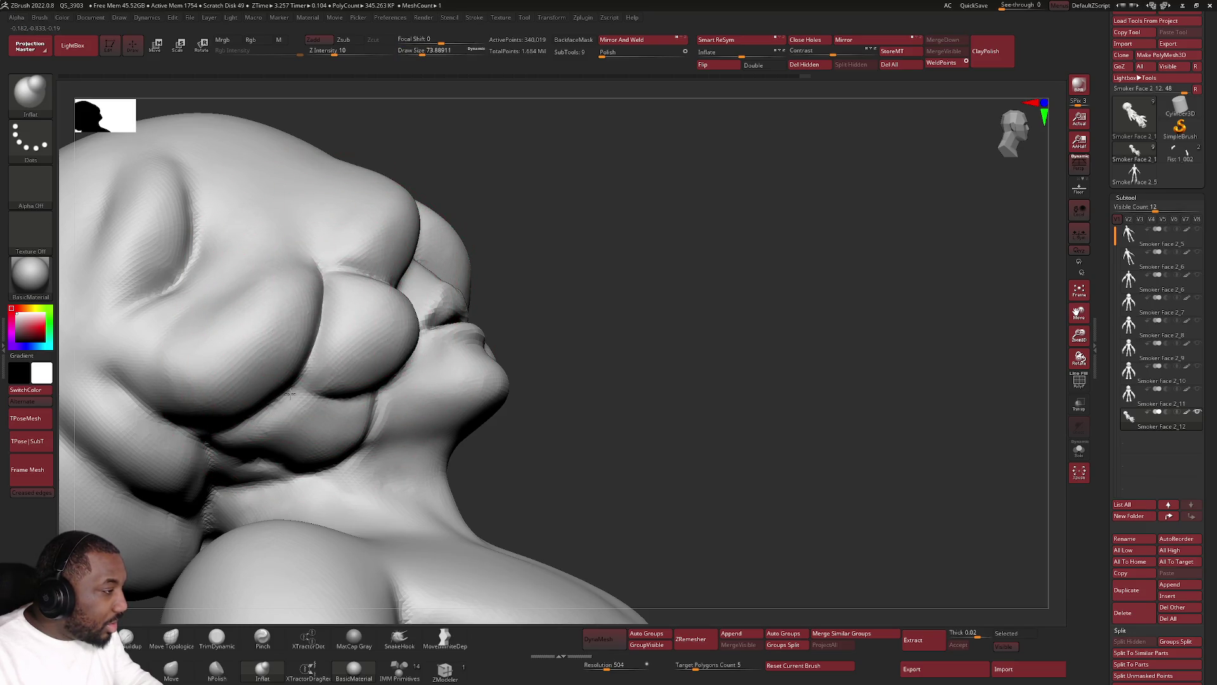
mouse_move(353, 381)
right_down()
mouse_move(366, 285)
mouse_move(356, 300)
mouse_move(326, 295)
right_up()
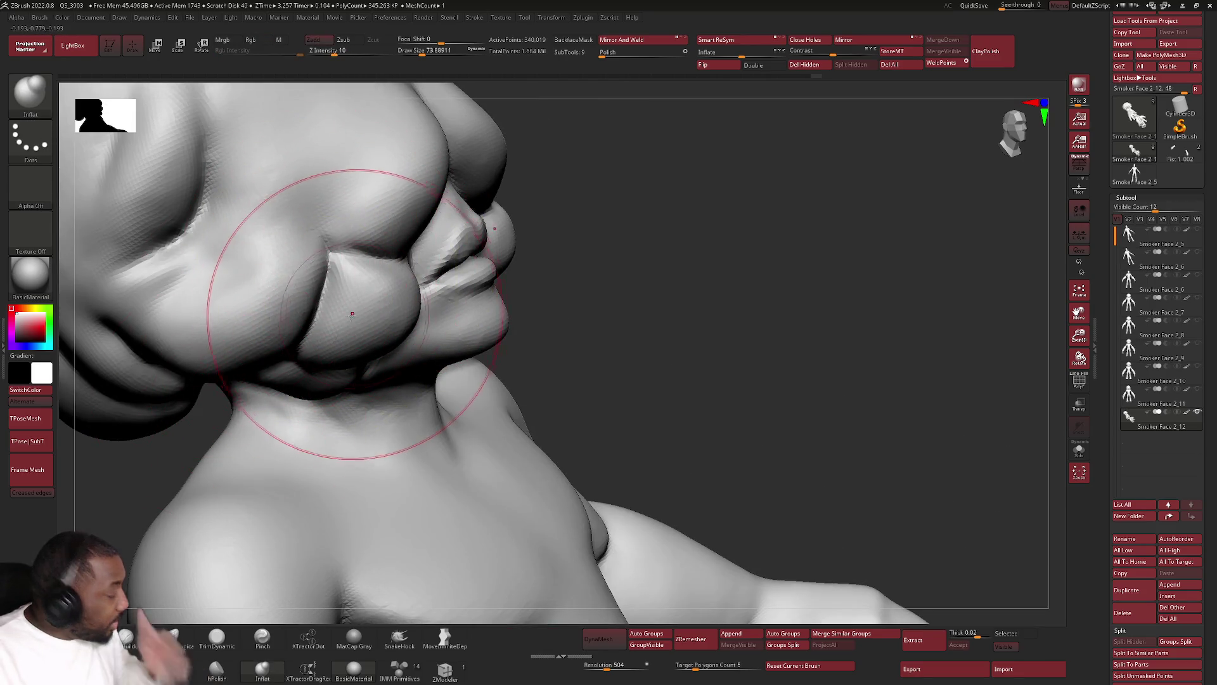
mouse_move(266, 272)
right_down()
mouse_move(367, 266)
mouse_move(348, 309)
mouse_move(438, 249)
mouse_move(381, 141)
mouse_move(345, 294)
mouse_move(231, 276)
right_up()
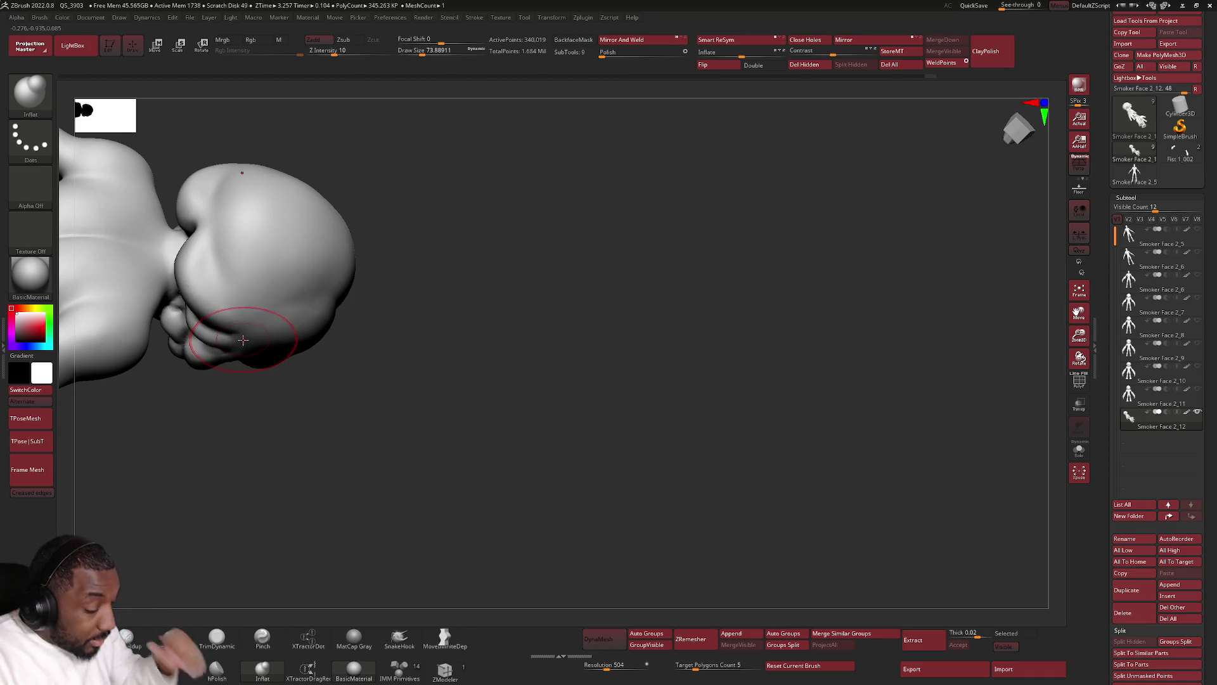
mouse_move(279, 310)
right_down()
mouse_move(286, 260)
mouse_move(274, 254)
mouse_move(317, 344)
right_up()
Smooth the creature's right shoulder and chest from a full-body three-quarter view.
right_drag(286, 244, 299, 285)
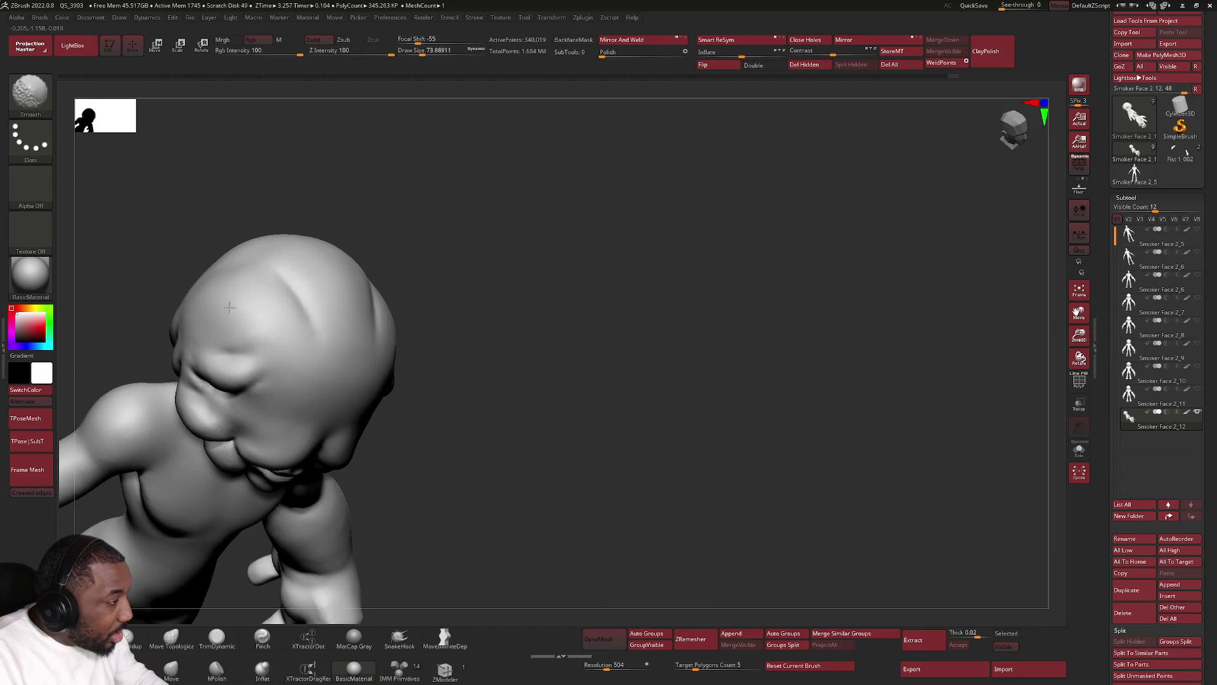
mouse_move(348, 339)
right_down()
mouse_move(374, 407)
mouse_move(365, 245)
right_up()
mouse_move(365, 245)
shift+mouse_down()
mouse_move(639, 218)
mouse_move(644, 168)
mouse_move(678, 204)
mouse_move(700, 265)
shift+mouse_up()
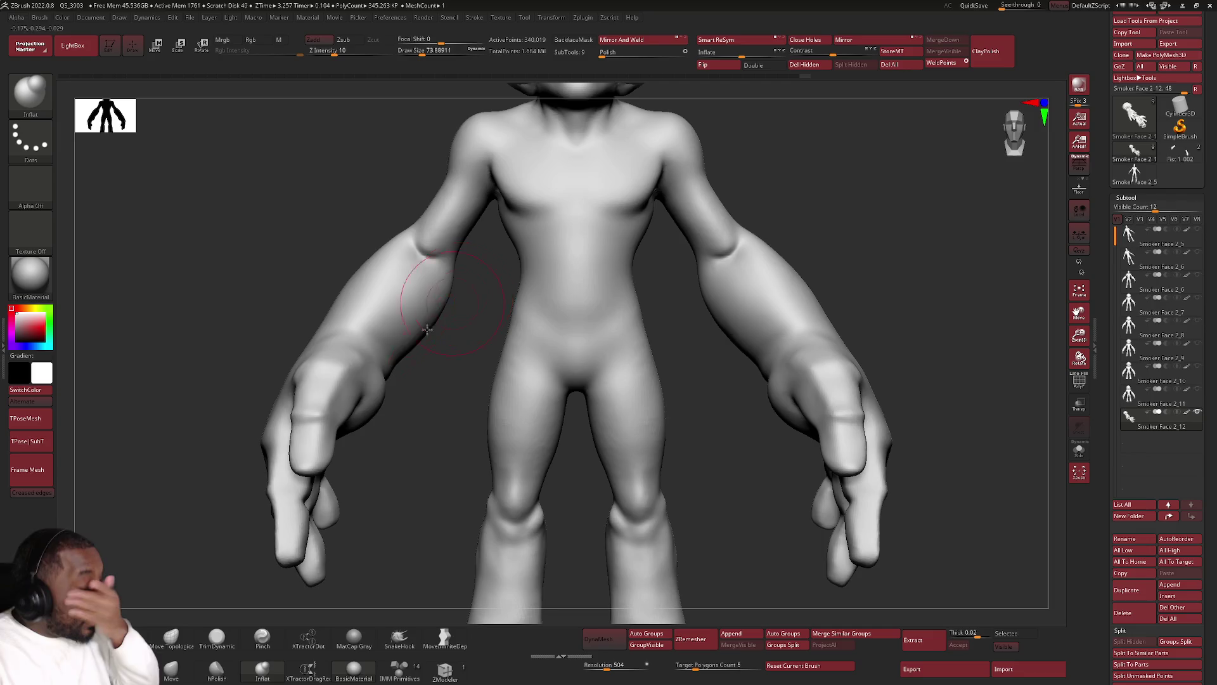
Prepare Move Topological with a smaller Draw Size for shaping the chest.
click(166, 623)
scroll(529, 317, up, 5)
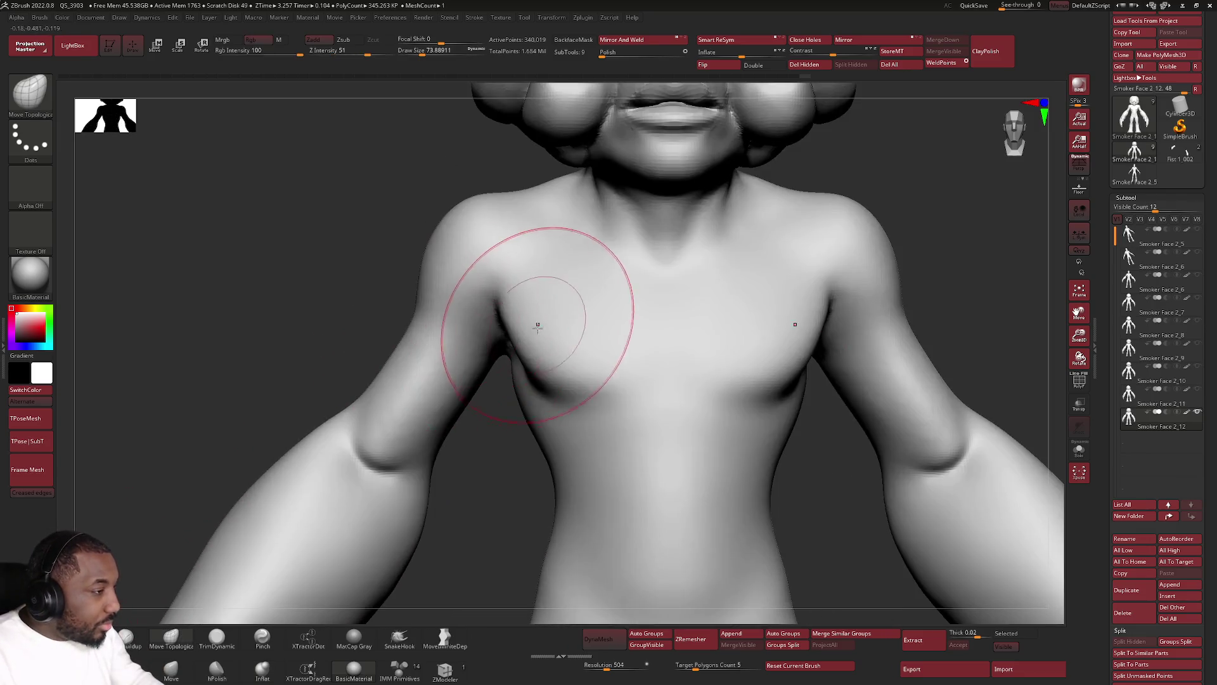
key(space)
drag(544, 371, 542, 381)
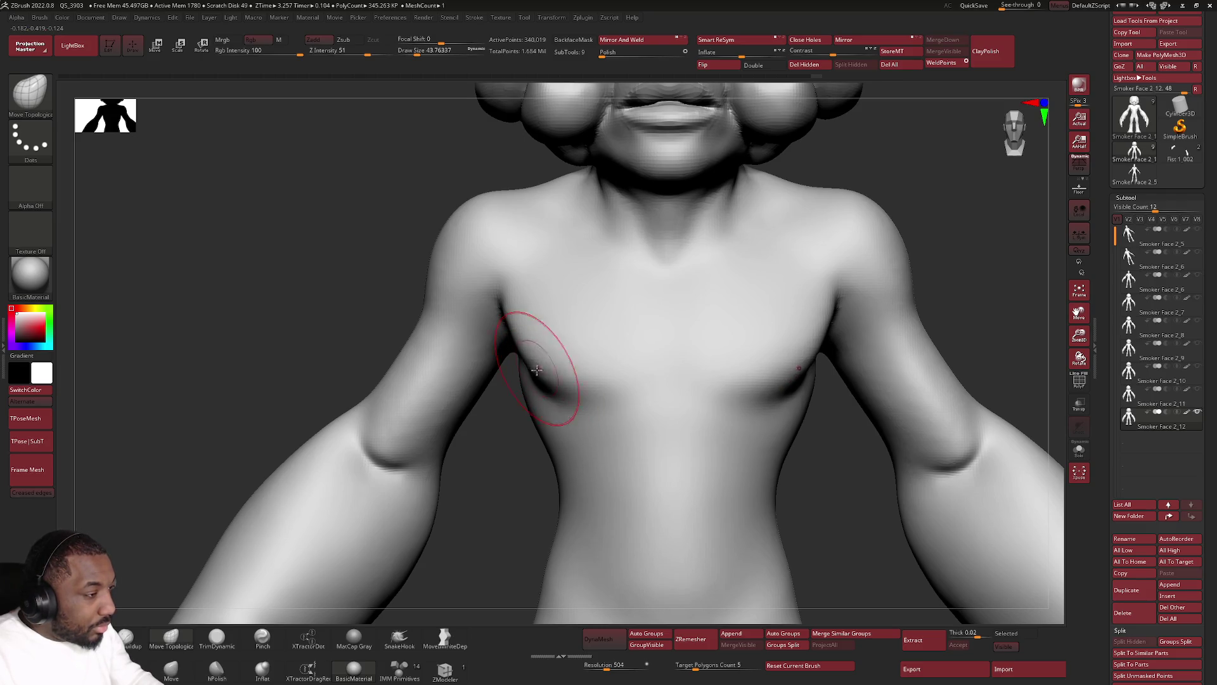
Frame the figure and orbit to inspect the arm and both hands.
key(f)
mouse_move(561, 285)
right_down()
mouse_move(568, 328)
mouse_move(676, 350)
mouse_move(644, 483)
mouse_move(643, 464)
right_up()
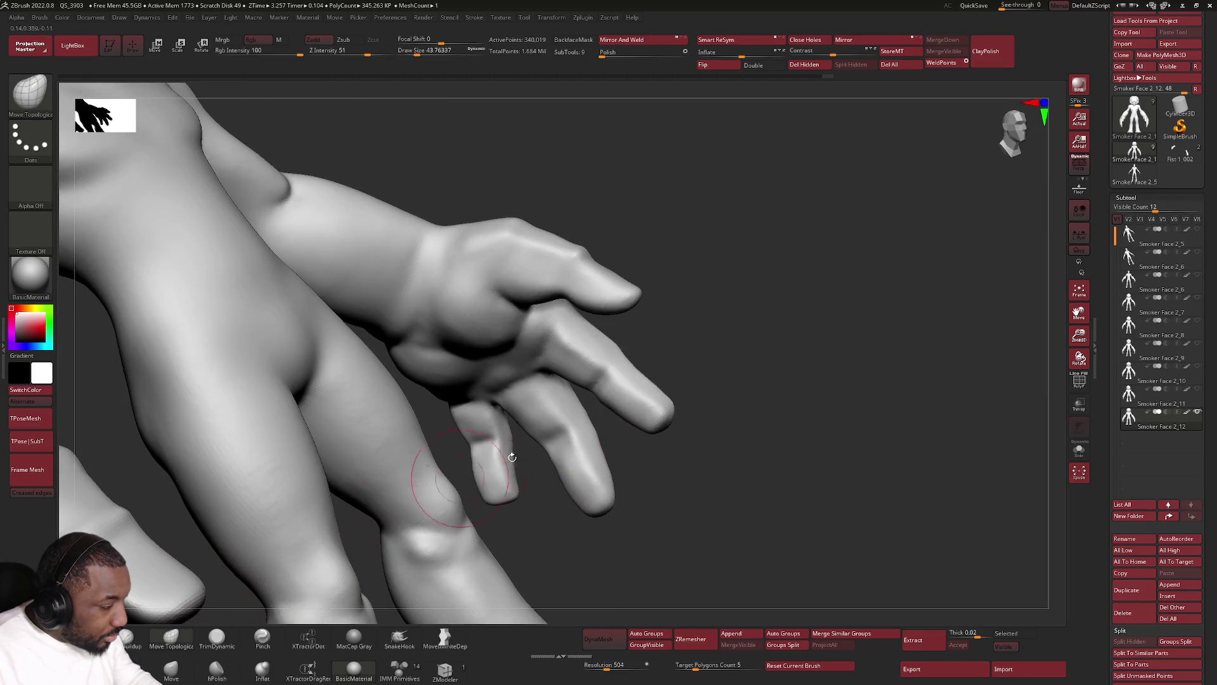
right_drag(431, 490, 582, 503)
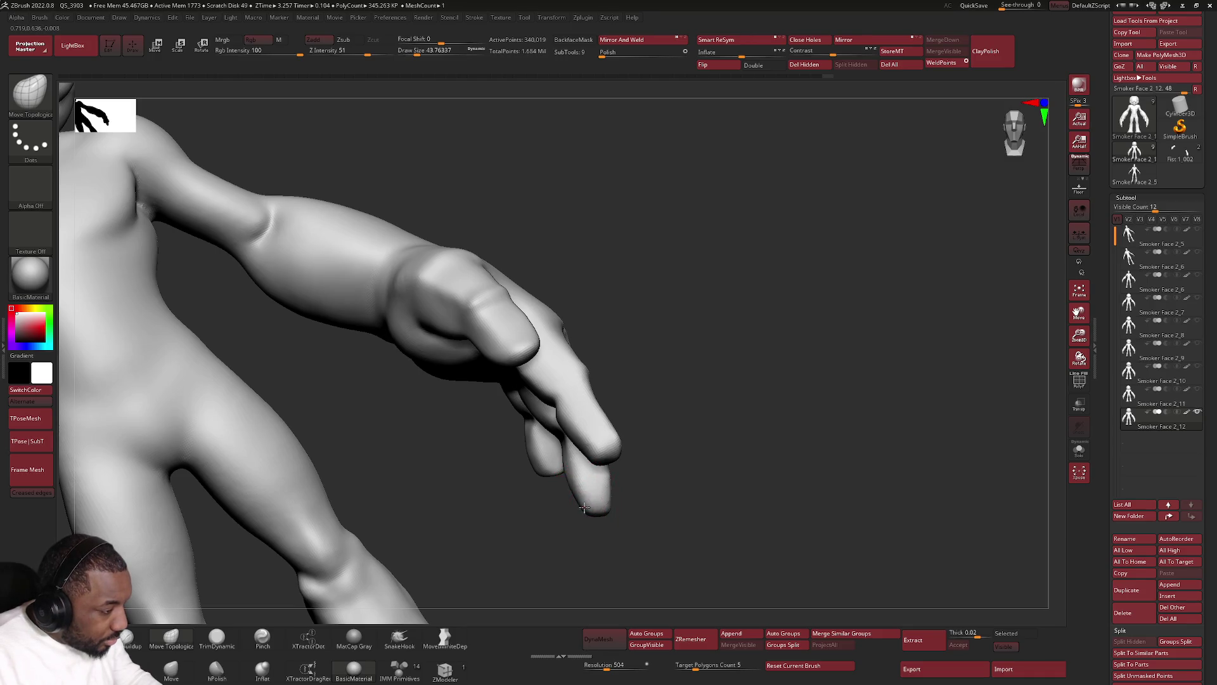
mouse_move(581, 505)
shift+right_down()
mouse_move(709, 464)
mouse_move(718, 376)
mouse_move(740, 328)
mouse_move(703, 333)
shift+right_up()
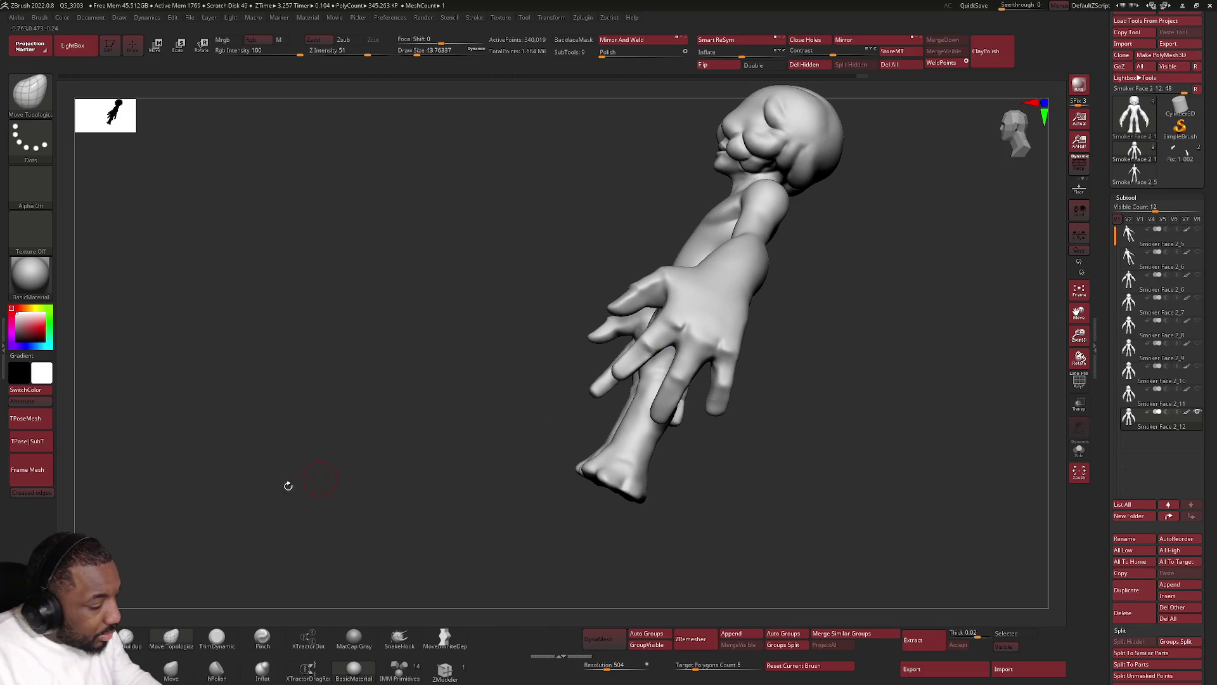
Refine the ring finger's shape up close on the hand.
click(217, 637)
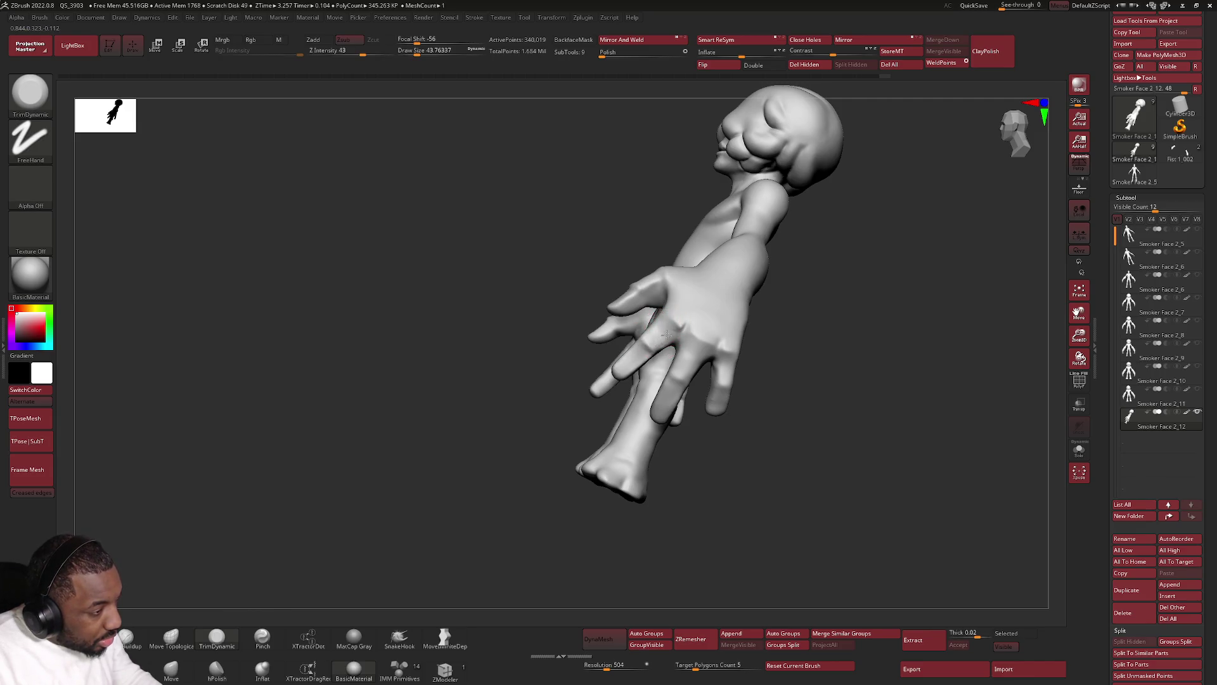
key(shift)
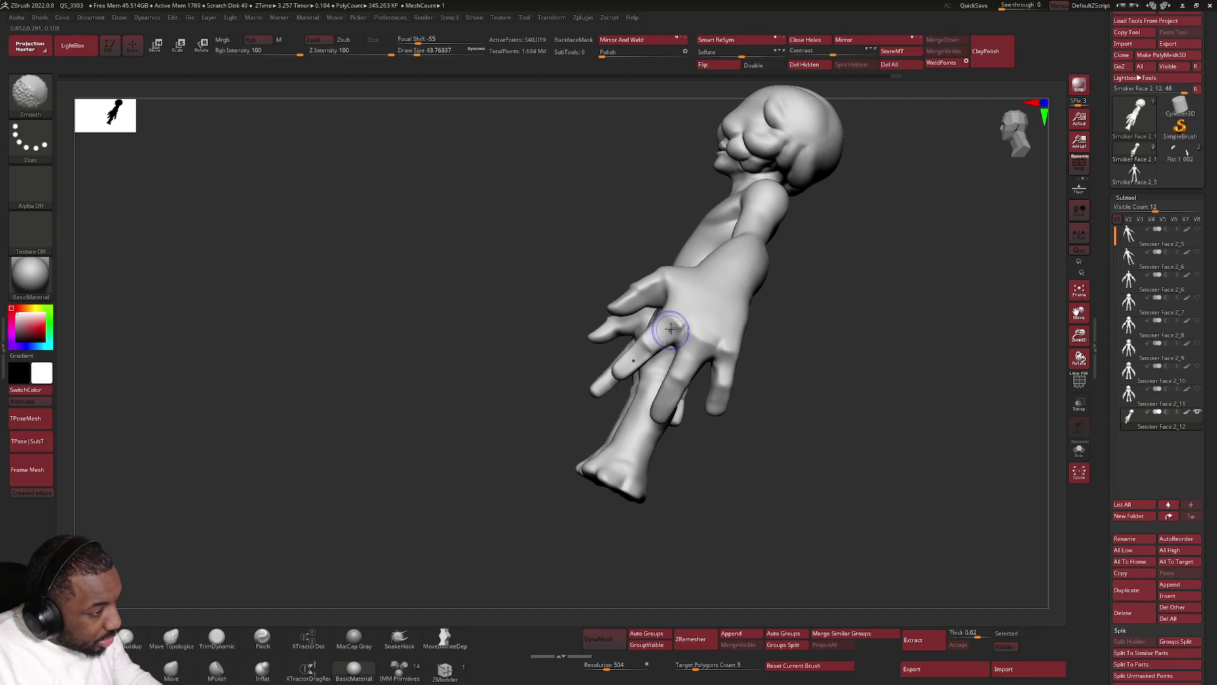
right_drag(671, 329, 665, 394)
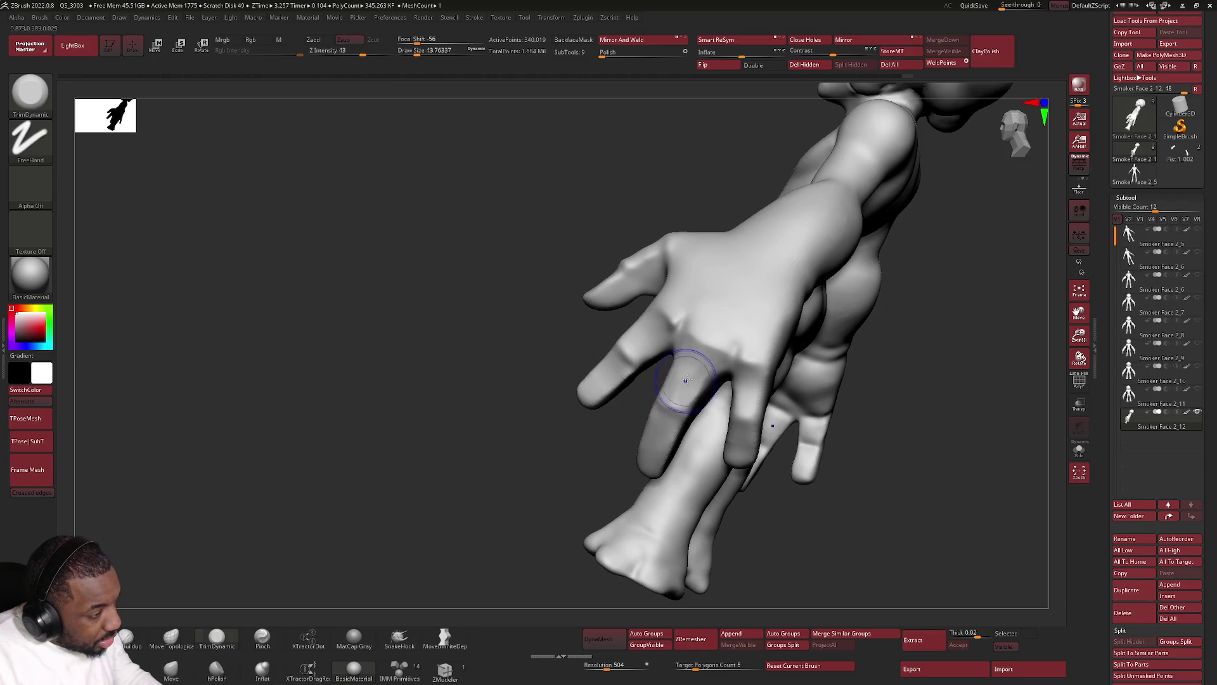
drag(734, 394, 740, 399)
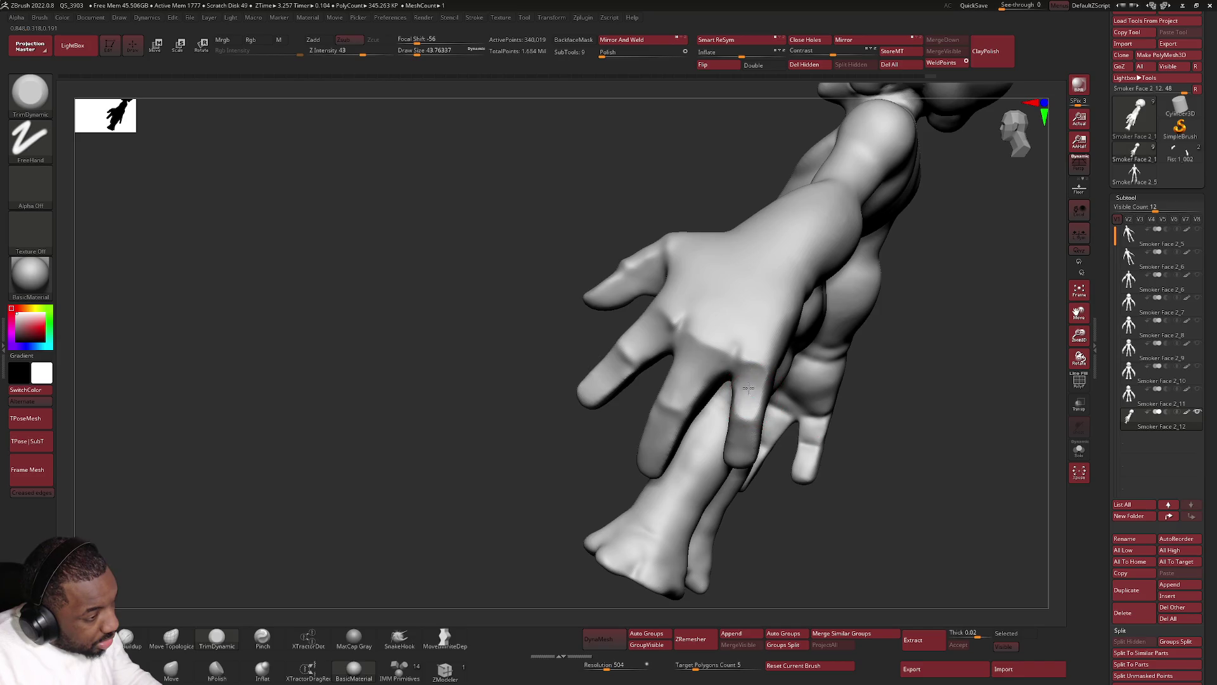
Lightly smooth the arm surface near the hand with Shift-smoothing.
key(shift)
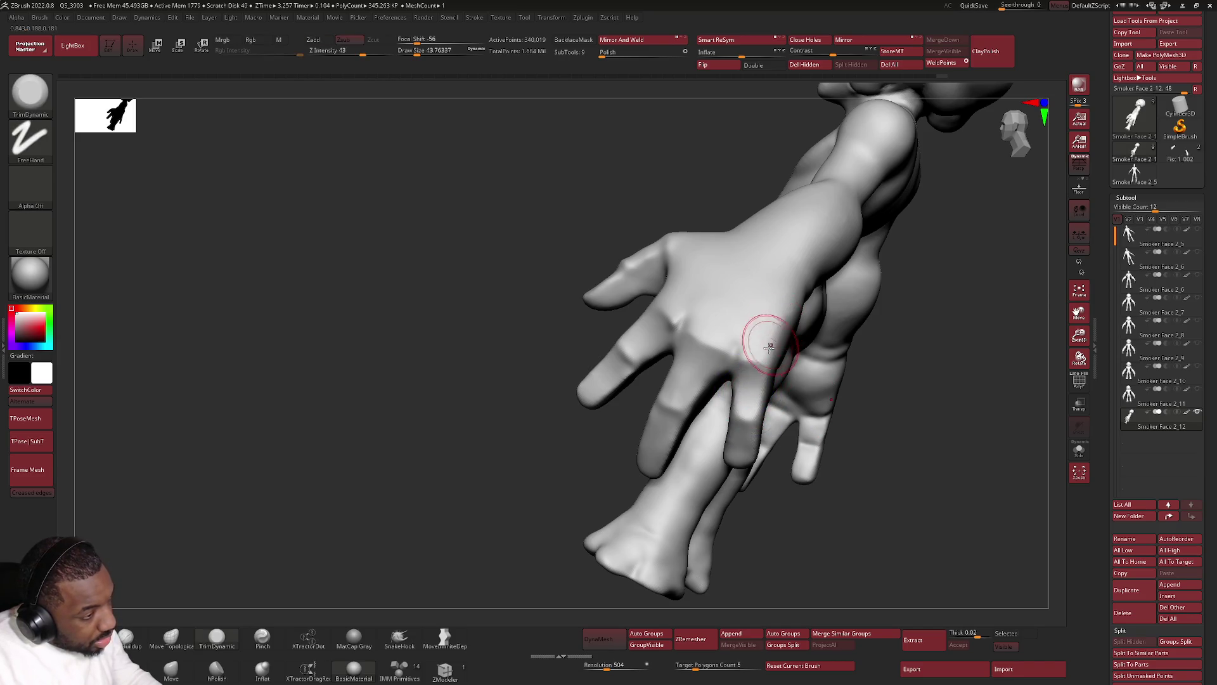
right_drag(777, 307, 818, 261)
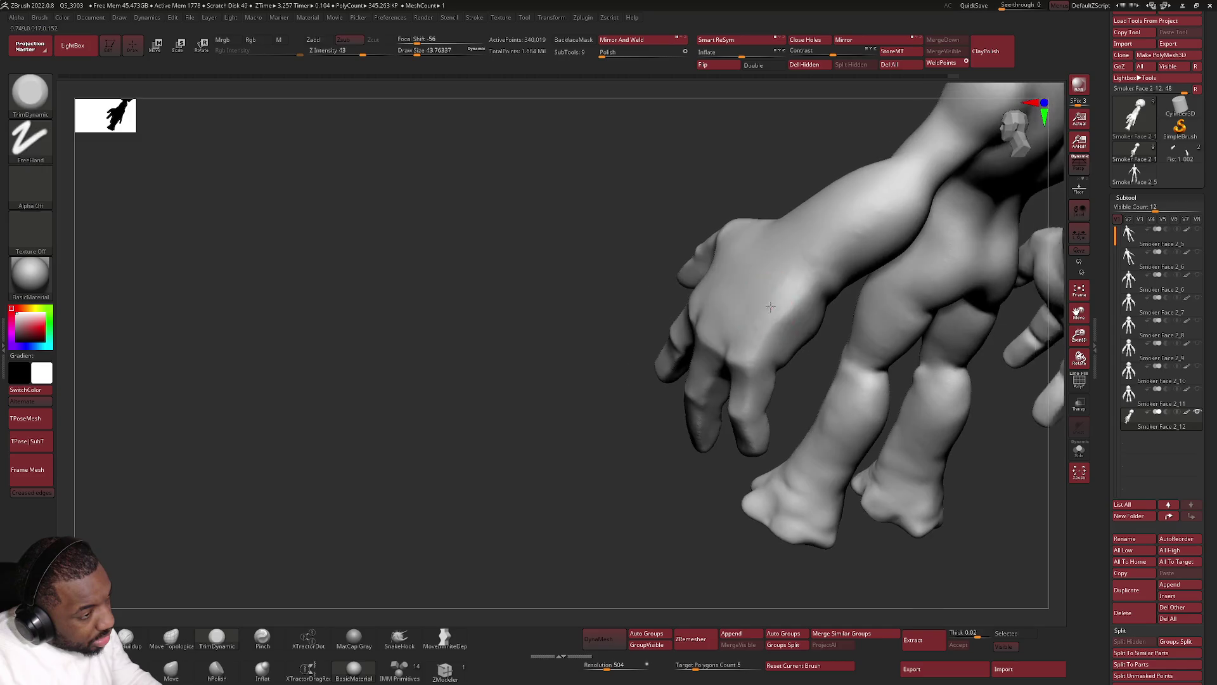
shift+drag(846, 181, 870, 177)
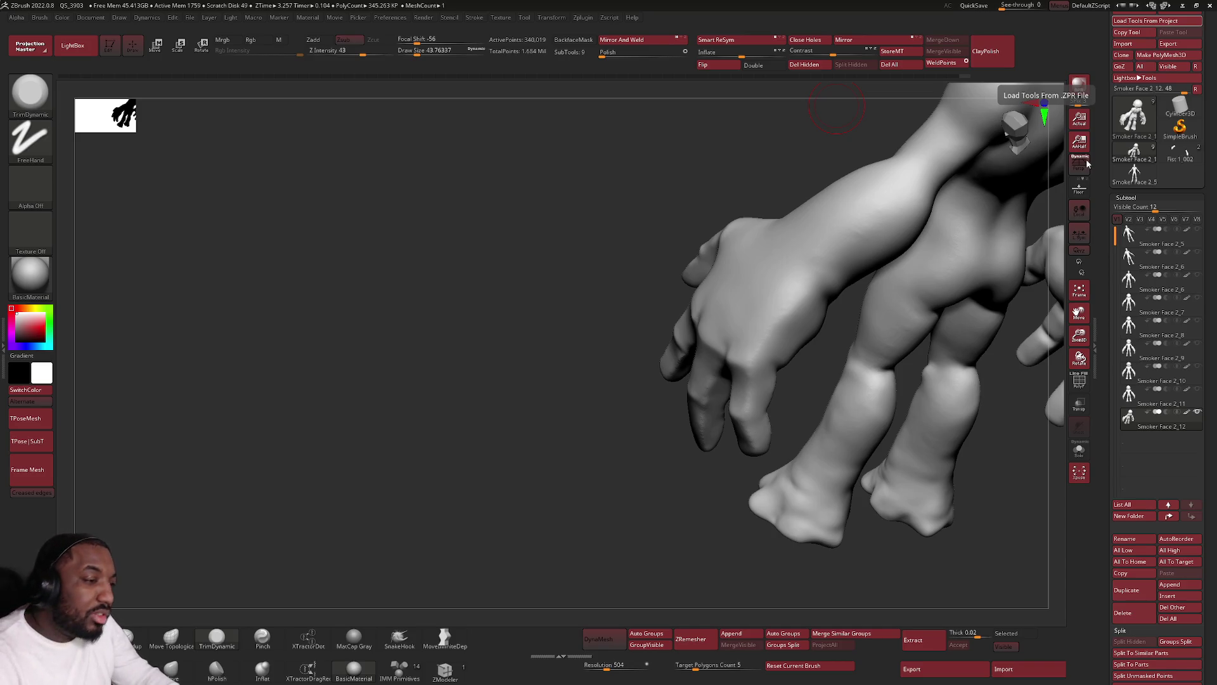
Pick the DamStandard crease brush from the bottom brush shelf.
click(133, 635)
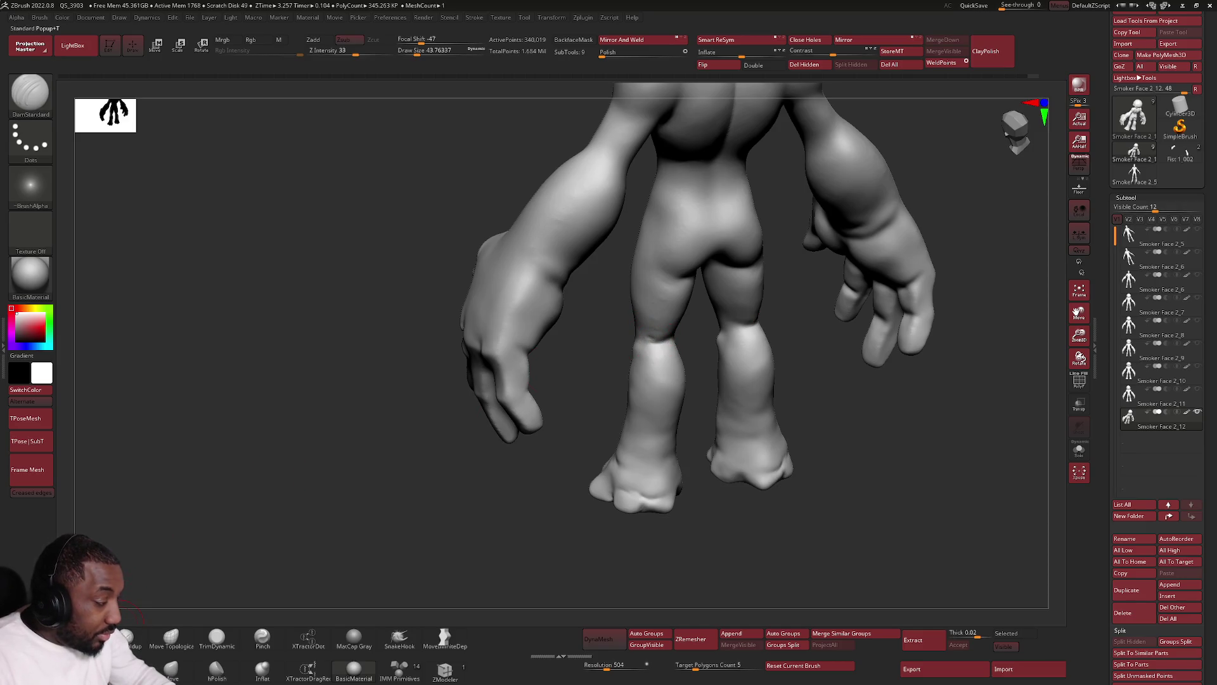
Soften the knees with Shift-smoothing while orbiting the legs.
key(space)
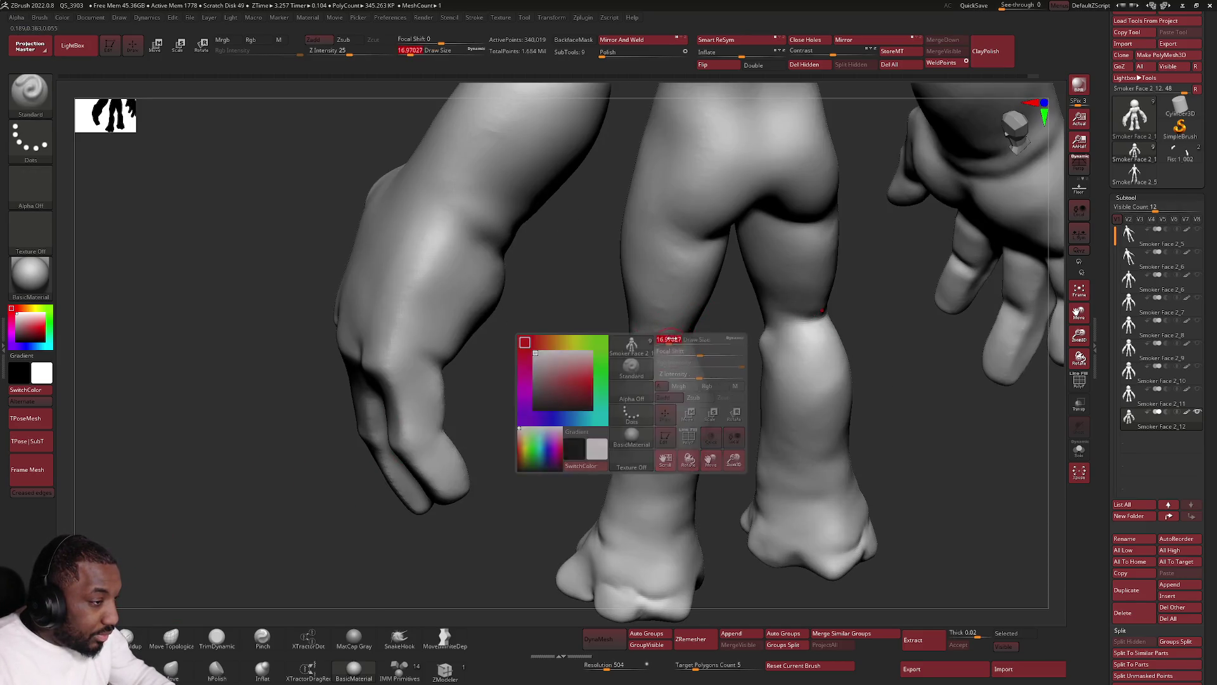
mouse_move(640, 345)
right_down()
mouse_move(687, 339)
mouse_move(671, 344)
right_up()
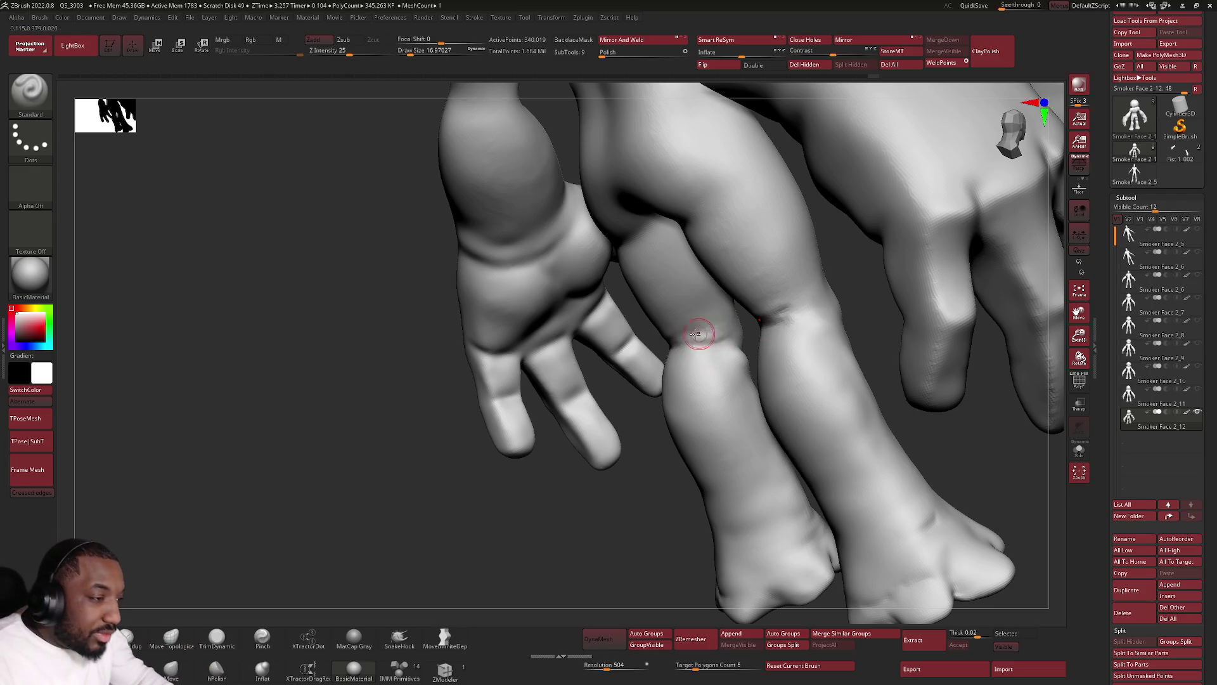
key(shift)
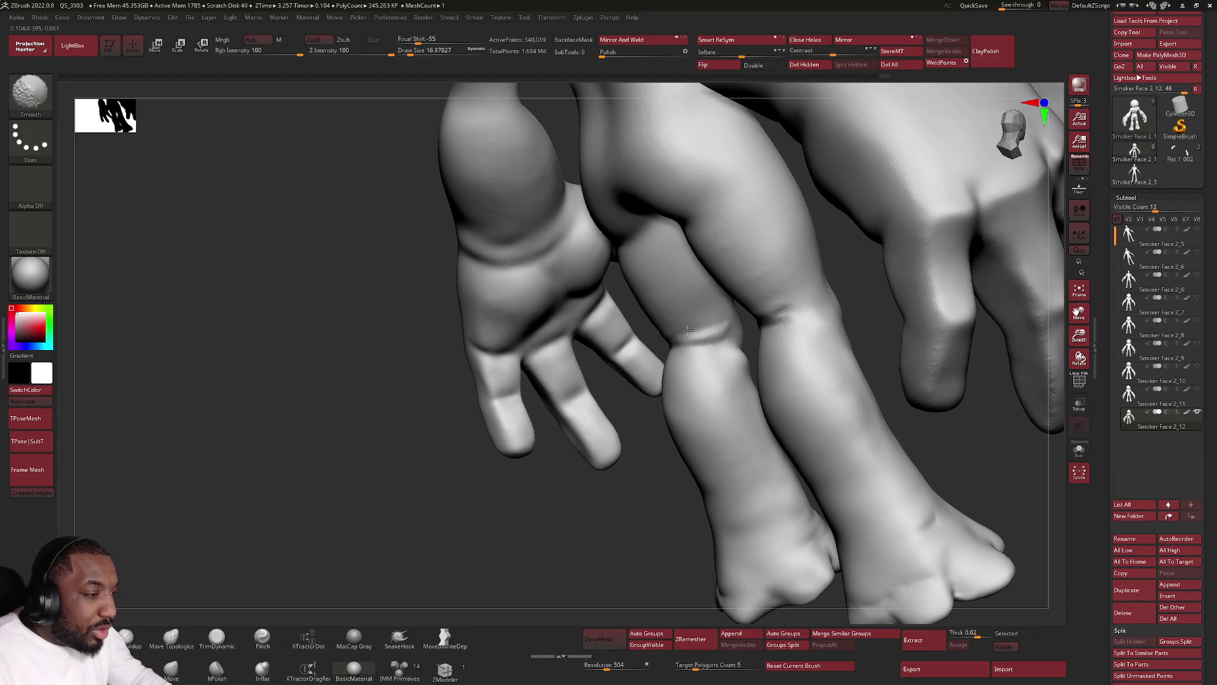
key(shift)
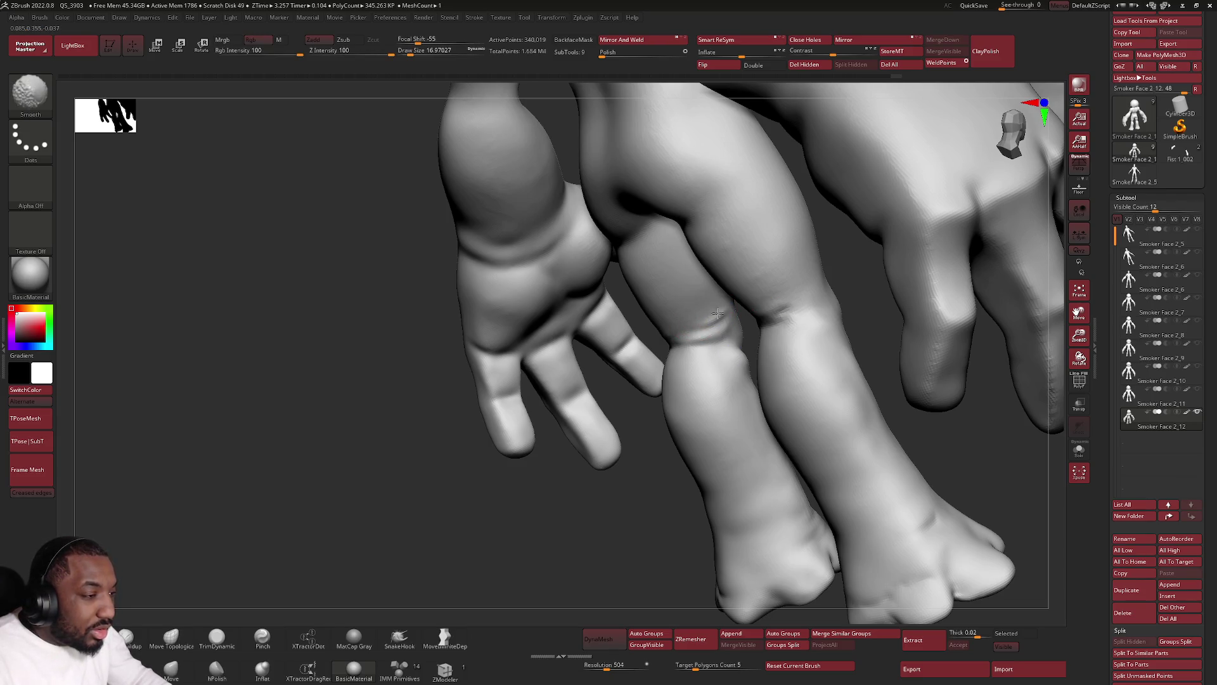
mouse_move(761, 319)
right_down()
mouse_move(805, 282)
mouse_move(775, 302)
right_up()
key(shift)
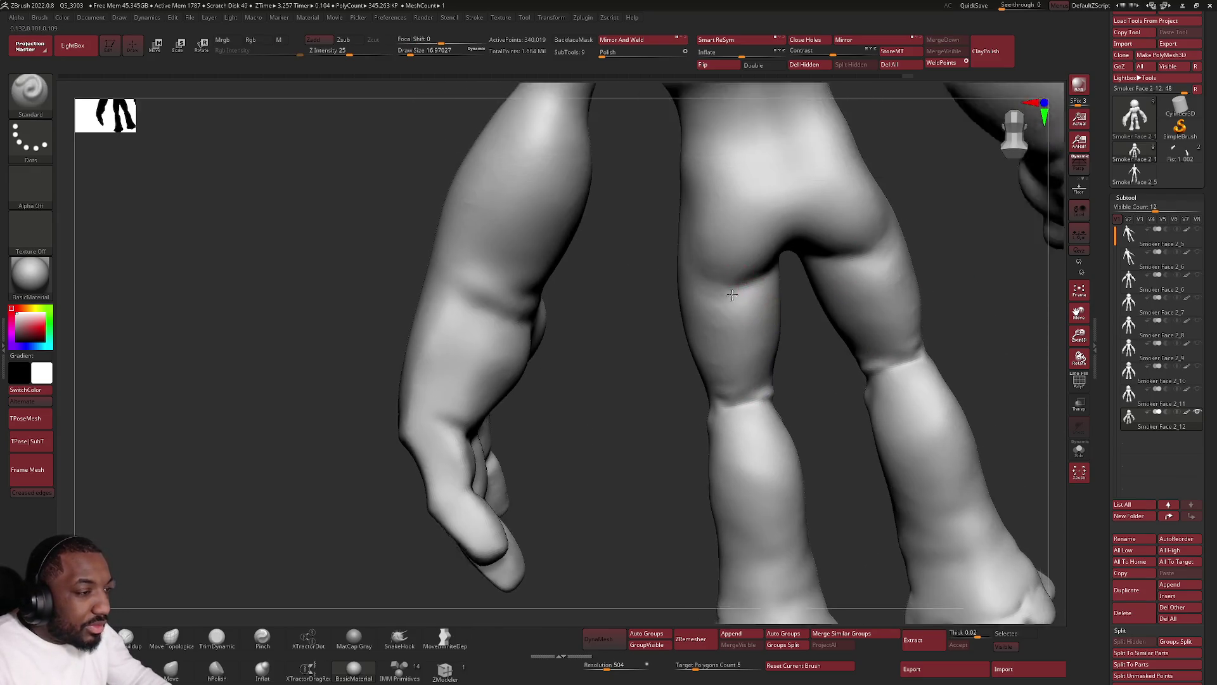
Lay first sculpting strokes onto the upper back from a rear view.
right_drag(778, 247, 723, 292)
mouse_move(725, 210)
right_down()
mouse_move(727, 223)
mouse_move(744, 210)
mouse_move(727, 190)
right_up()
right_click(727, 224)
drag(728, 191, 741, 228)
right_drag(732, 219, 738, 205)
Deepen the spine groove and shoulder blades with a brush of about 100, reshaping the shoulder.
right_click(737, 205)
mouse_move(737, 205)
mouse_down()
mouse_move(760, 205)
mouse_move(751, 210)
mouse_up()
drag(685, 163, 666, 209)
drag(723, 143, 713, 228)
drag(686, 152, 633, 285)
drag(656, 229, 618, 295)
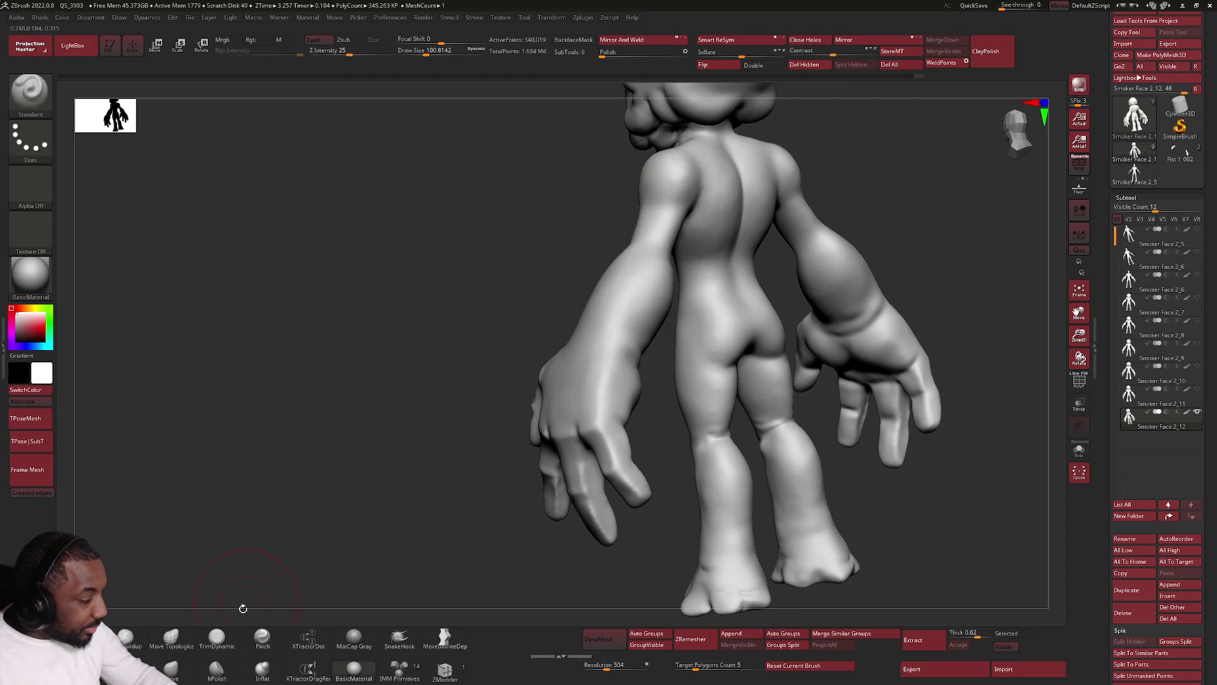
Plane the finger with TrimDynamic while orbiting close around the hand.
click(217, 636)
mouse_move(508, 430)
alt+mouse_down()
mouse_move(697, 358)
mouse_move(597, 401)
alt+mouse_up()
right_click(679, 371)
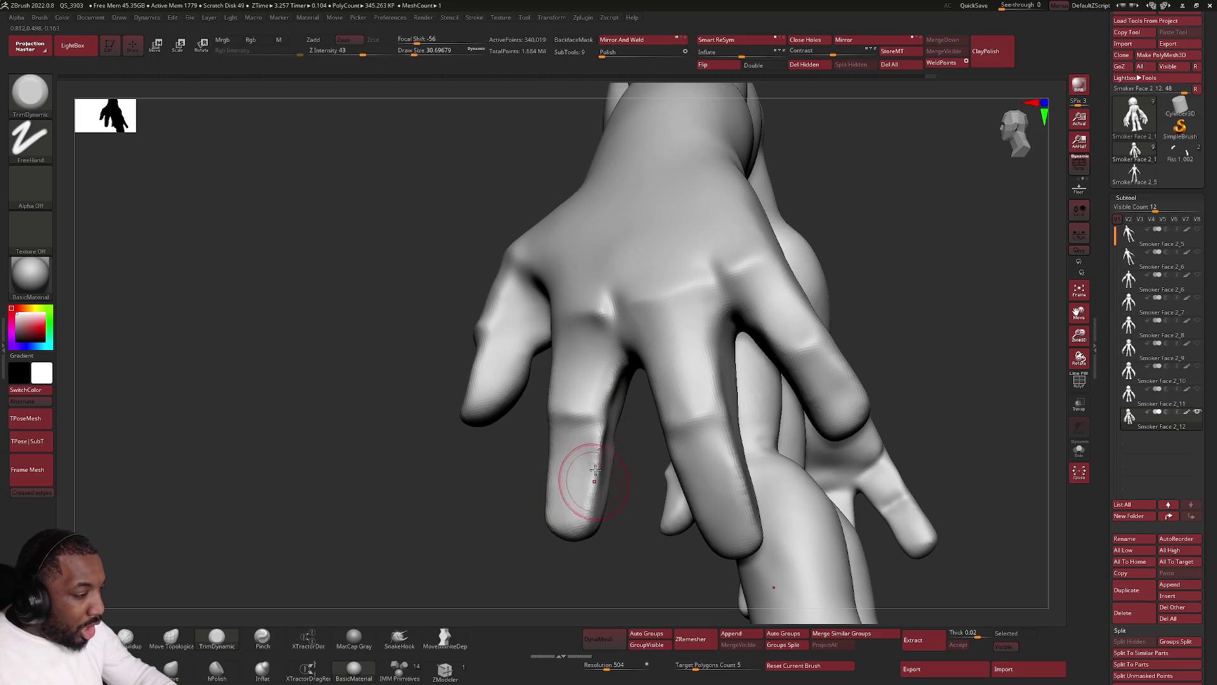
mouse_move(570, 504)
mouse_down()
mouse_move(612, 408)
mouse_move(599, 519)
mouse_up()
right_drag(608, 452, 618, 407)
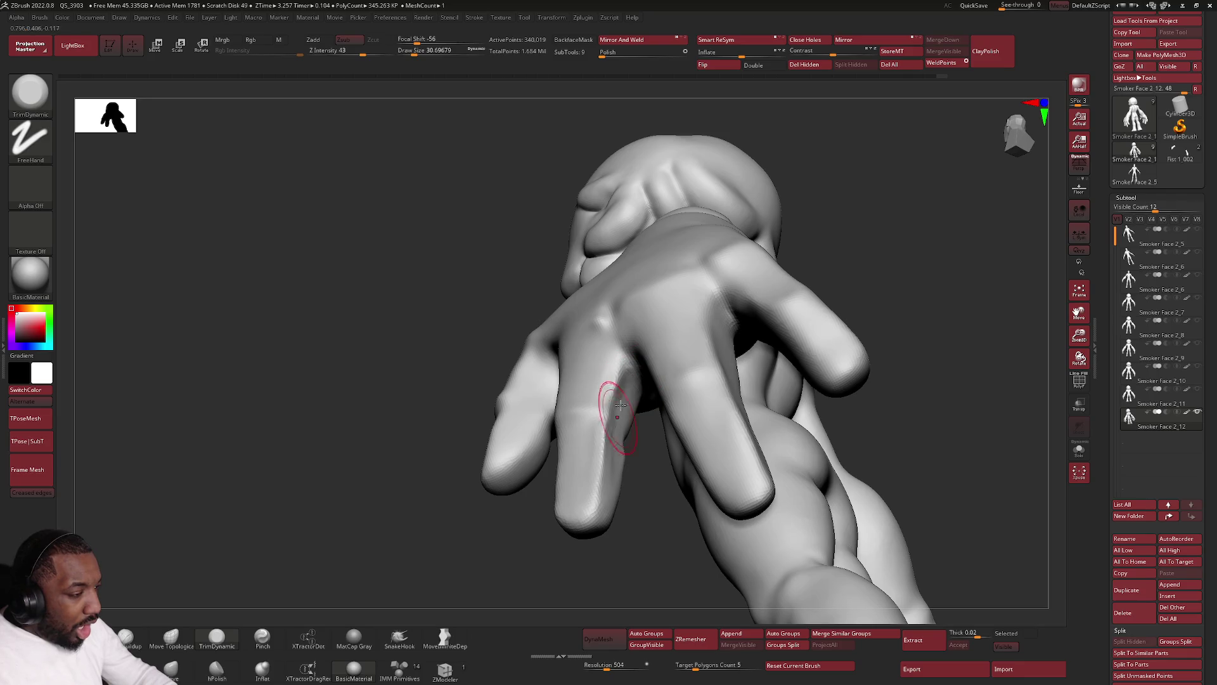
Soften the crease along the finger's length with Shift-smoothing.
key(shift)
shift+drag(622, 381, 599, 522)
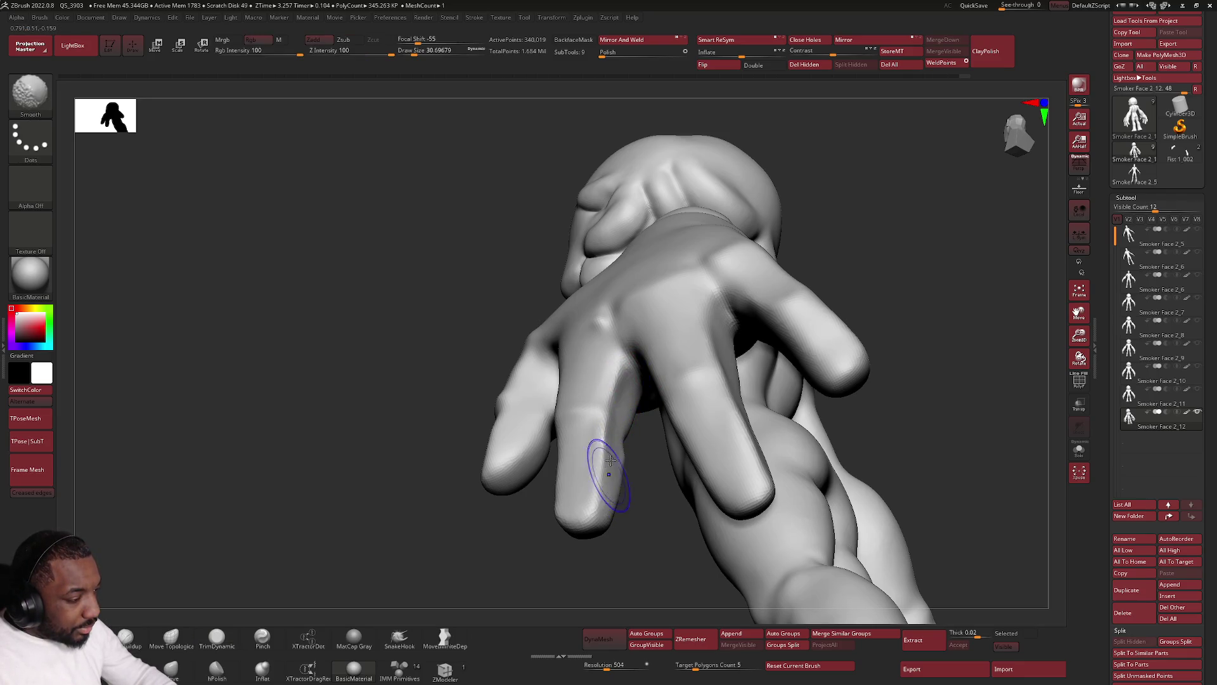
mouse_move(600, 521)
right_down()
mouse_move(566, 486)
mouse_move(529, 498)
mouse_move(489, 434)
right_up()
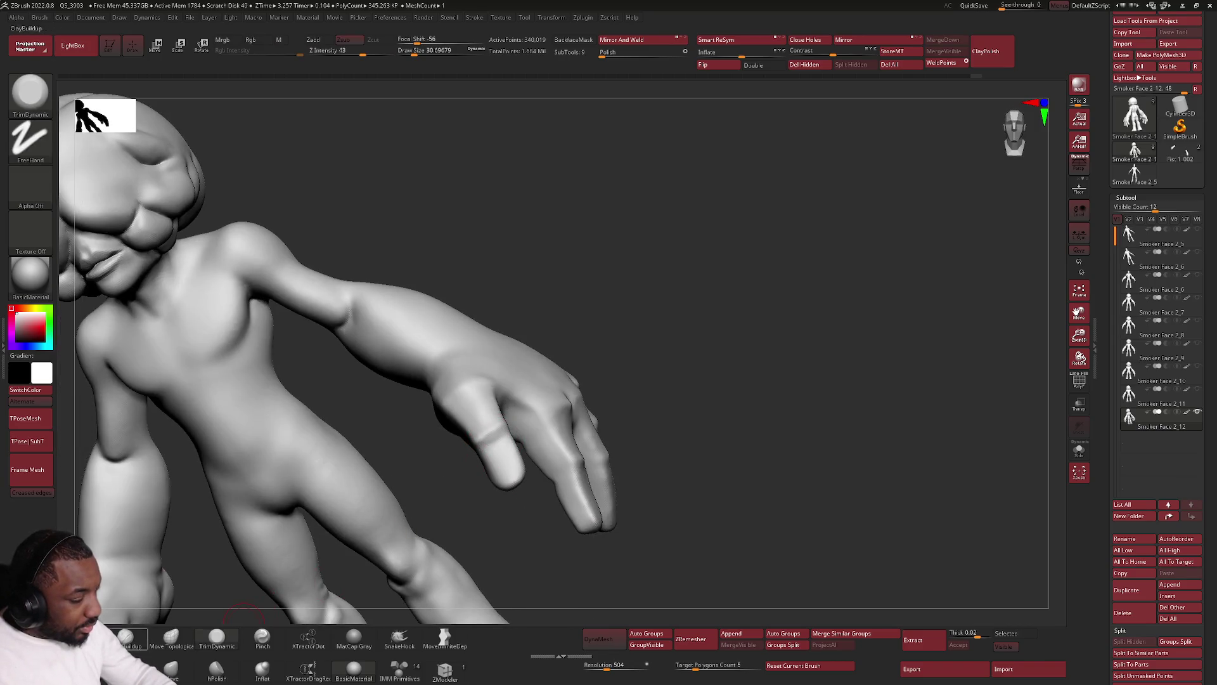
click(181, 644)
Nudge the fingers with Move Topological at a brush size of about 21.
right_drag(542, 367, 502, 435)
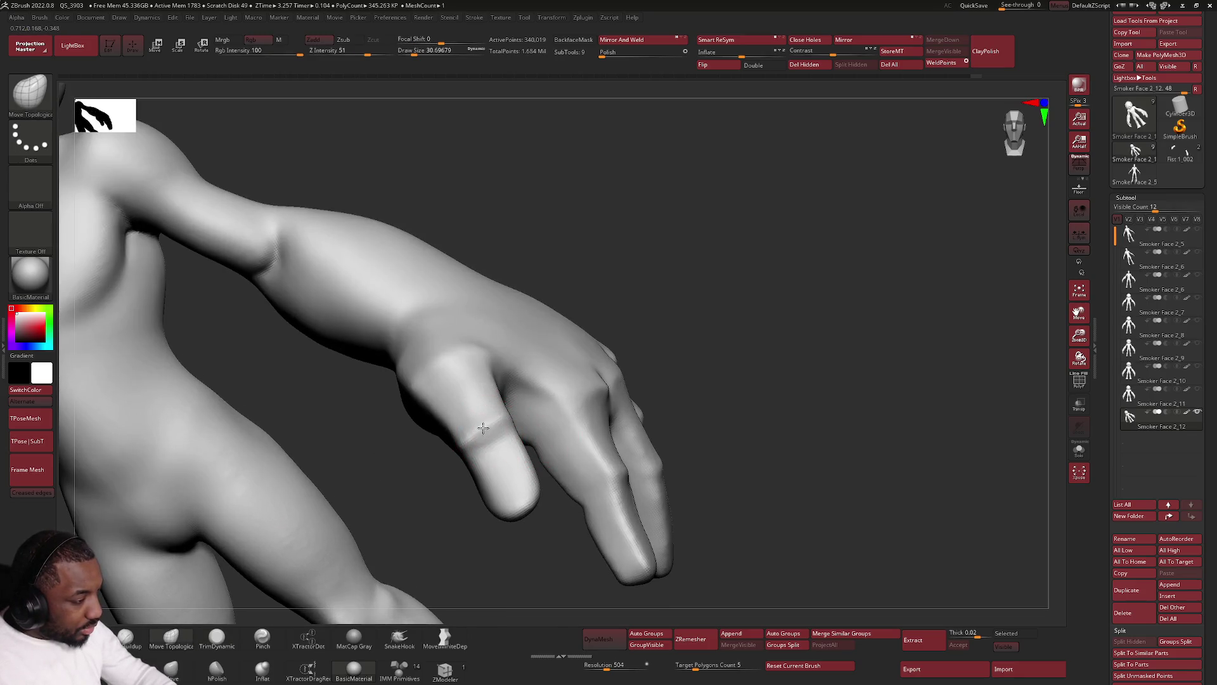
key(space)
drag(476, 434, 489, 424)
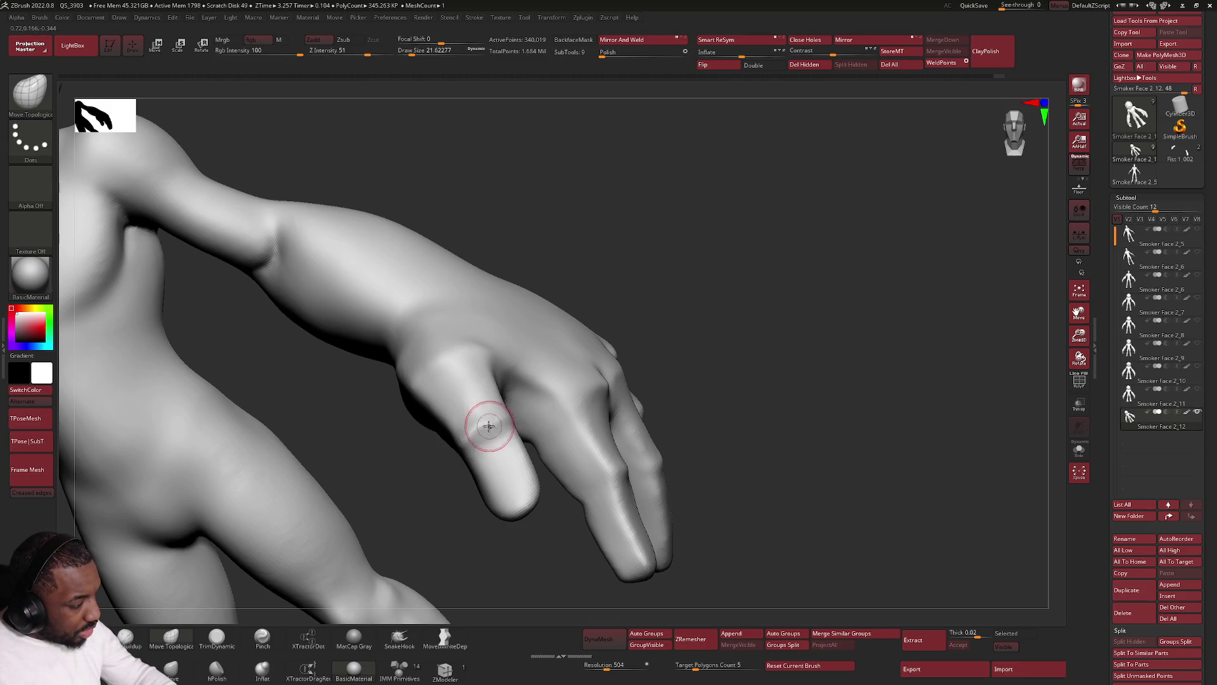
right_drag(593, 419, 625, 475)
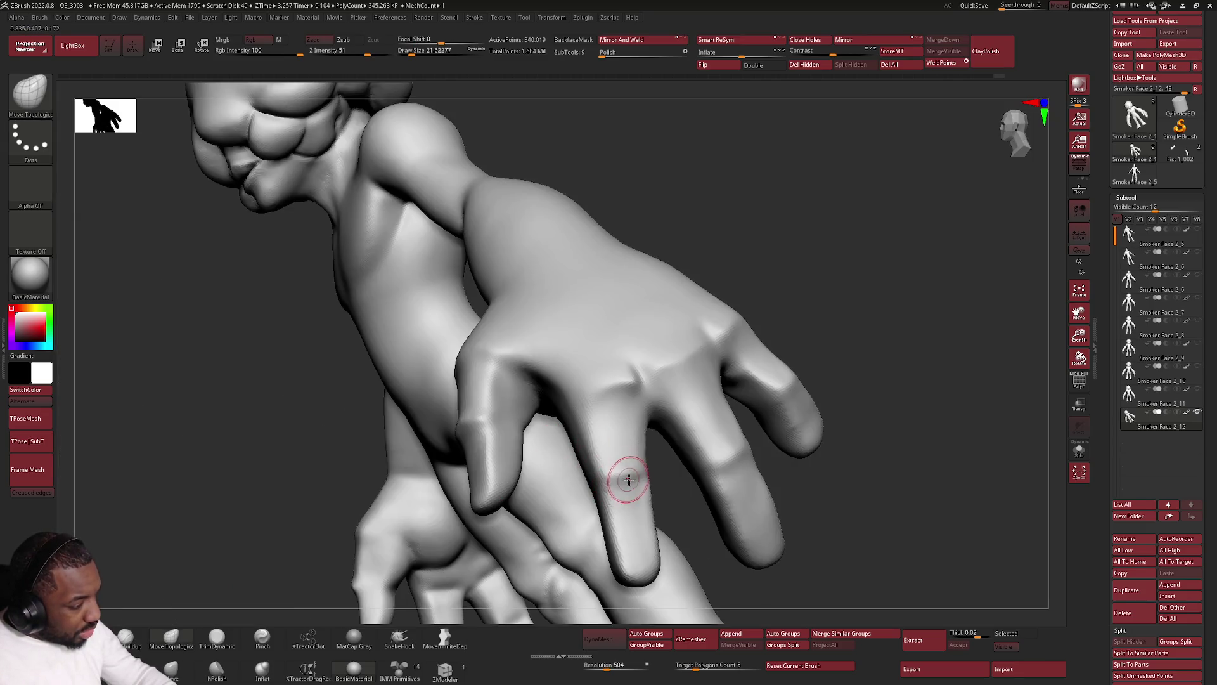
right_drag(711, 447, 736, 463)
key(space)
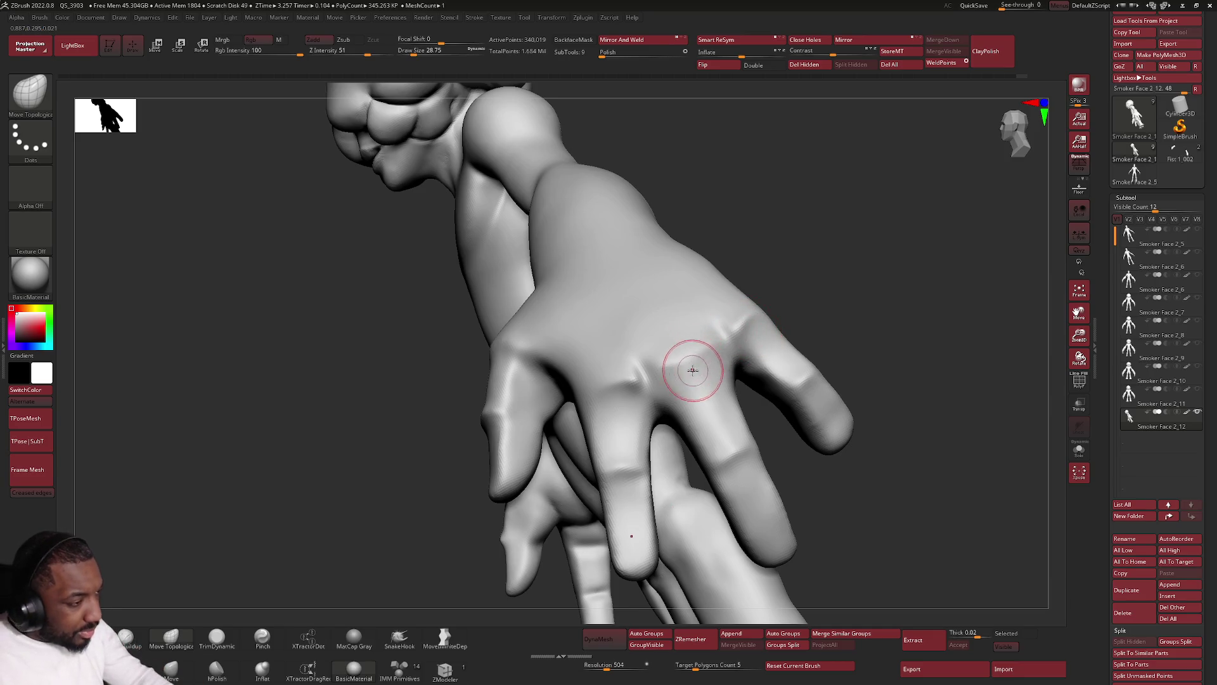
Reshape and spread the fingers with the brush enlarged to about 41.
right_drag(691, 362, 694, 367)
key(space)
drag(693, 369, 702, 367)
mouse_move(678, 358)
right_down()
mouse_move(697, 367)
mouse_move(689, 357)
right_up()
mouse_move(609, 375)
ctrl+right_down()
mouse_move(620, 371)
mouse_move(611, 394)
mouse_move(620, 380)
ctrl+right_up()
key(space)
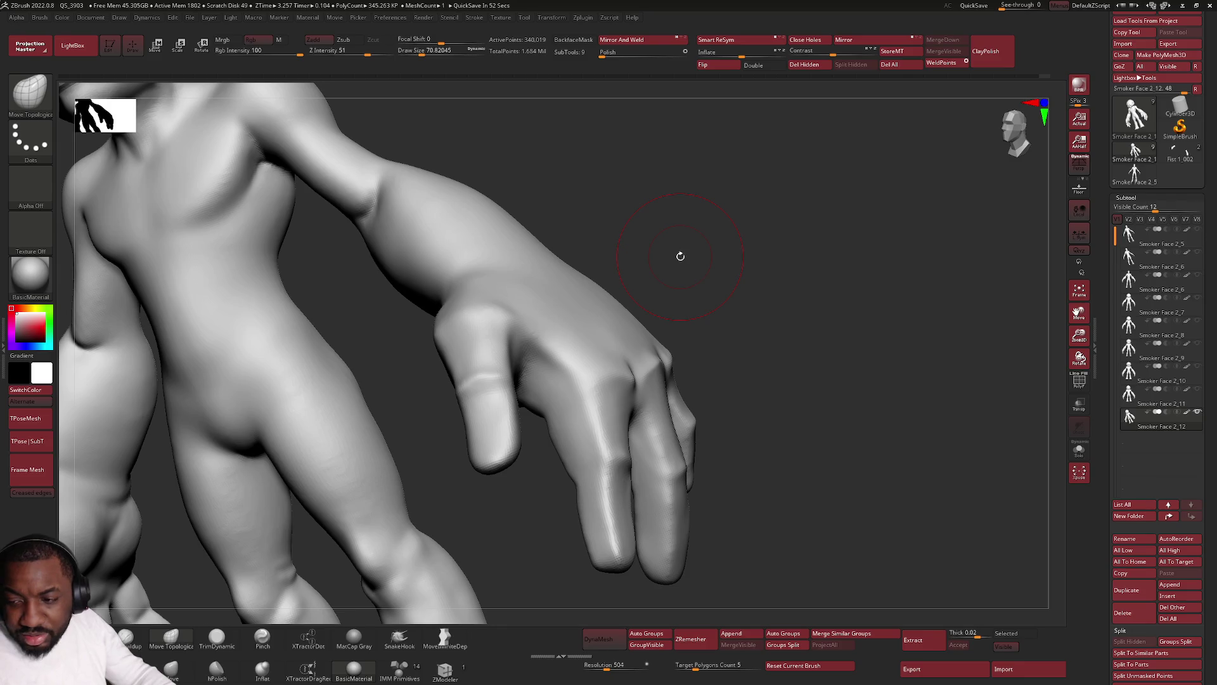
Orbit around the hand to review the fingers from several angles.
drag(646, 326, 583, 398)
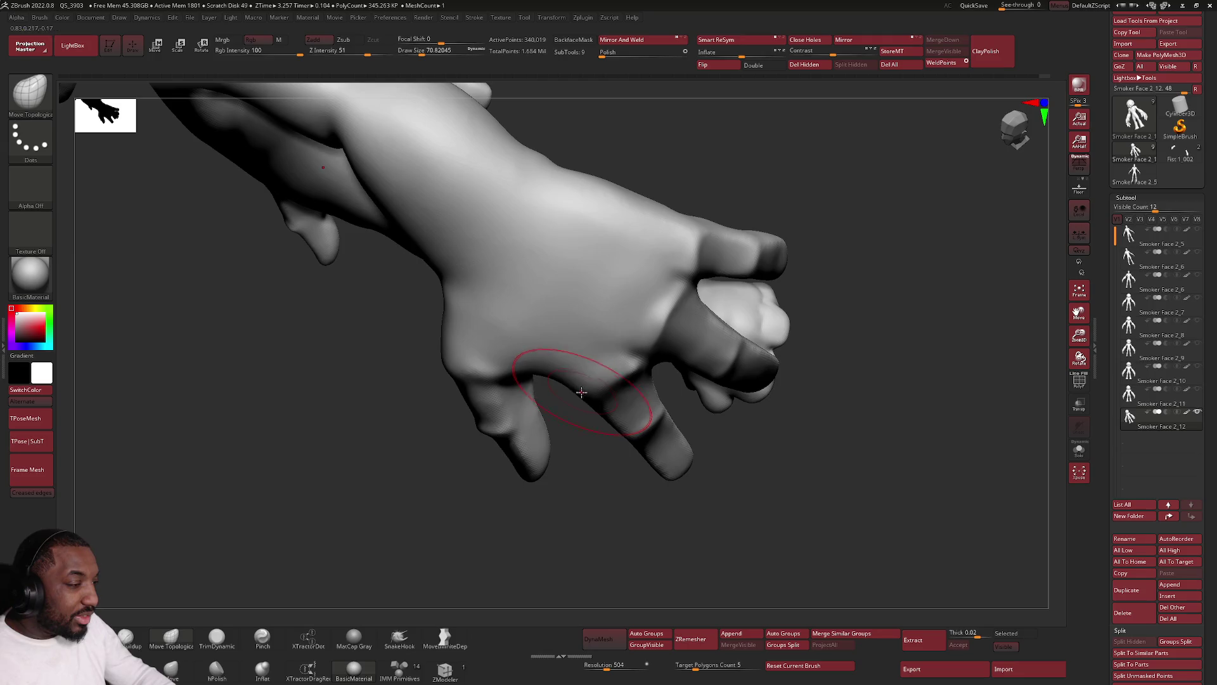
drag(588, 389, 569, 383)
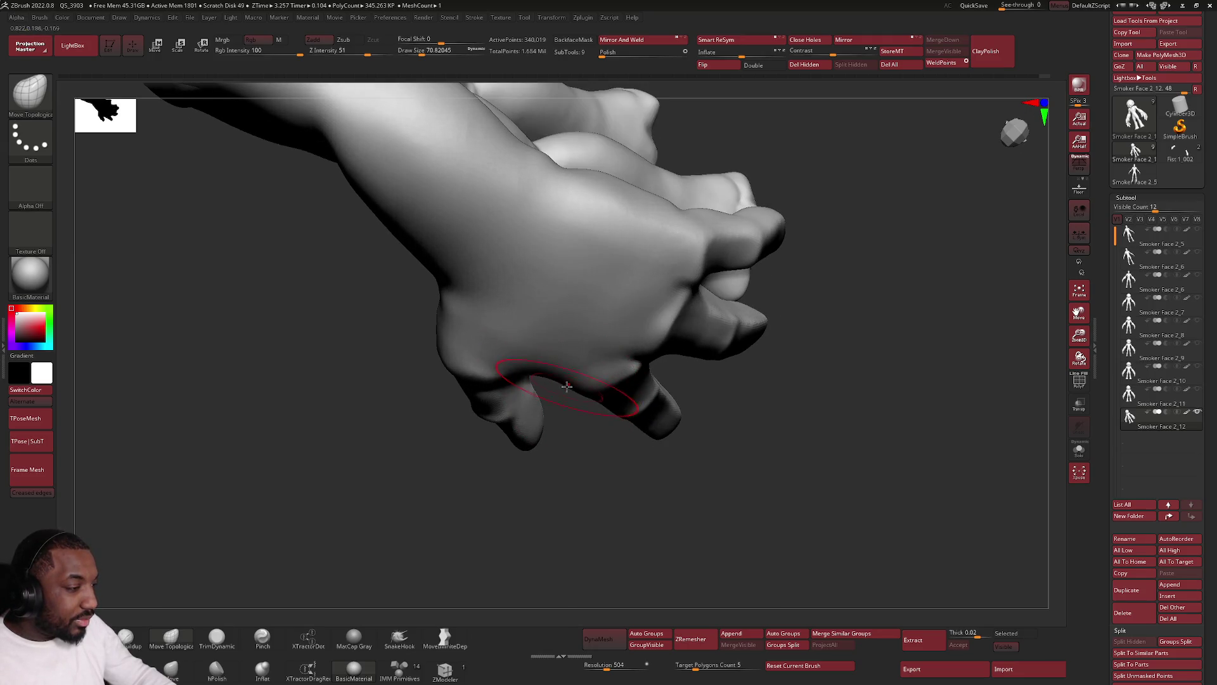
mouse_move(566, 389)
right_down()
mouse_move(573, 425)
mouse_move(422, 502)
right_up()
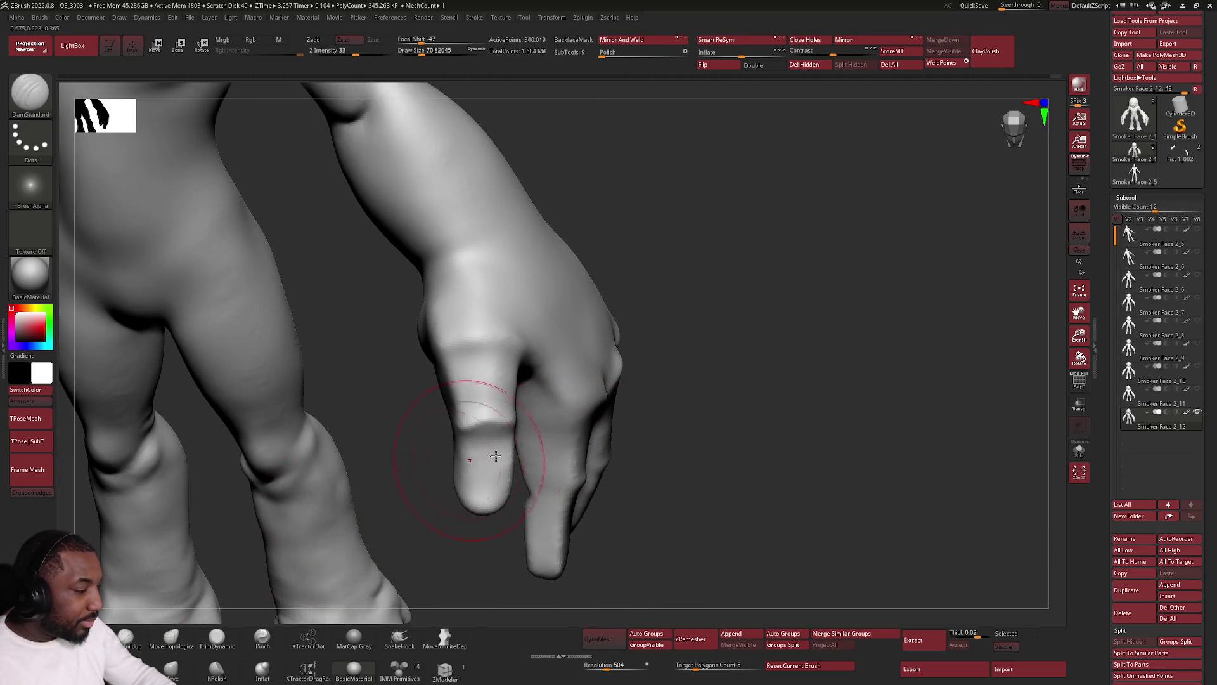
Carve and smooth knuckle creases on the fingers with DamStandard and Shift-smoothing.
right_drag(171, 584, 557, 421)
key(space)
right_drag(584, 380, 567, 442)
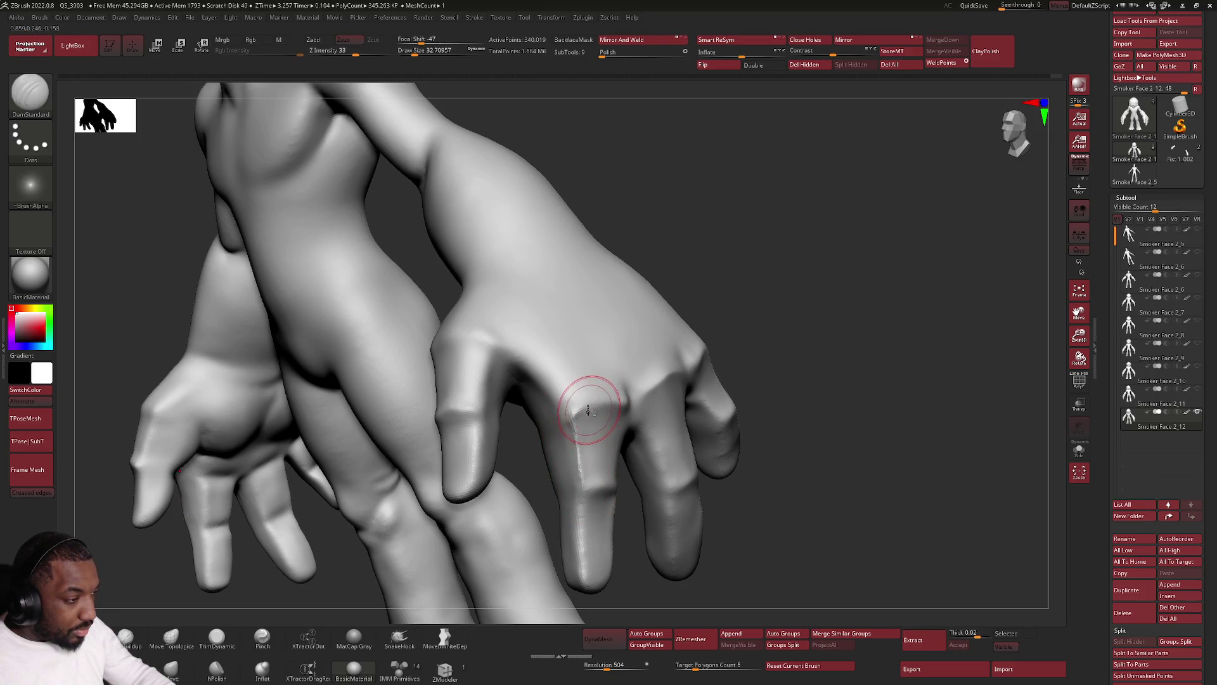
mouse_move(584, 407)
shift+mouse_down()
mouse_move(571, 436)
mouse_move(548, 375)
mouse_move(560, 386)
shift+mouse_up()
mouse_move(548, 410)
right_down()
mouse_move(537, 360)
mouse_move(502, 393)
right_up()
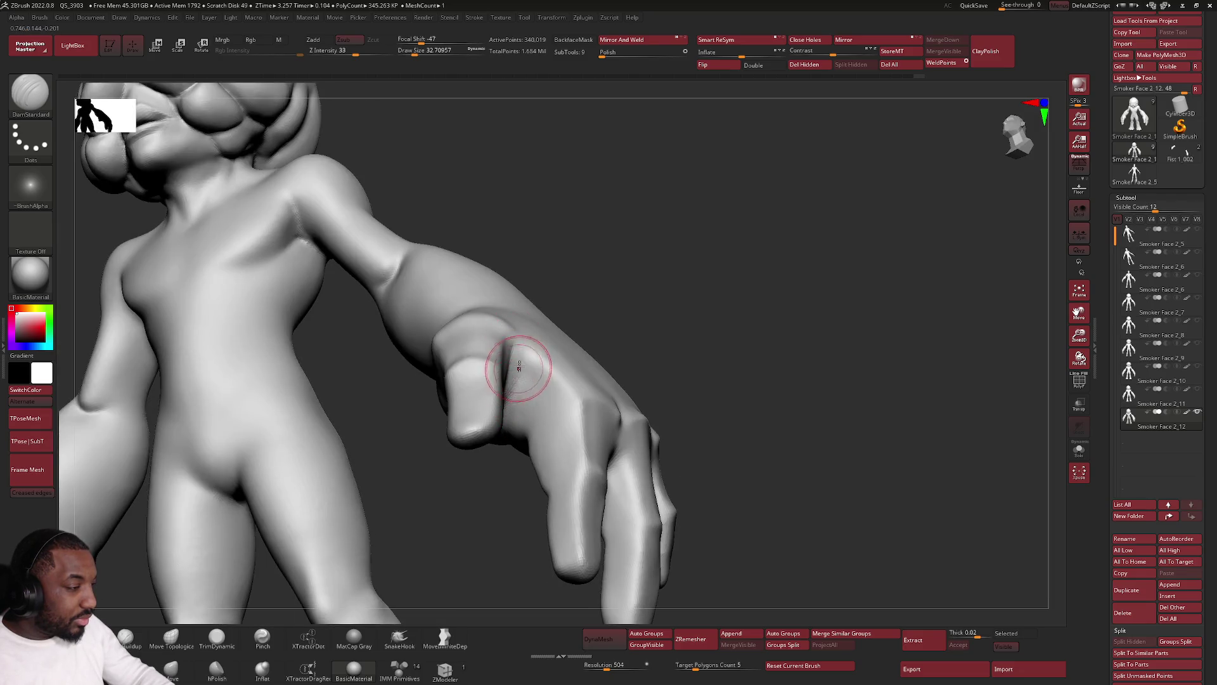
mouse_move(571, 448)
right_down()
mouse_move(578, 416)
mouse_move(501, 441)
right_up()
Lasso the right arm and hand with Ctrl+Shift to isolate it, hiding the body.
right_click(501, 441)
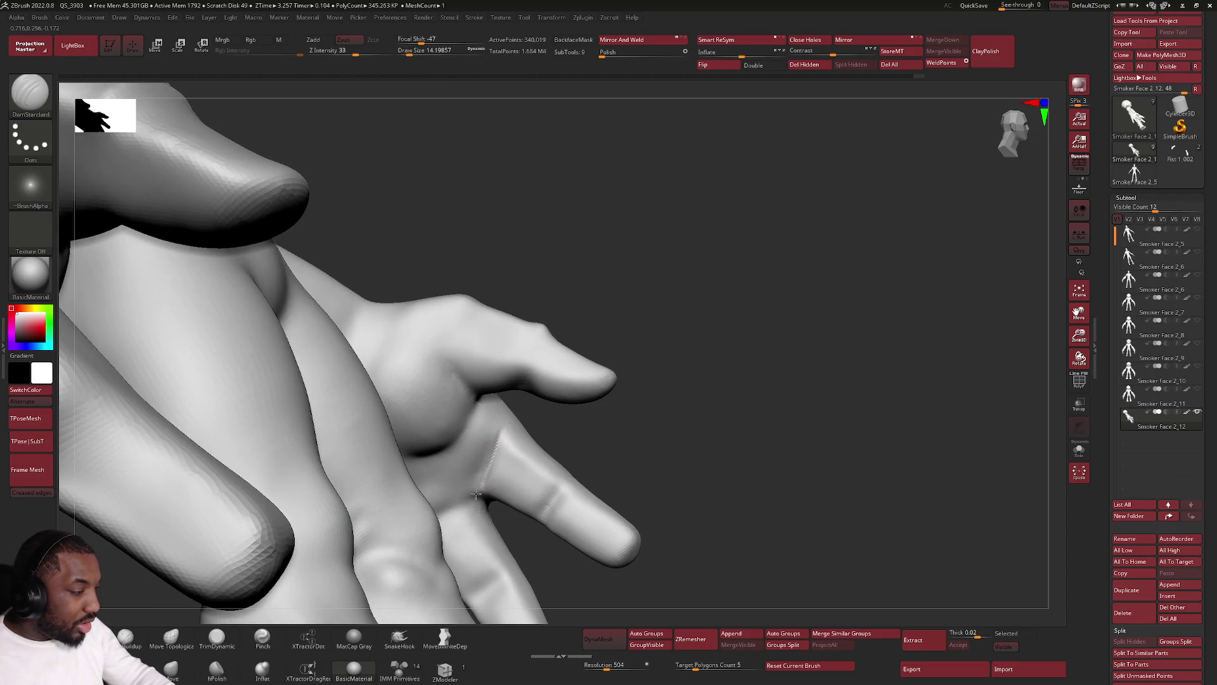
mouse_move(557, 490)
right_down()
mouse_move(547, 513)
mouse_move(535, 372)
mouse_move(521, 403)
mouse_move(495, 385)
mouse_move(474, 392)
mouse_move(492, 326)
right_up()
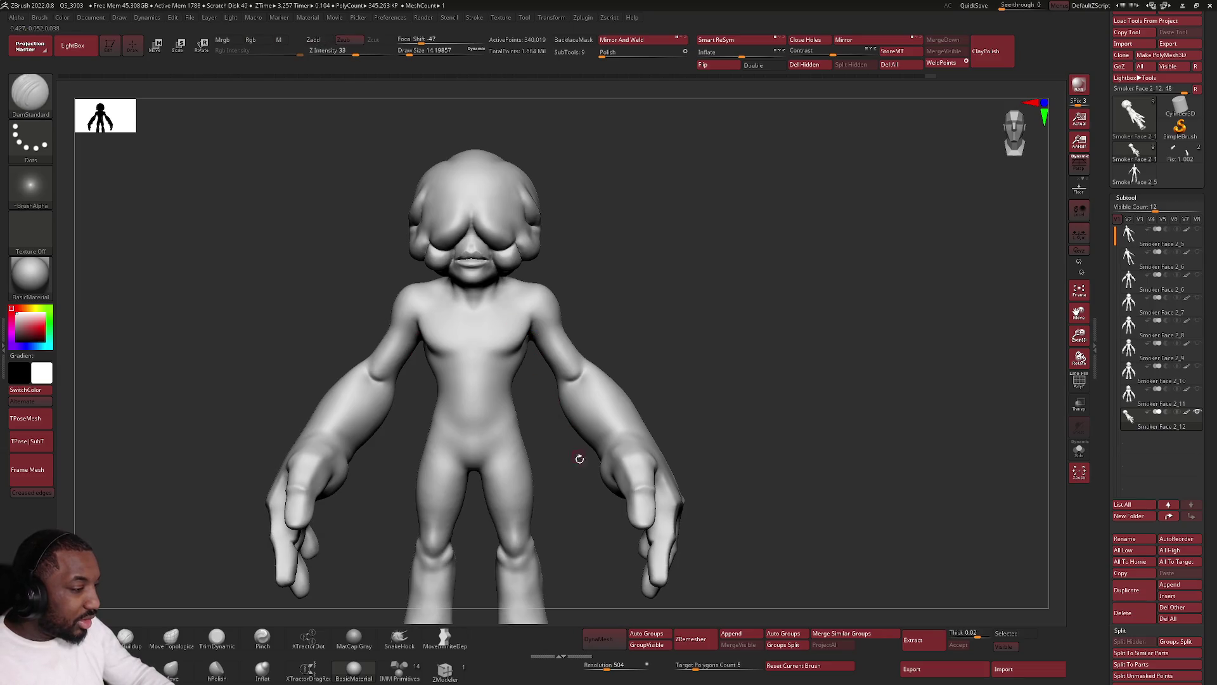
alt+right_drag(577, 448, 538, 425)
key(ctrl+shift)
mouse_move(550, 504)
ctrl+shift+mouse_down()
mouse_move(514, 214)
mouse_move(489, 256)
ctrl+shift+mouse_up()
ctrl+shift+click(574, 310)
Carve knuckle creases into the isolated hand's fingers with a brush of about 23.
mouse_move(575, 310)
mouse_down()
mouse_move(530, 462)
mouse_move(528, 443)
mouse_up()
key(space)
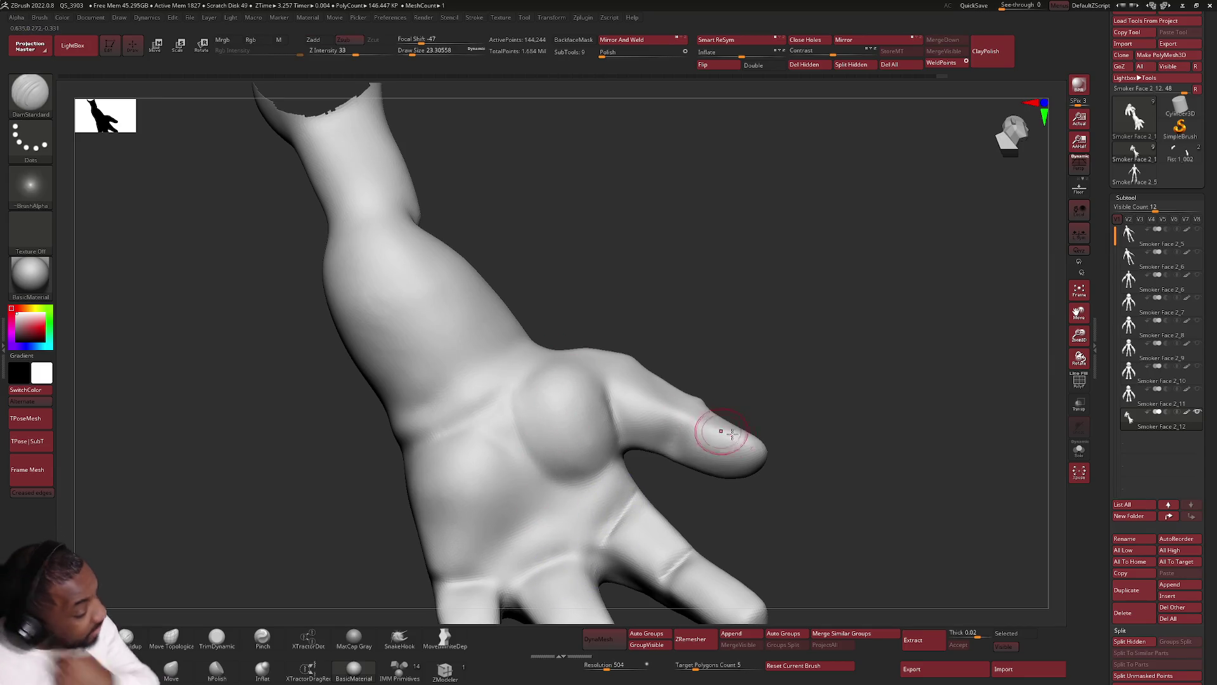
mouse_move(698, 412)
right_down()
mouse_move(660, 320)
mouse_move(682, 382)
mouse_move(685, 367)
mouse_move(653, 408)
mouse_move(696, 350)
mouse_move(652, 403)
mouse_move(668, 418)
right_up()
key(space)
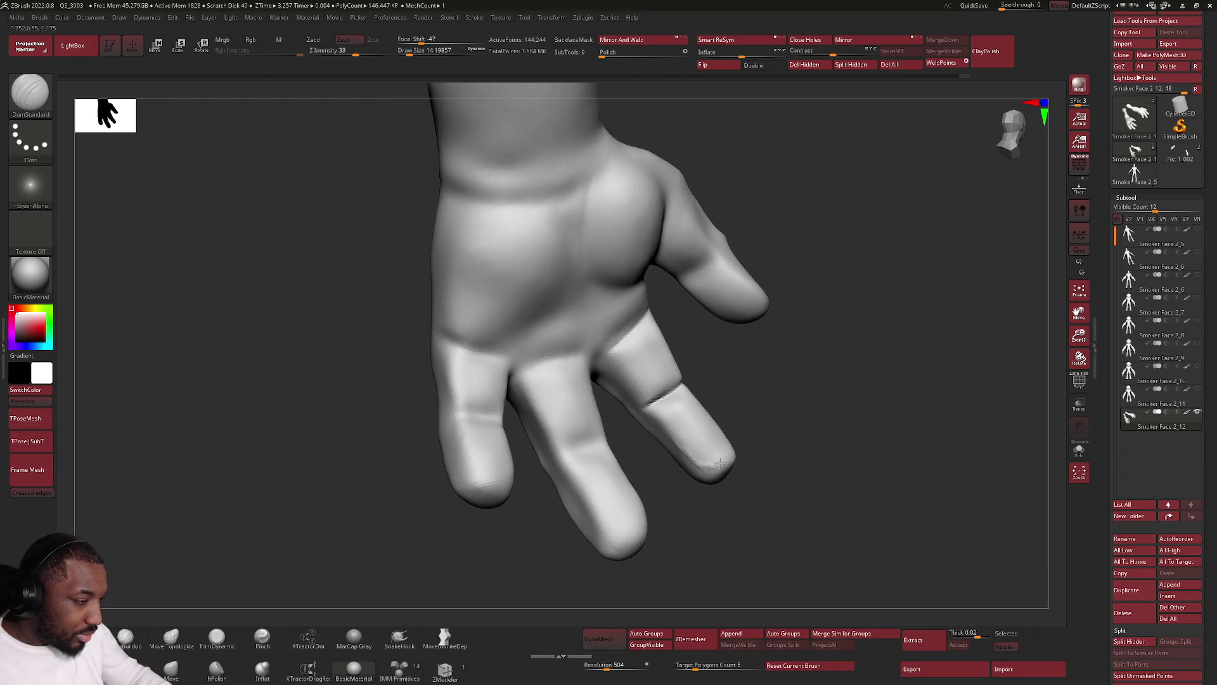
Smooth the carved creases and check the back of the fingers.
right_drag(733, 460, 701, 467)
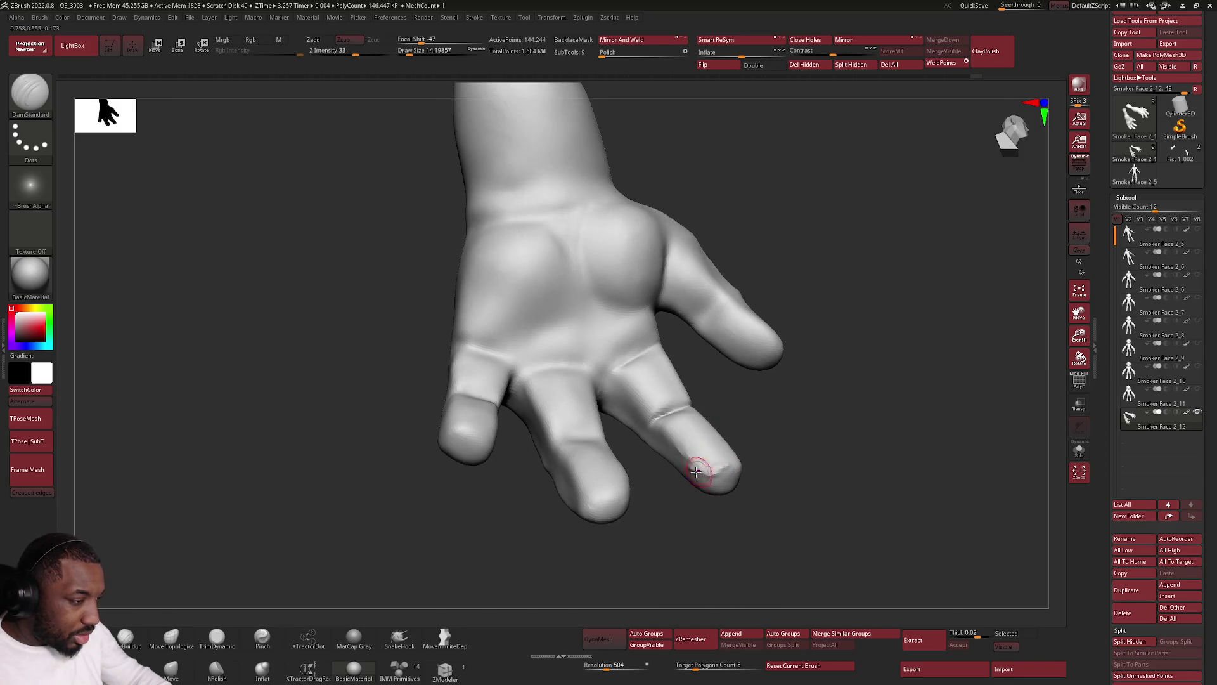
key(shift)
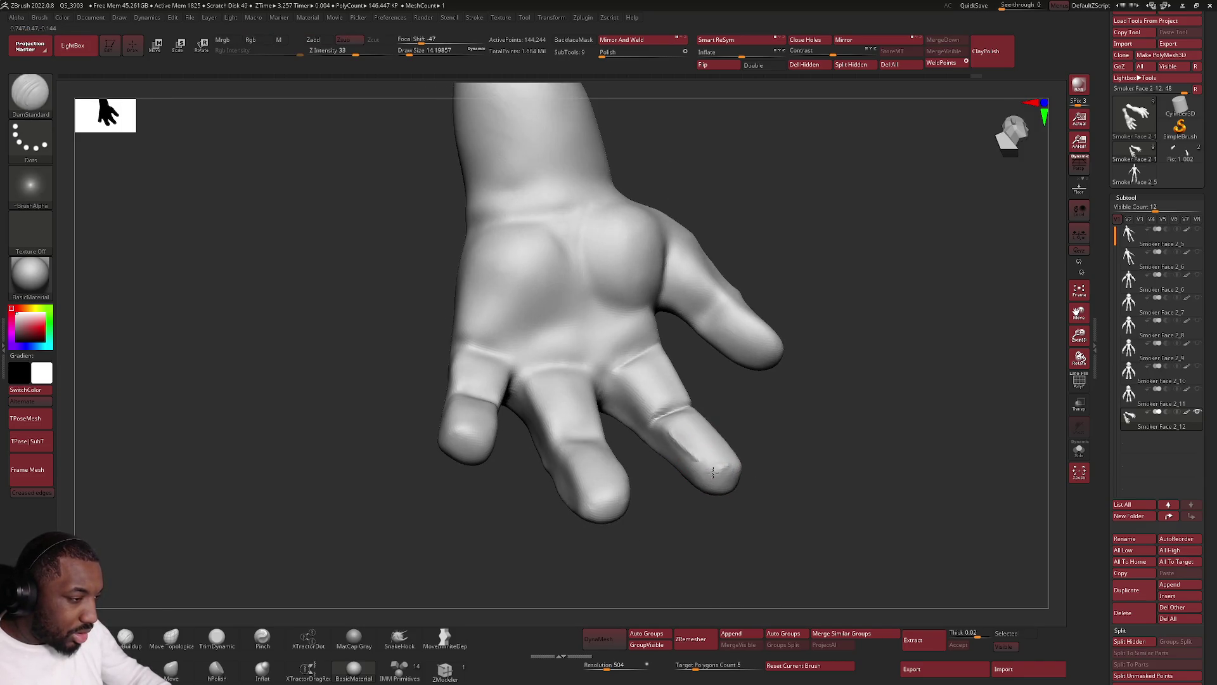
mouse_move(743, 468)
right_down()
mouse_move(725, 465)
mouse_move(740, 457)
right_up()
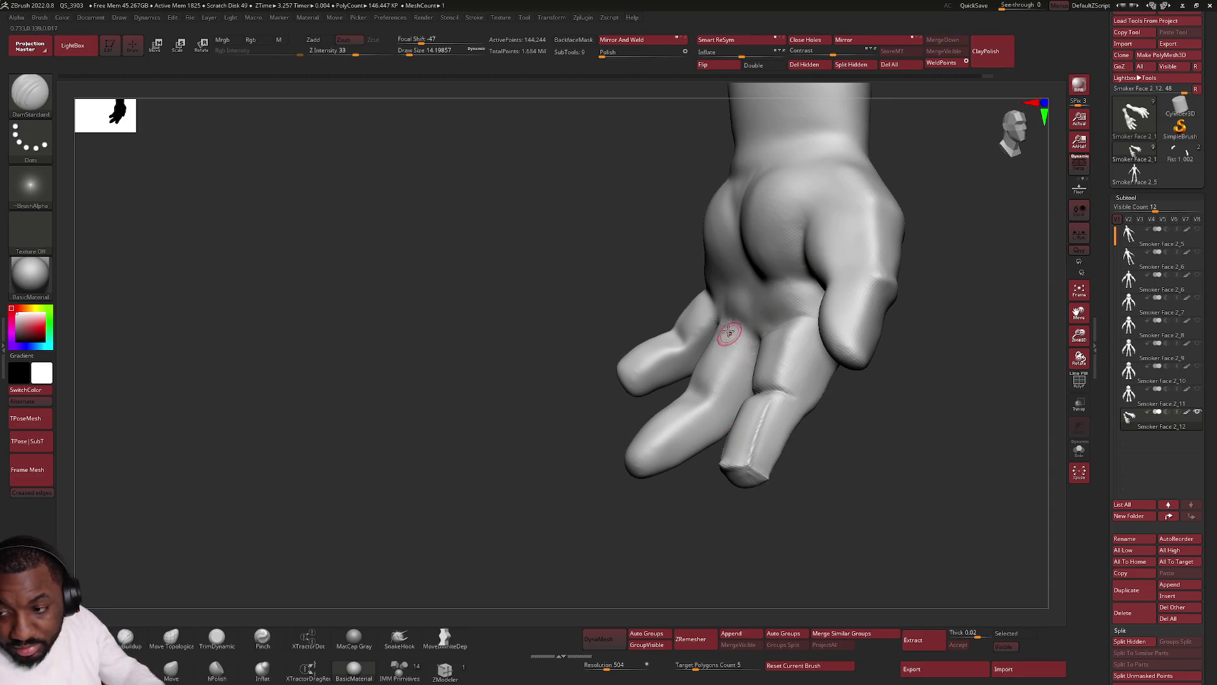
Smooth the fingertip and finger surface with Shift-held smoothing strokes.
mouse_move(765, 380)
alt+right_down()
mouse_move(765, 365)
mouse_move(752, 456)
alt+right_up()
key(space)
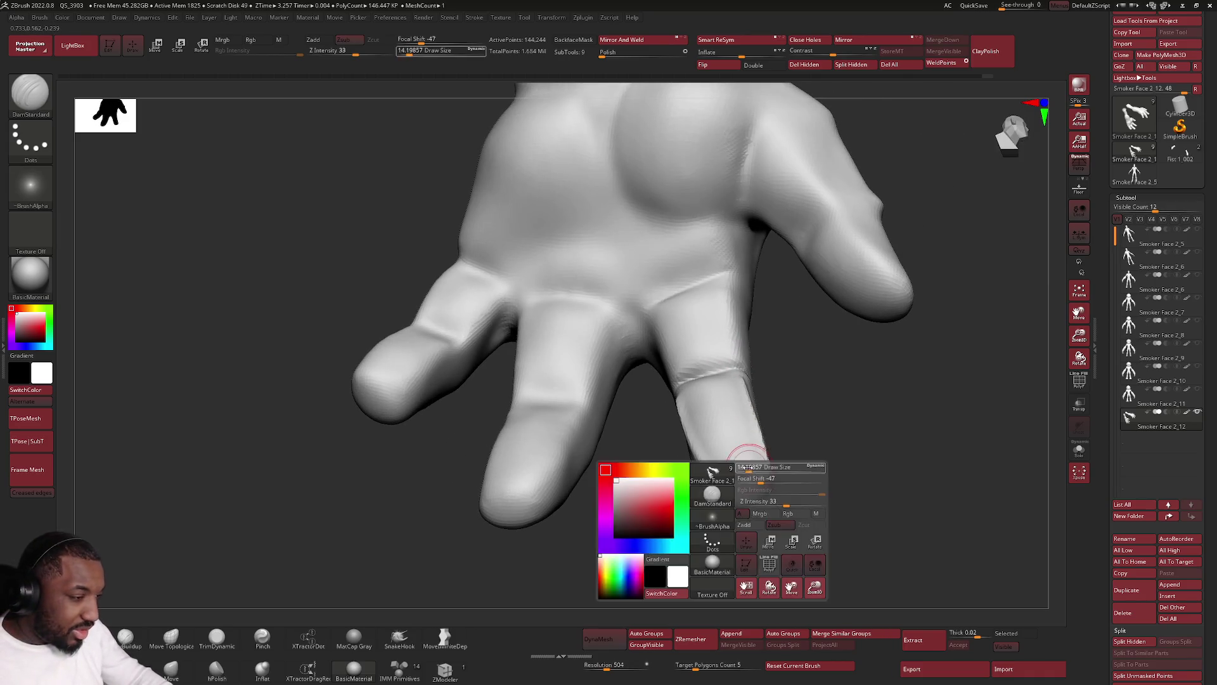
key(shift)
shift+drag(760, 485, 741, 482)
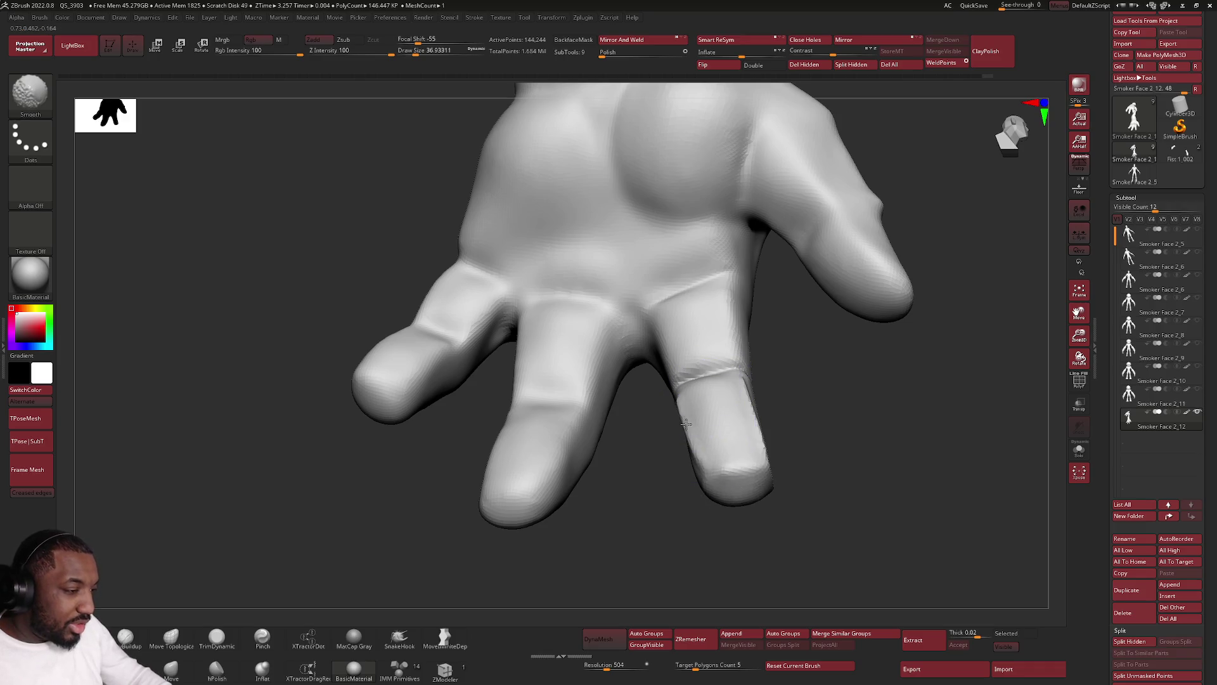
right_drag(680, 408, 707, 435)
shift+drag(707, 434, 712, 434)
mouse_move(713, 435)
right_down()
mouse_move(755, 396)
mouse_move(667, 354)
right_up()
key(space)
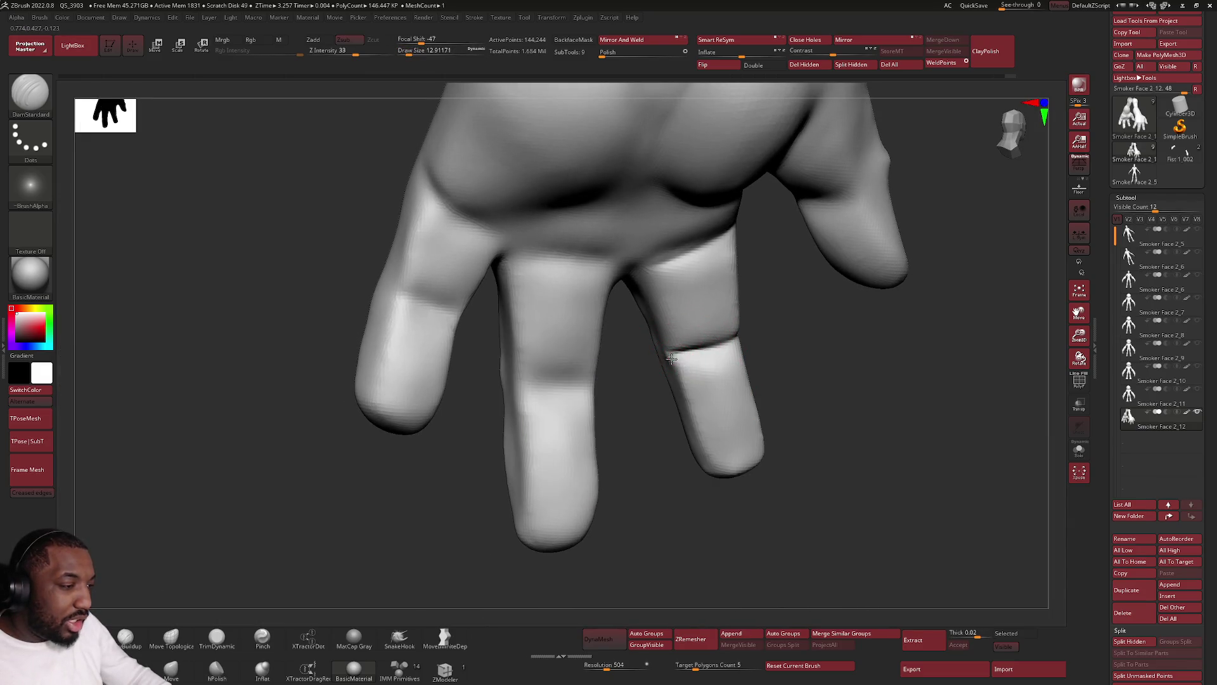
Carve a DamStandard crease along the finger's left edge from the knuckle and soften it.
mouse_move(743, 339)
right_down()
mouse_move(739, 355)
mouse_move(740, 329)
mouse_move(709, 340)
mouse_move(656, 286)
right_up()
key(shift)
key(space)
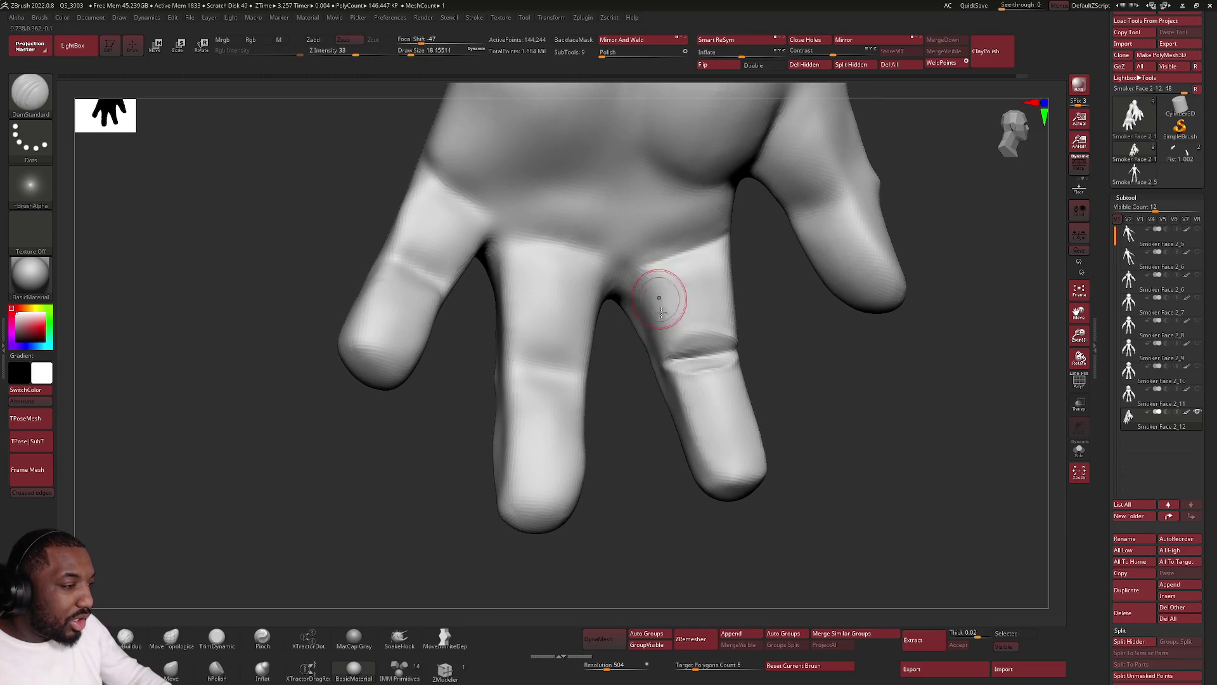
drag(669, 359, 643, 275)
right_drag(632, 269, 613, 316)
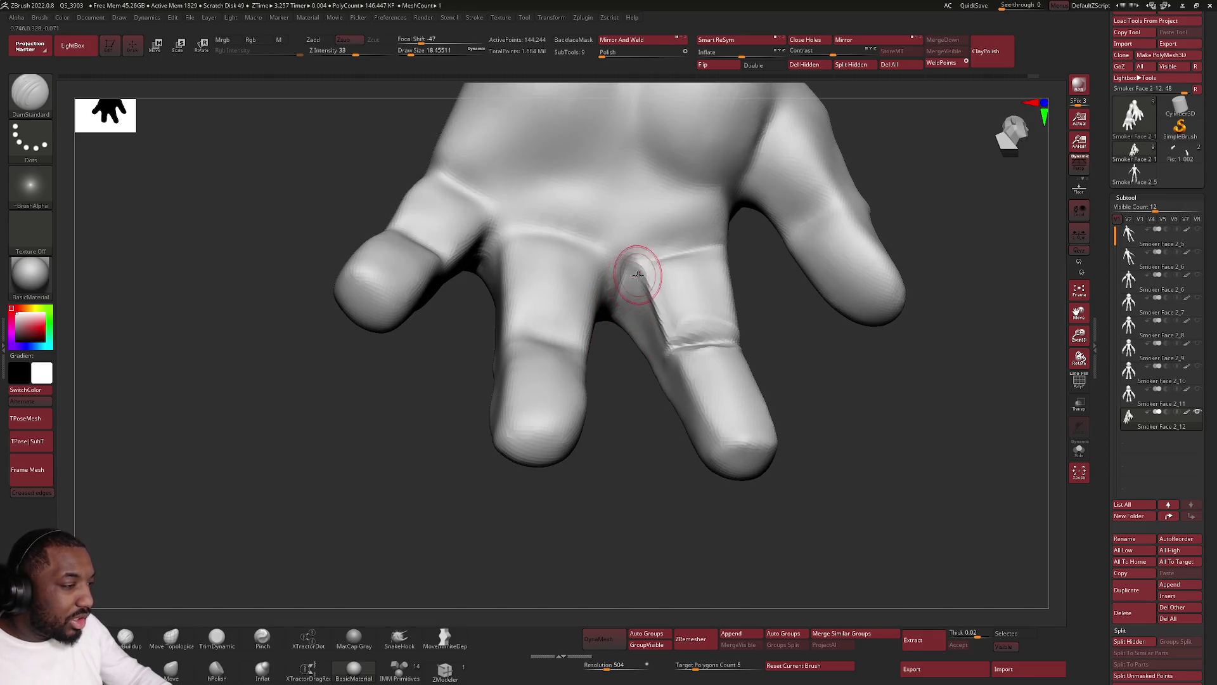
key(shift)
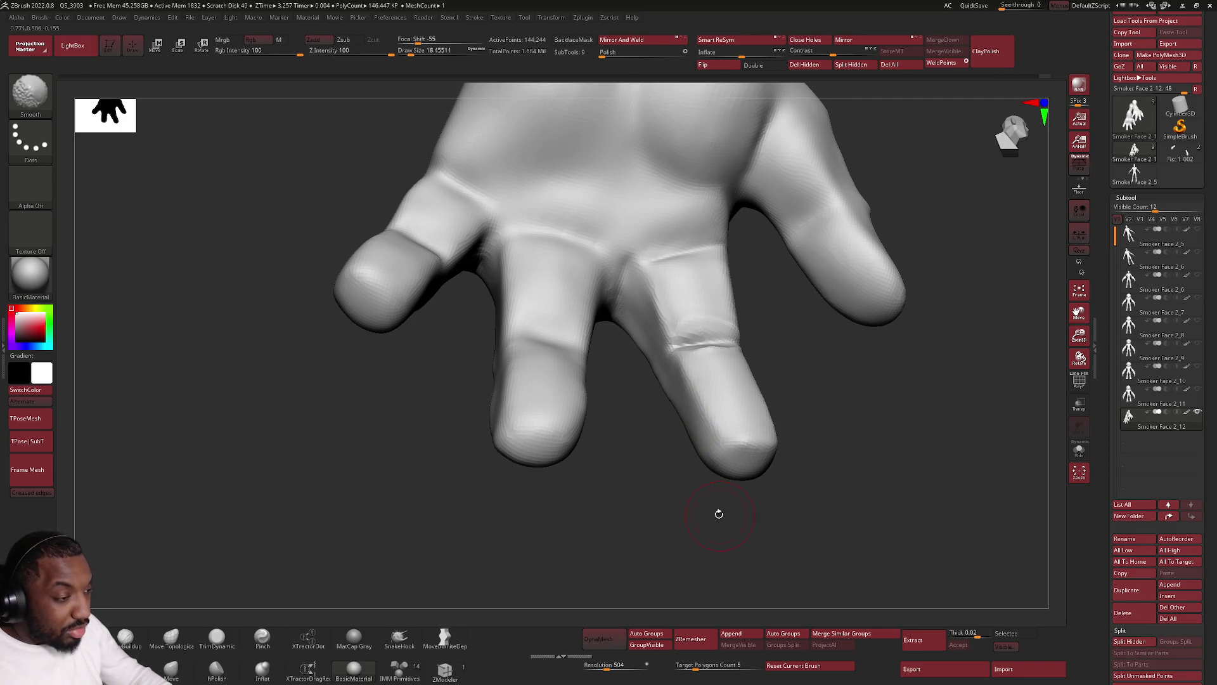
click(217, 638)
mouse_move(491, 465)
mouse_down()
mouse_move(758, 457)
mouse_move(669, 447)
mouse_up()
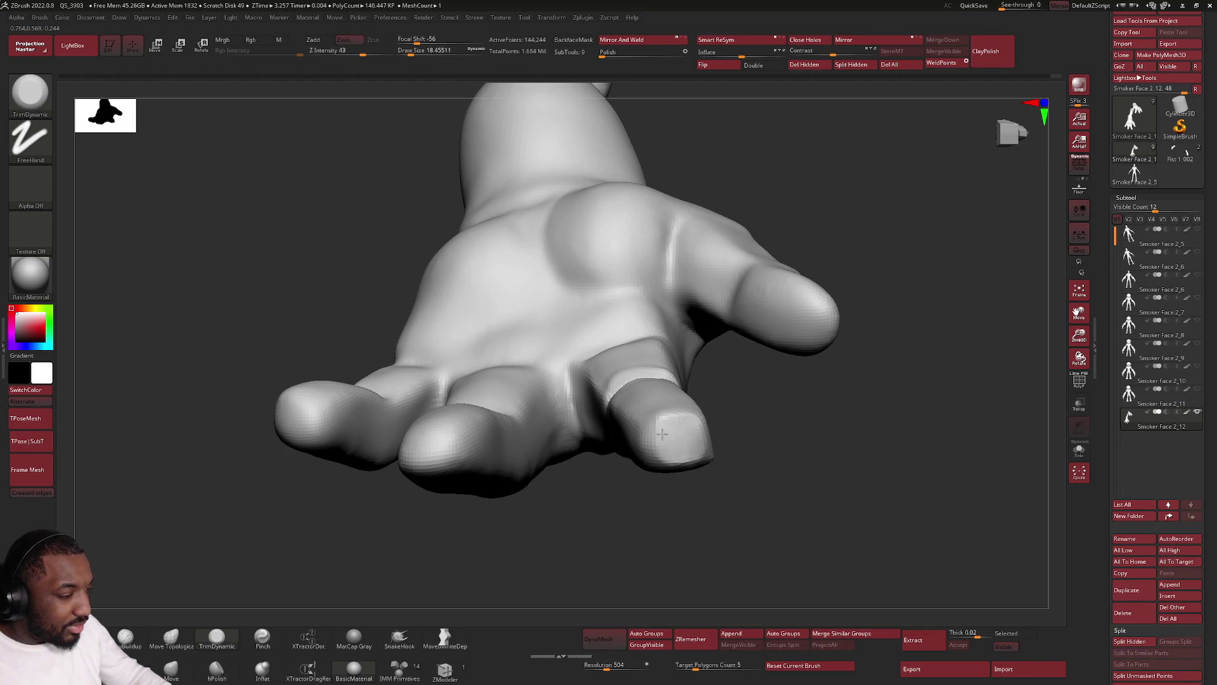
Flatten the finger's sides and tip with TrimDynamic, viewing the palm from several angles.
drag(664, 435, 644, 442)
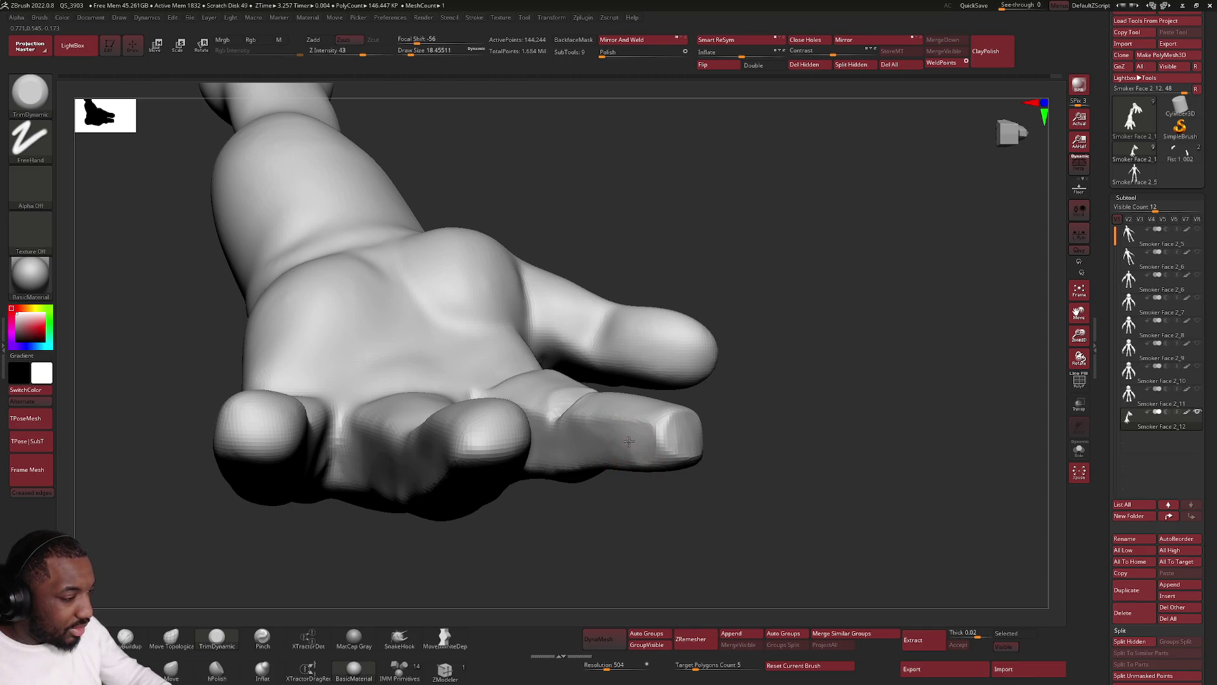
key(shift)
mouse_move(612, 436)
mouse_down()
mouse_move(603, 364)
mouse_move(584, 381)
mouse_move(571, 326)
mouse_move(579, 268)
mouse_up()
key(shift)
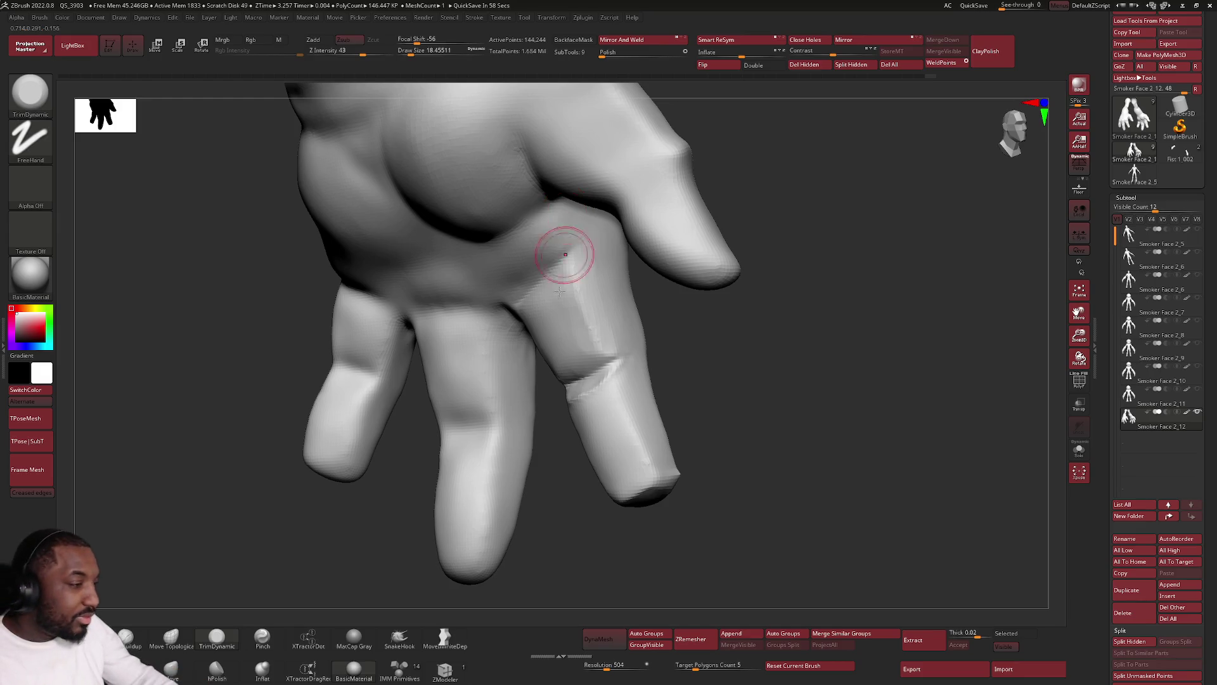
right_drag(566, 216, 603, 255)
right_click(603, 255)
Shift-smooth the harsh trimmed edges along the finger from the back of the hand.
key(shift)
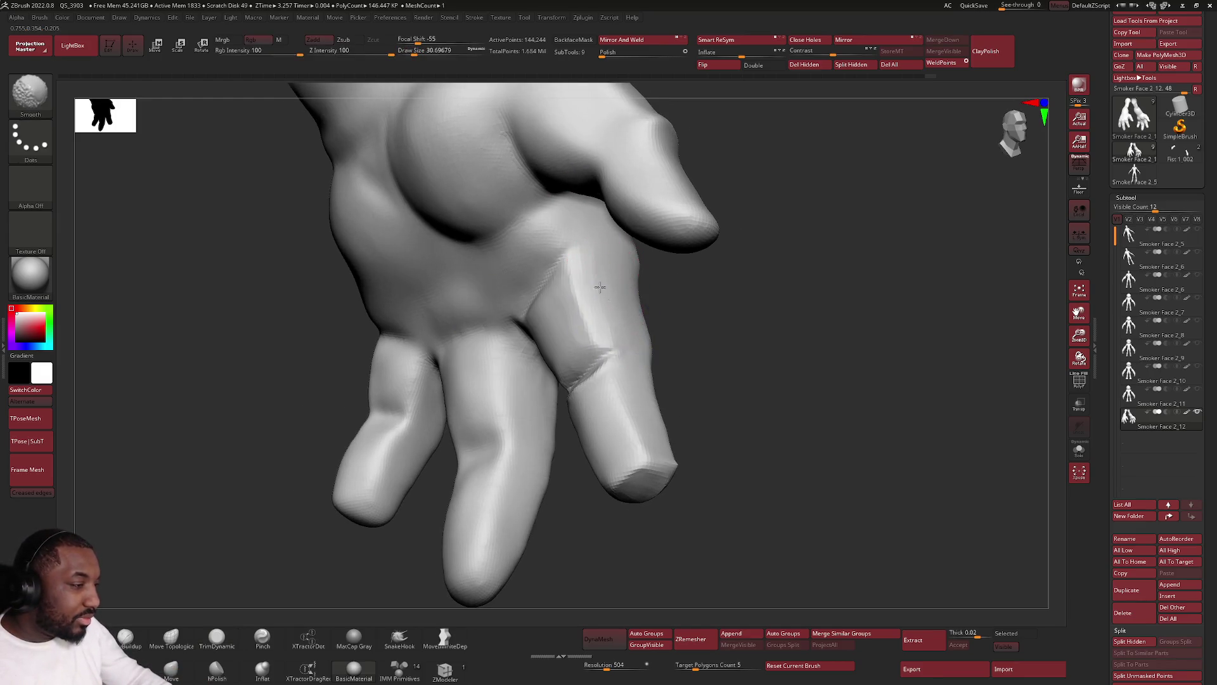
right_drag(551, 291, 543, 327)
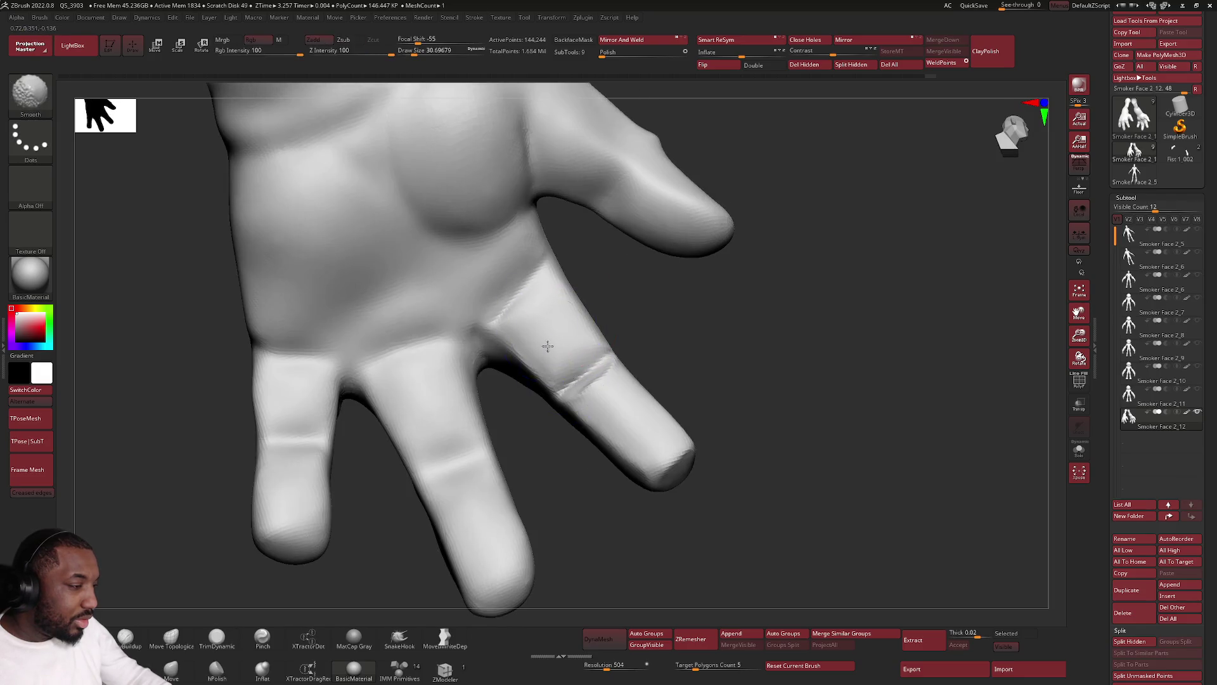
alt+right_drag(617, 476, 631, 450)
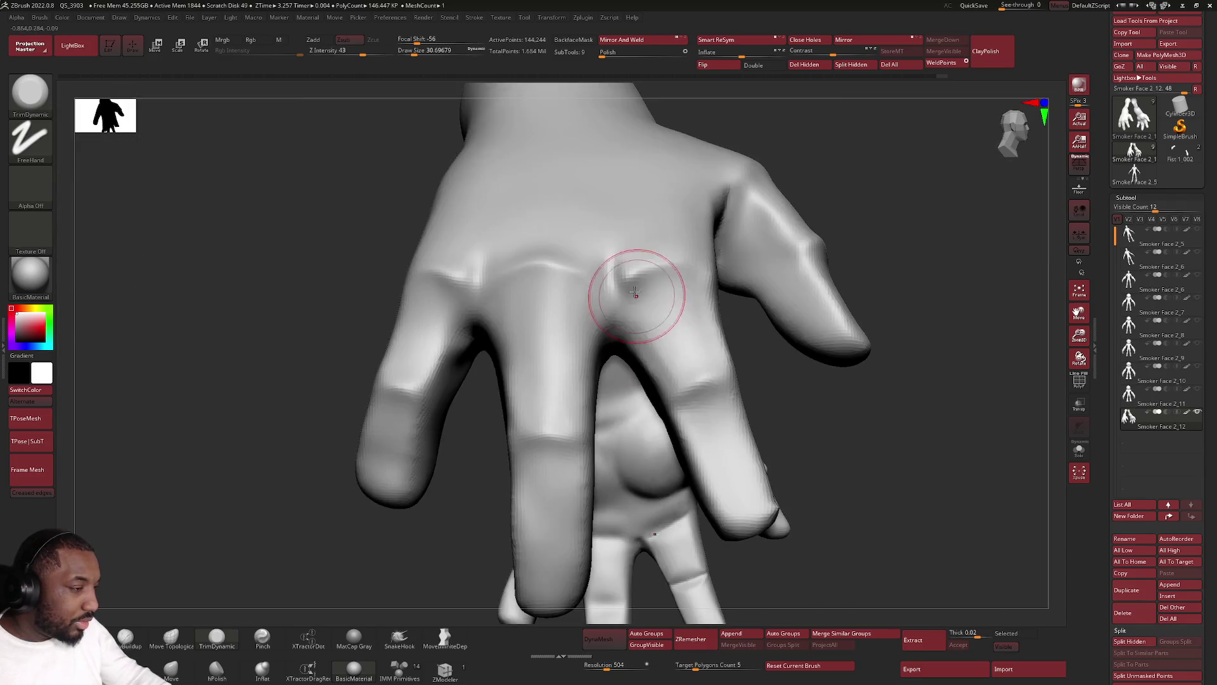
mouse_move(750, 401)
ctrl+right_down()
mouse_move(666, 331)
mouse_move(111, 115)
ctrl+right_up()
mouse_move(662, 281)
right_down()
mouse_move(673, 389)
mouse_move(585, 437)
mouse_move(625, 278)
mouse_move(609, 256)
right_up()
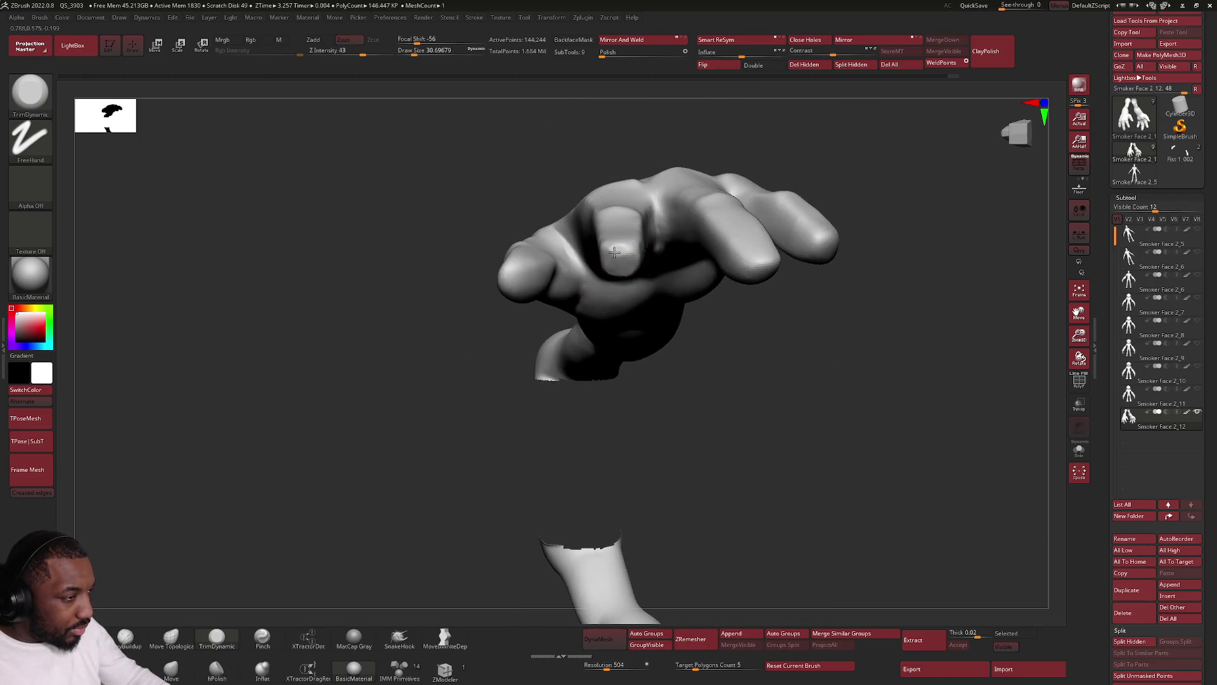
Switch to Move Topological with a larger Draw Size and push the finger into a new shape.
shift+drag(613, 266, 623, 277)
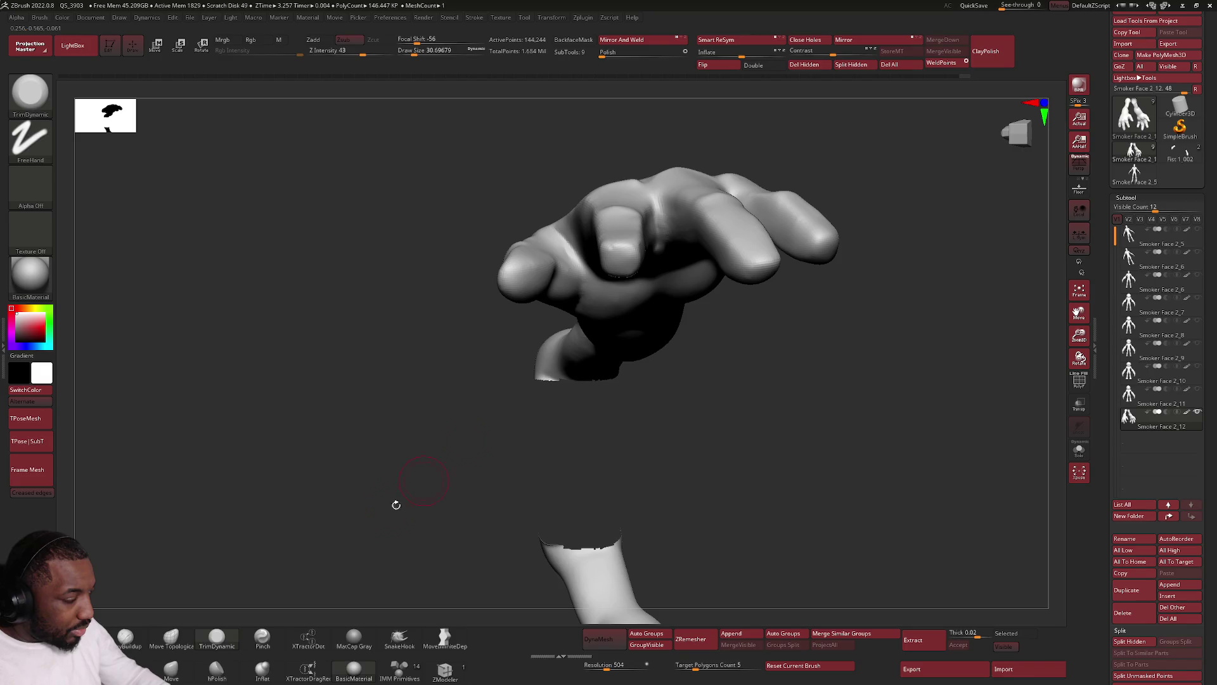
click(171, 636)
right_drag(362, 468, 628, 200)
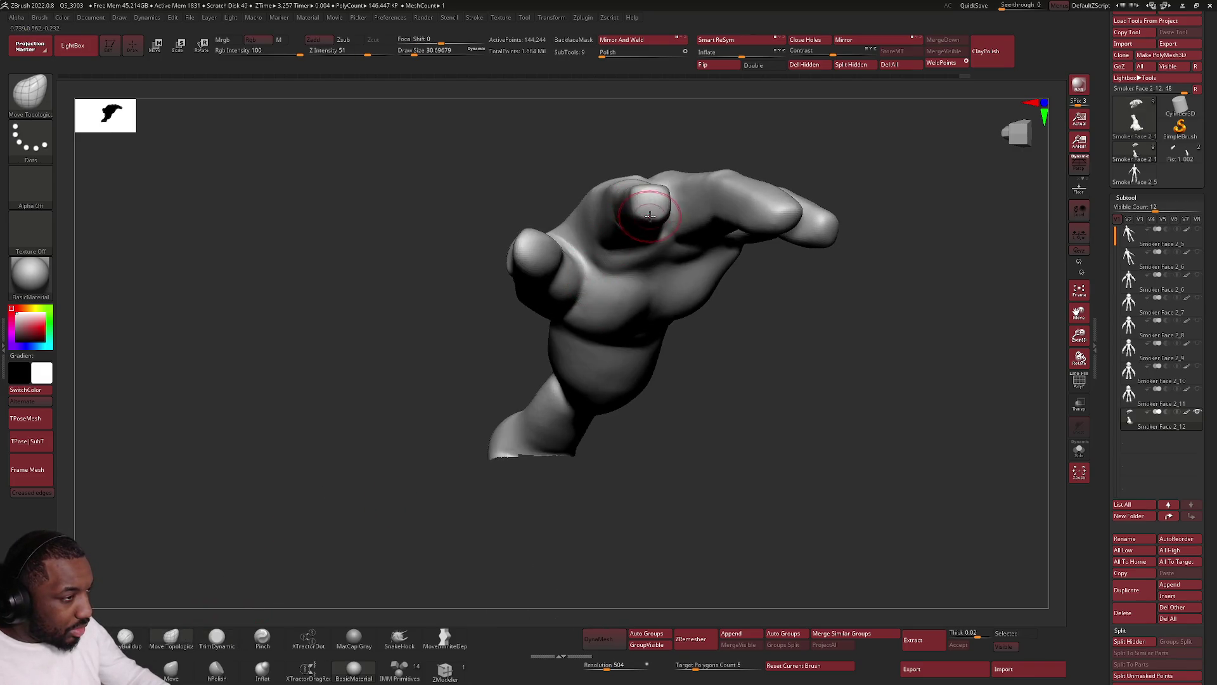
key(space)
drag(655, 215, 657, 214)
mouse_move(656, 209)
right_down()
mouse_move(644, 213)
mouse_move(665, 190)
mouse_move(652, 185)
mouse_move(659, 177)
mouse_move(674, 241)
mouse_move(647, 221)
right_up()
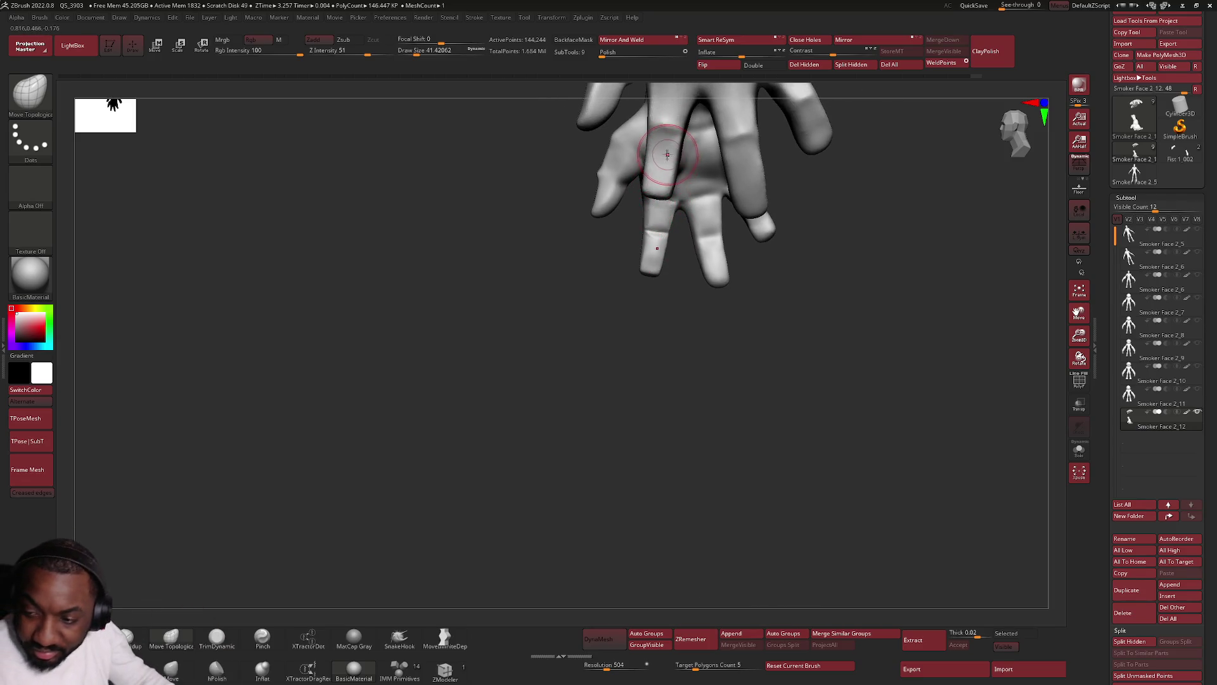
drag(738, 223, 729, 204)
mouse_move(730, 205)
right_down()
mouse_move(666, 286)
mouse_move(693, 330)
right_up()
key(space)
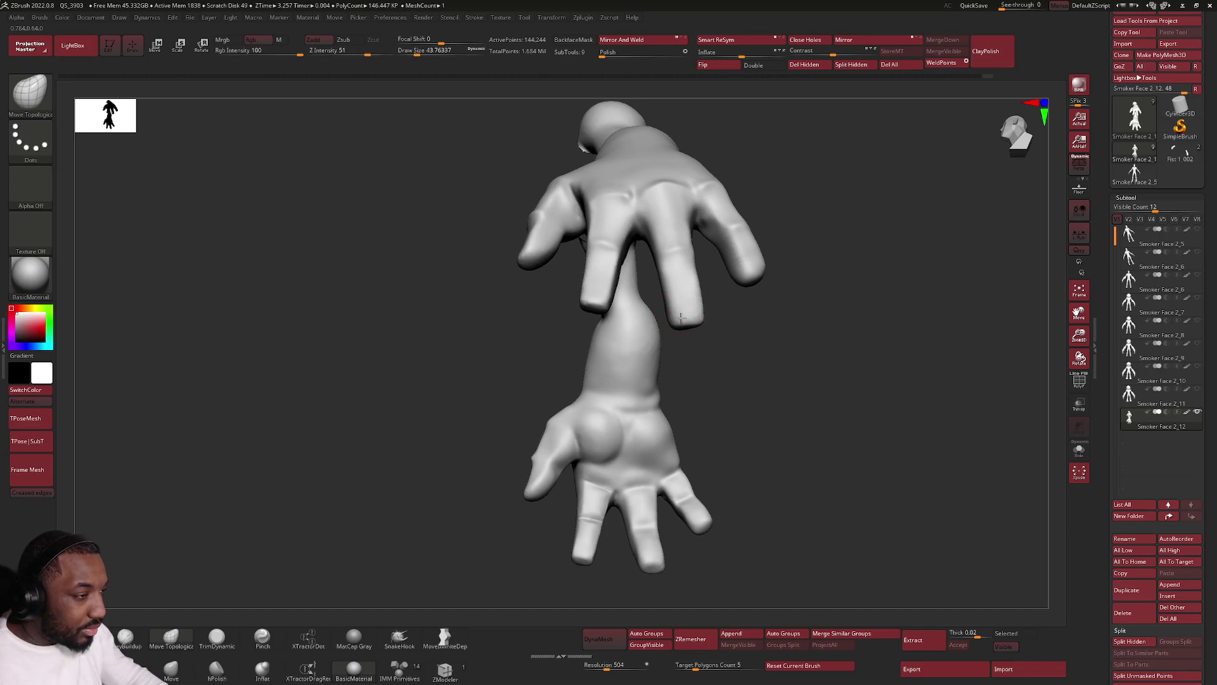
Orbit around both hands, then frame the whole model in a side view.
right_drag(678, 319, 668, 271)
right_drag(686, 246, 697, 258)
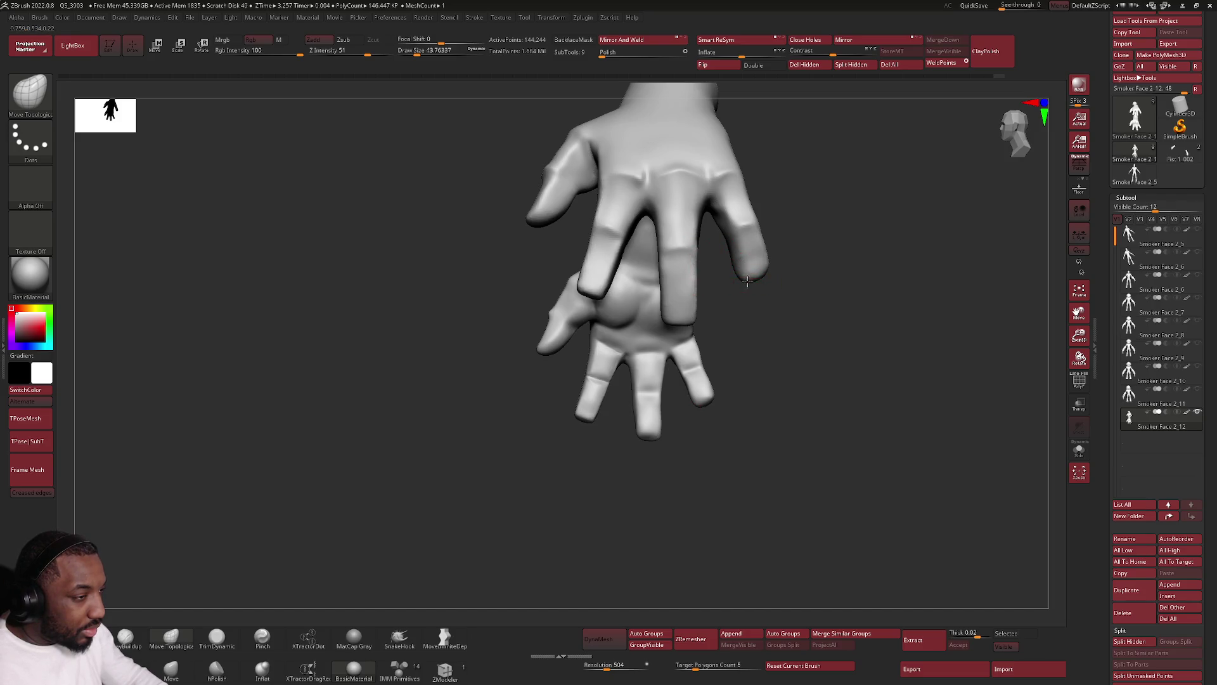
mouse_move(762, 277)
right_down()
mouse_move(733, 274)
mouse_move(731, 328)
right_up()
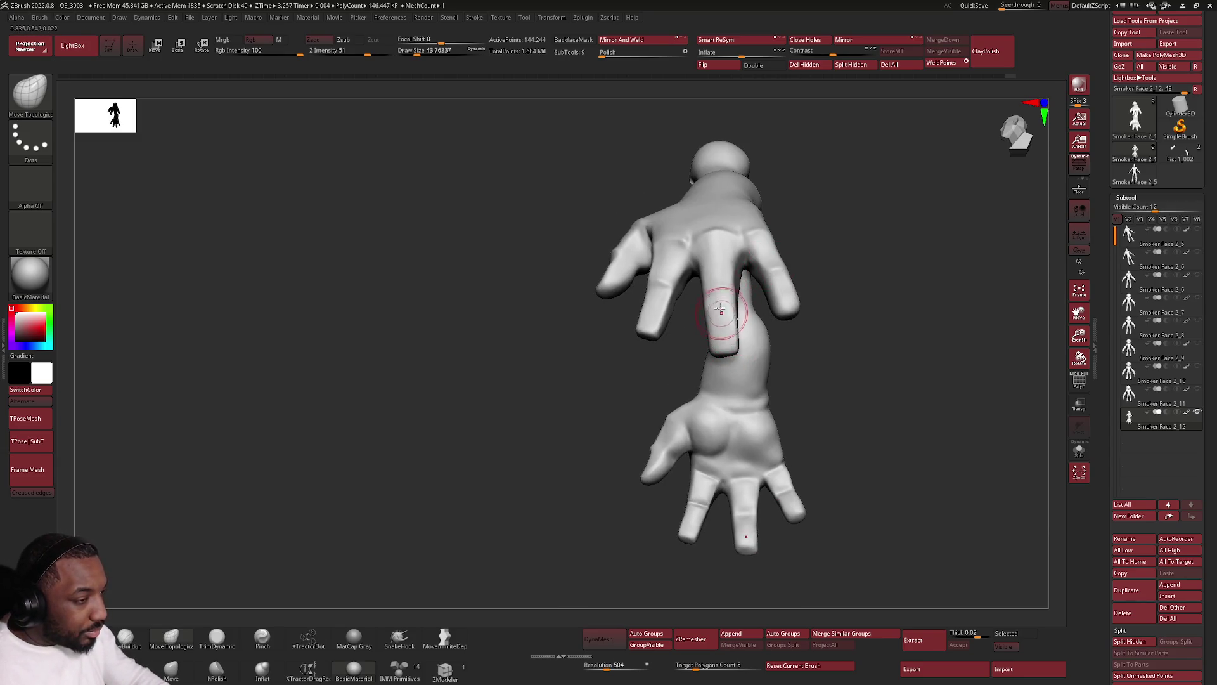
mouse_move(652, 339)
right_down()
mouse_move(634, 326)
mouse_move(655, 325)
mouse_move(631, 317)
right_up()
key(space)
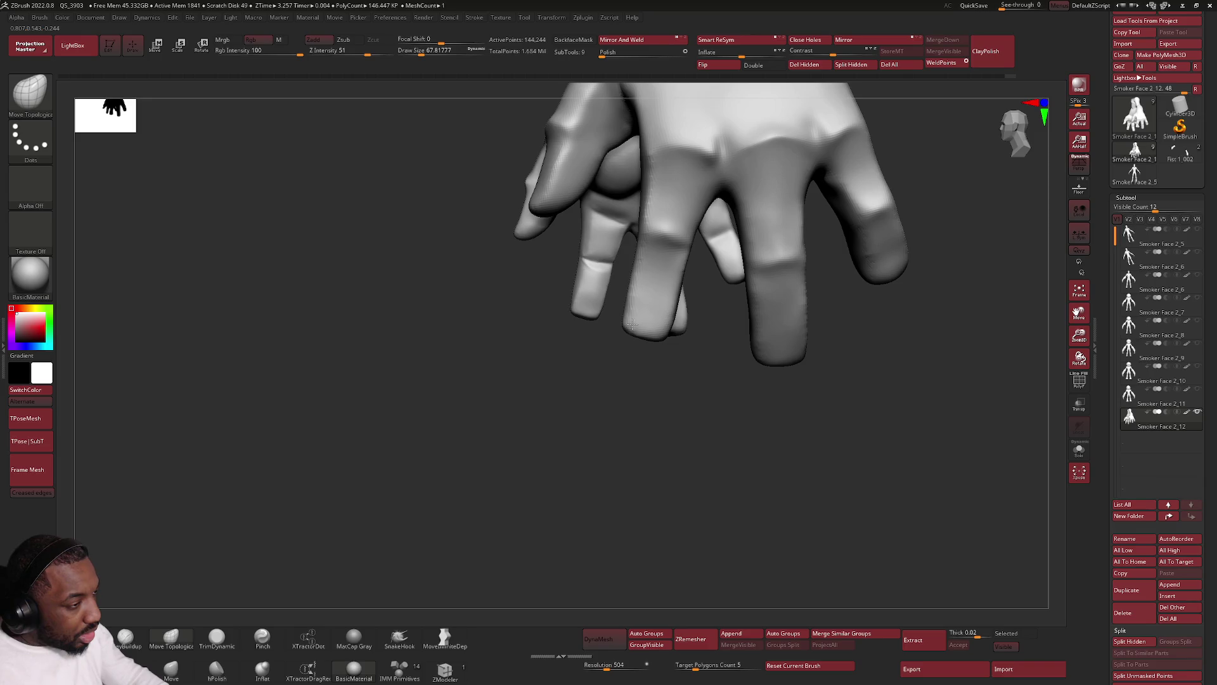
key(f)
mouse_move(603, 349)
right_down()
mouse_move(651, 379)
mouse_move(696, 344)
right_up()
key(space)
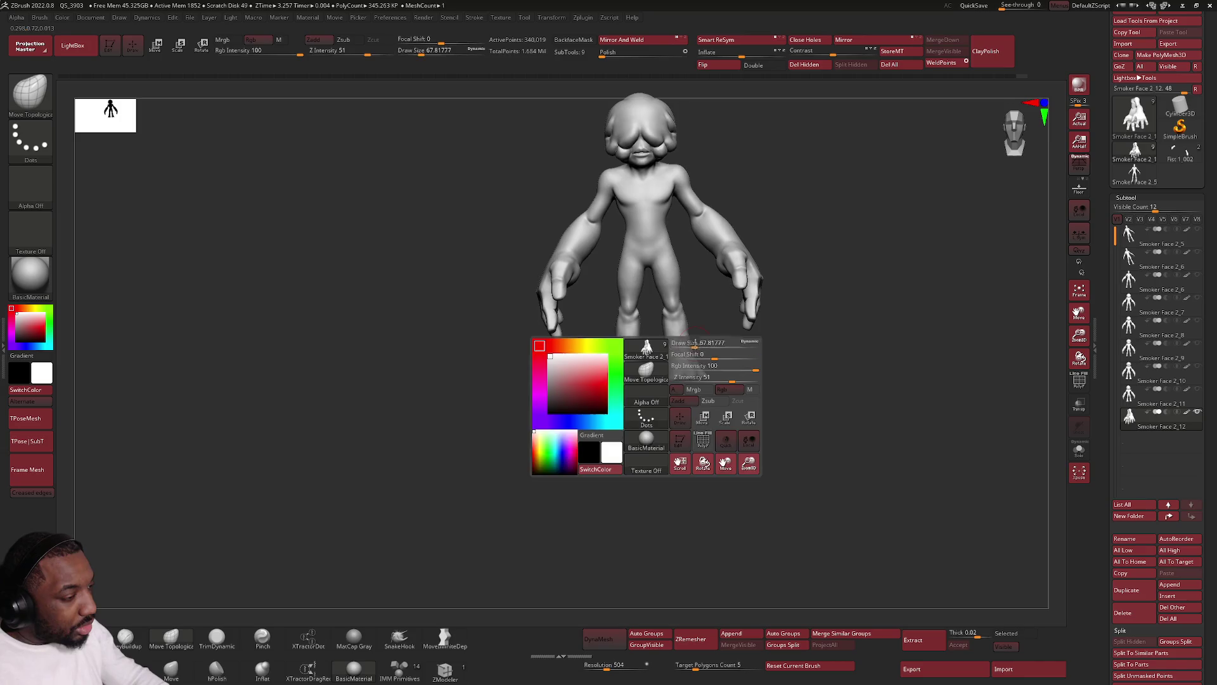
drag(714, 351, 723, 350)
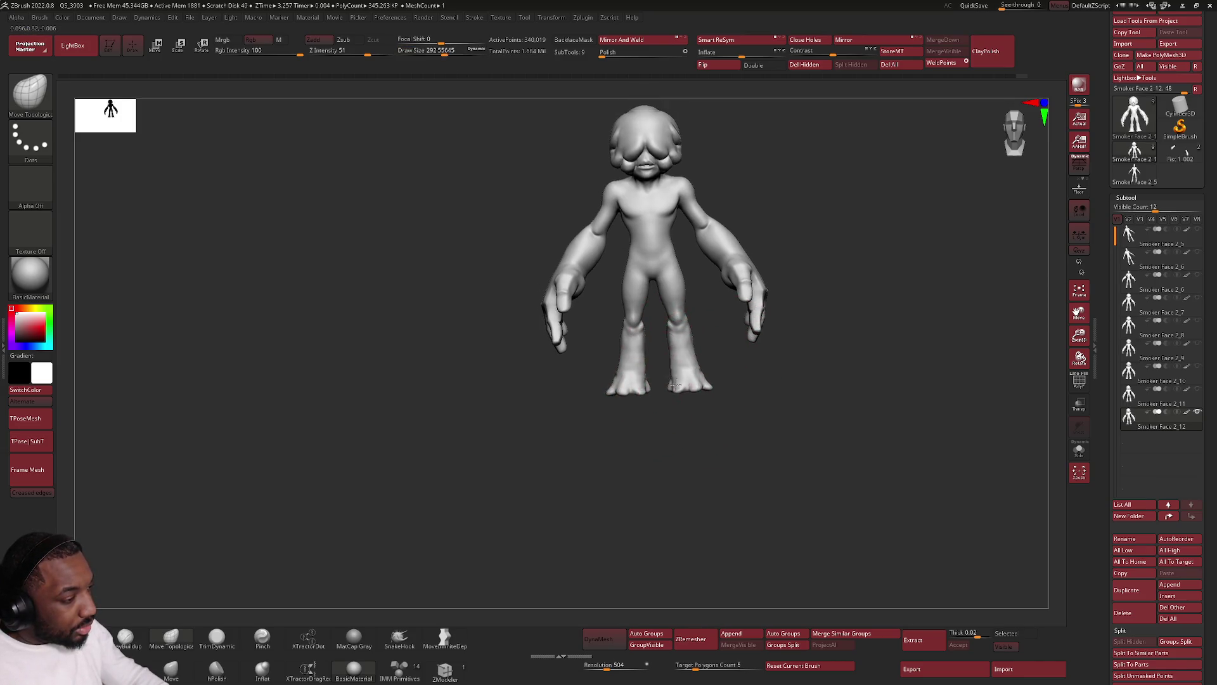
right_drag(671, 378, 692, 335)
key(space)
mouse_move(690, 334)
mouse_down()
mouse_move(673, 334)
mouse_move(693, 380)
mouse_up()
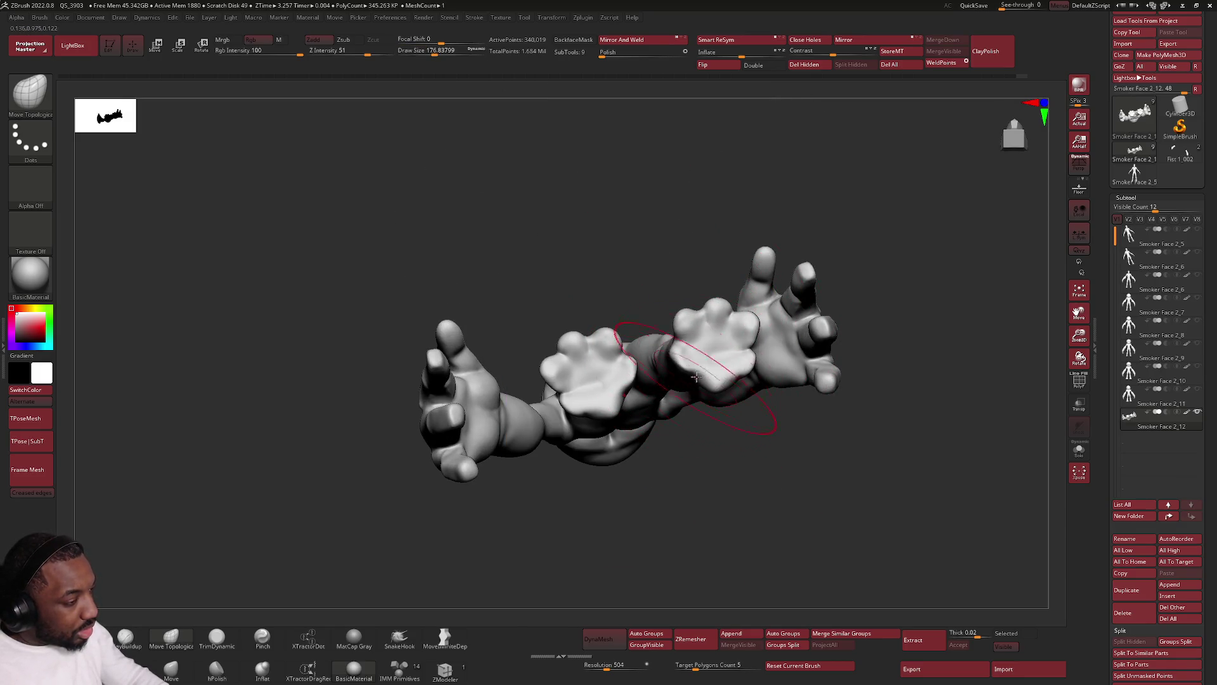
mouse_move(692, 381)
right_down()
mouse_move(689, 331)
mouse_move(607, 298)
right_up()
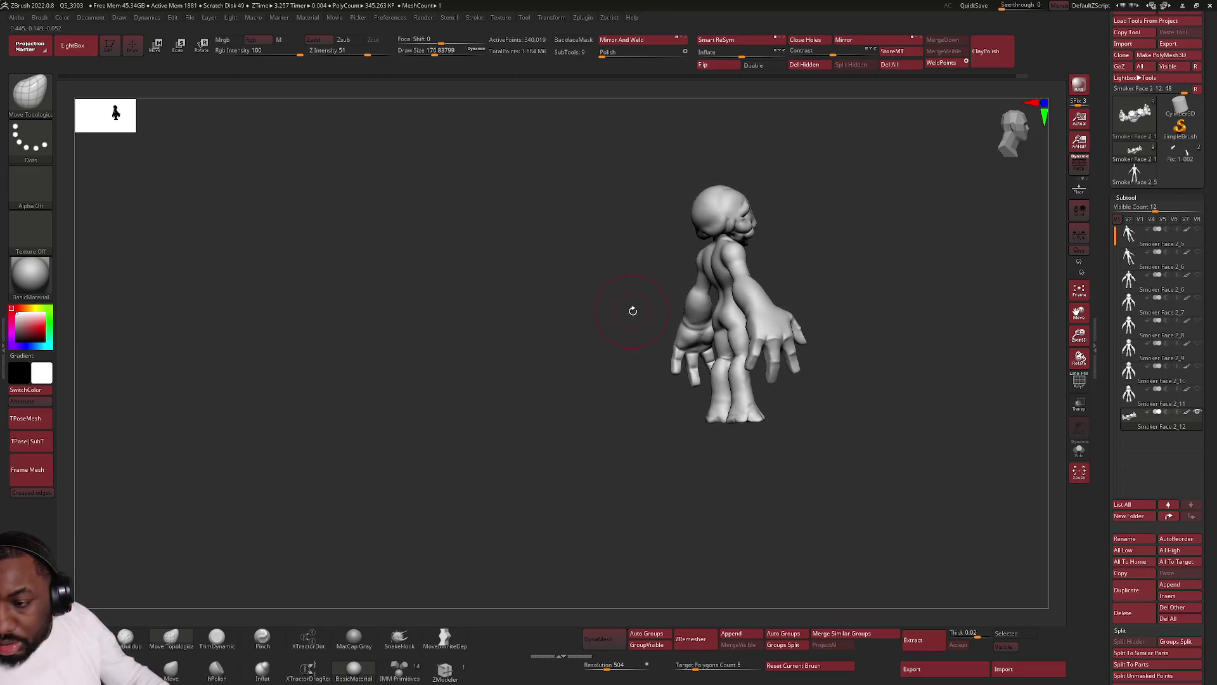
mouse_move(672, 289)
right_down()
mouse_move(683, 256)
mouse_move(742, 344)
right_up()
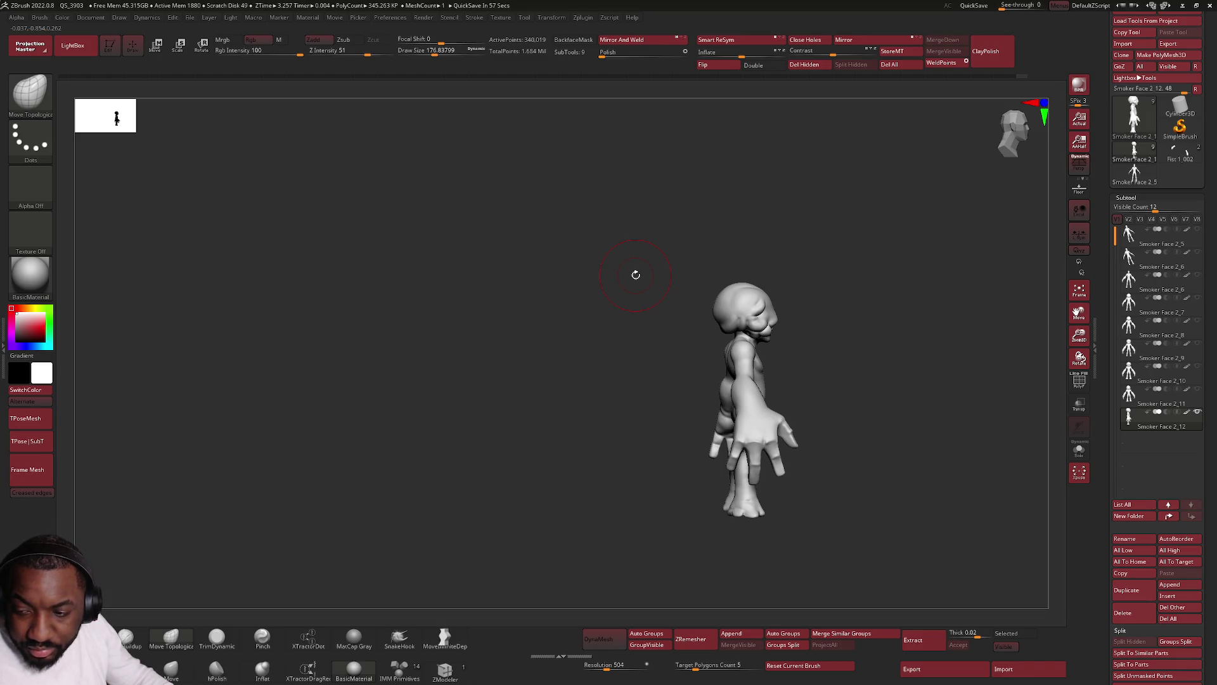
key(f)
shift+drag(635, 274, 647, 382)
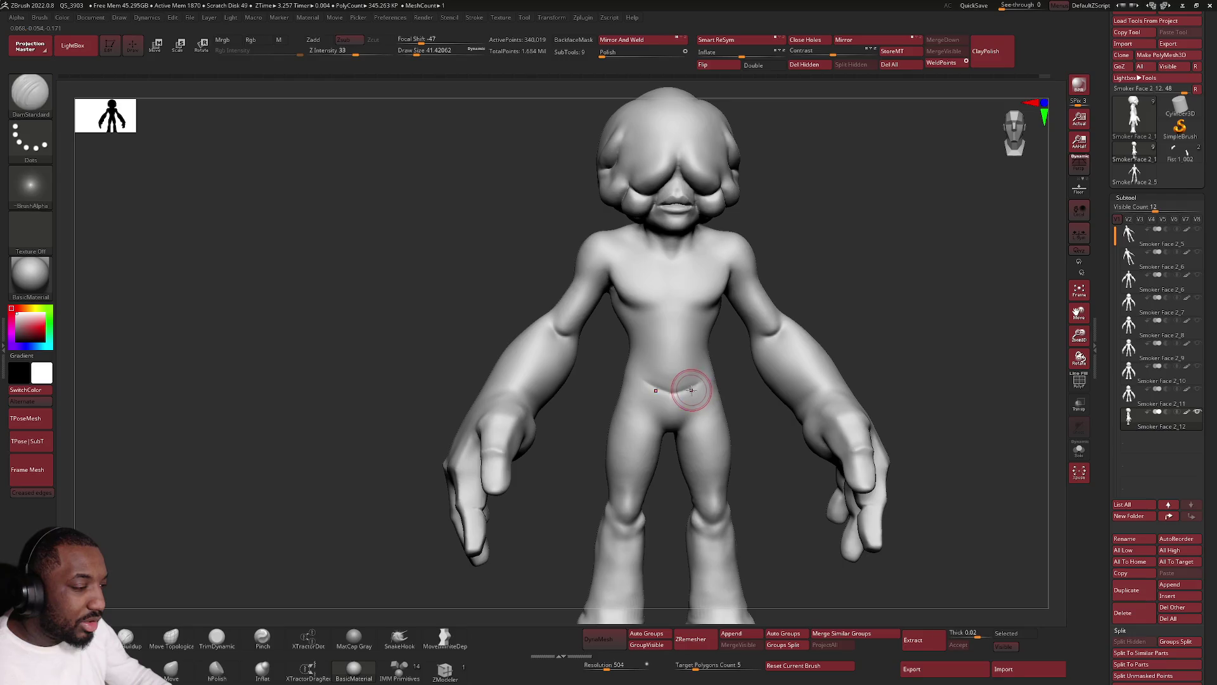
Soften the curved crease across the lower belly with a smaller brush.
mouse_move(684, 392)
shift+mouse_down()
mouse_move(654, 390)
mouse_move(692, 368)
shift+mouse_up()
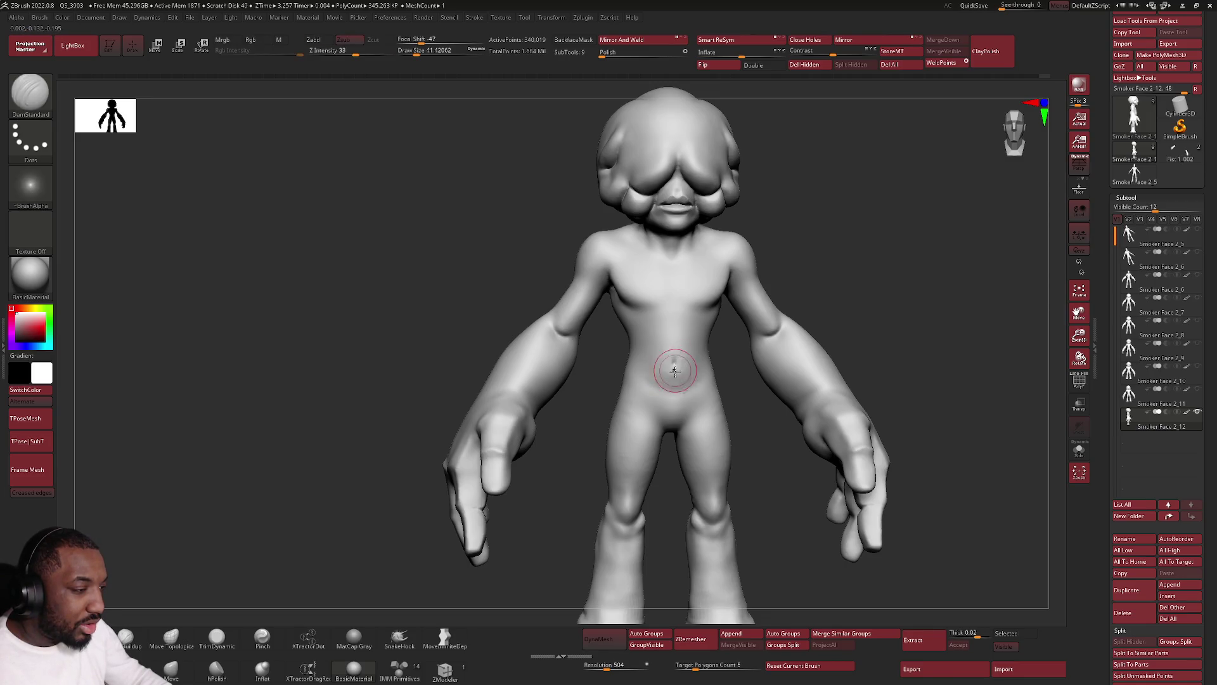
key(shift)
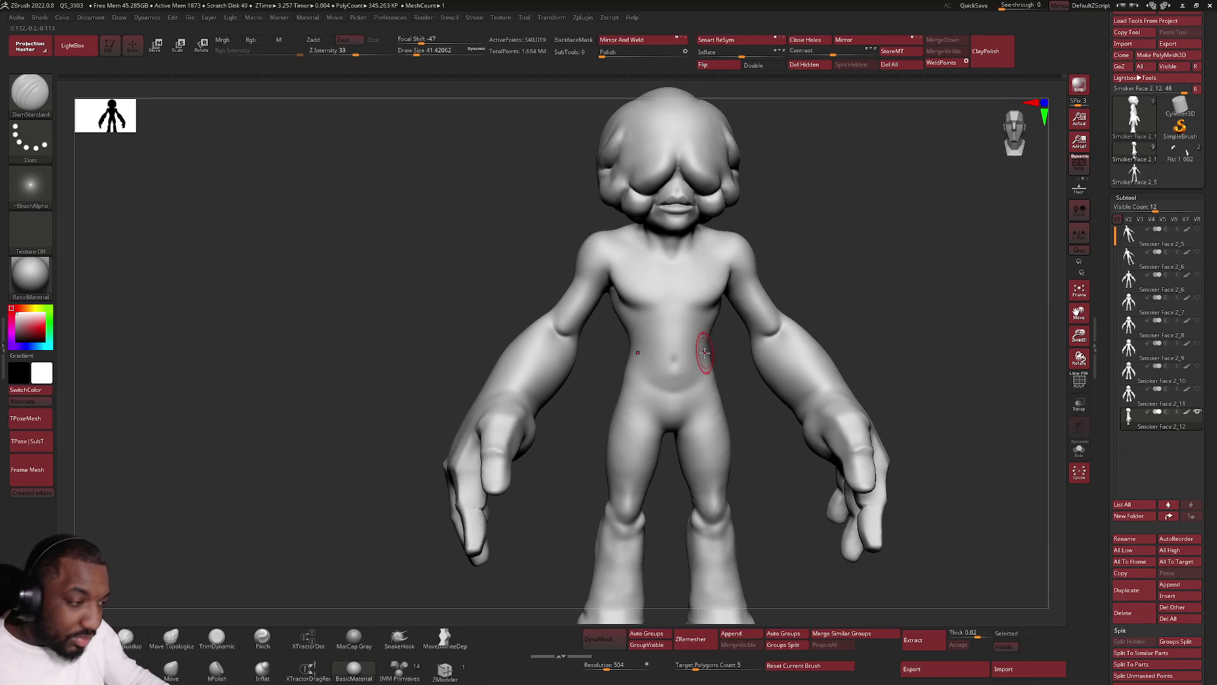
key(space)
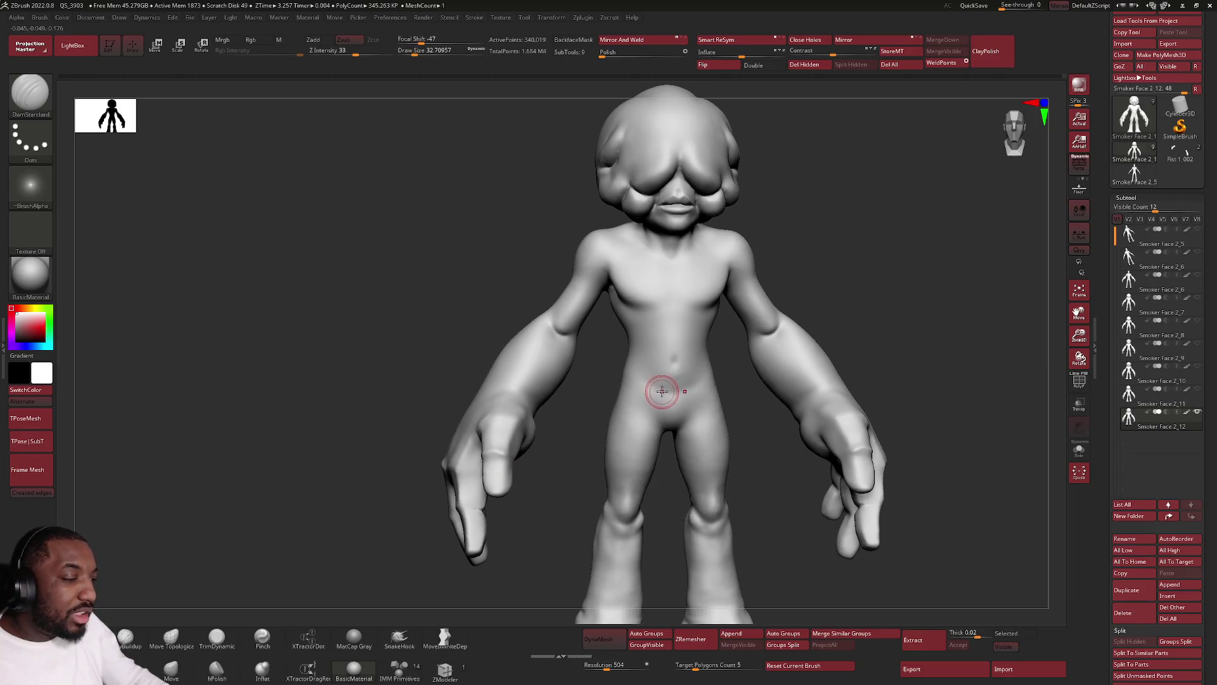
scroll(662, 391, up, 3)
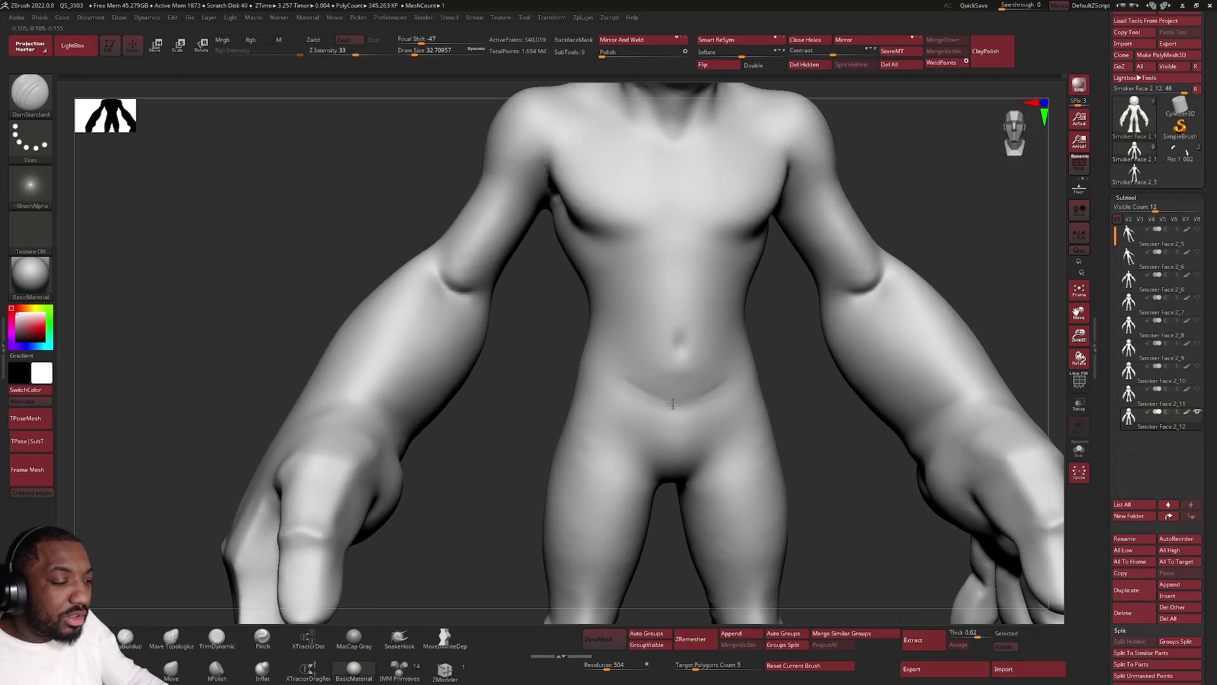
mouse_move(699, 398)
shift+mouse_down()
mouse_move(680, 382)
mouse_move(626, 387)
shift+mouse_up()
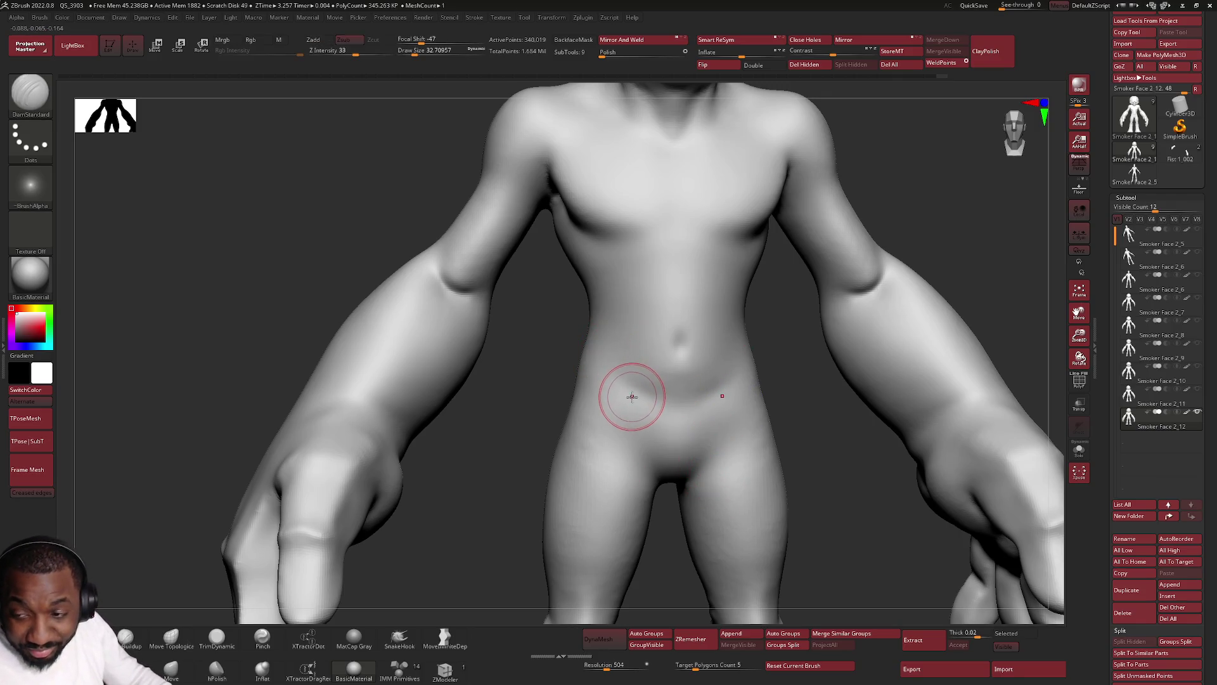
scroll(656, 375, down, 3)
scroll(646, 360, down, 3)
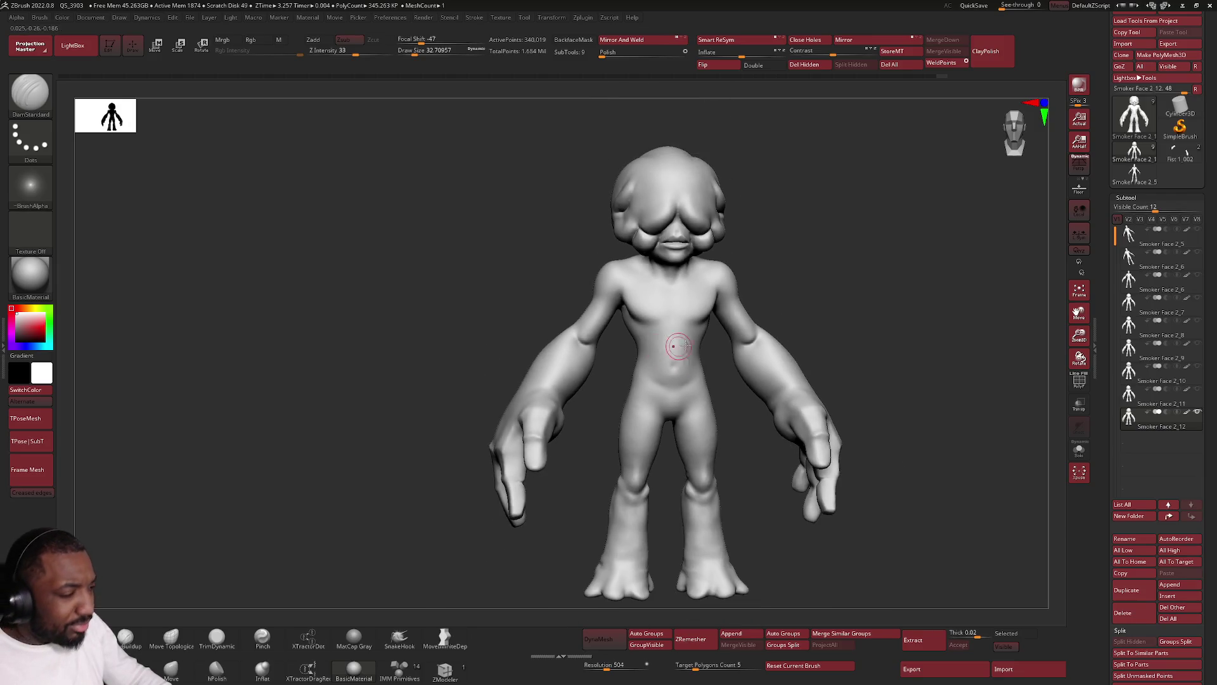
scroll(648, 479, up, 2)
scroll(650, 428, up, 3)
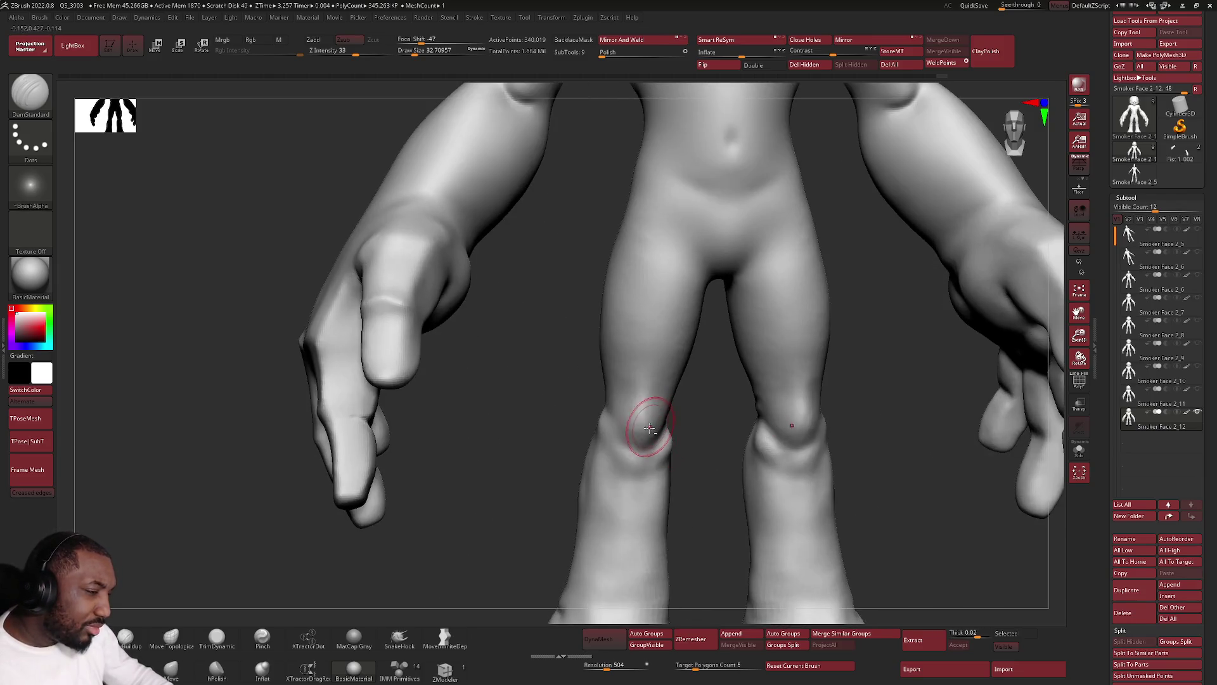
Deepen the mirrored knee crease with DamStandard and Shift-smooth the lower legs.
drag(656, 431, 656, 432)
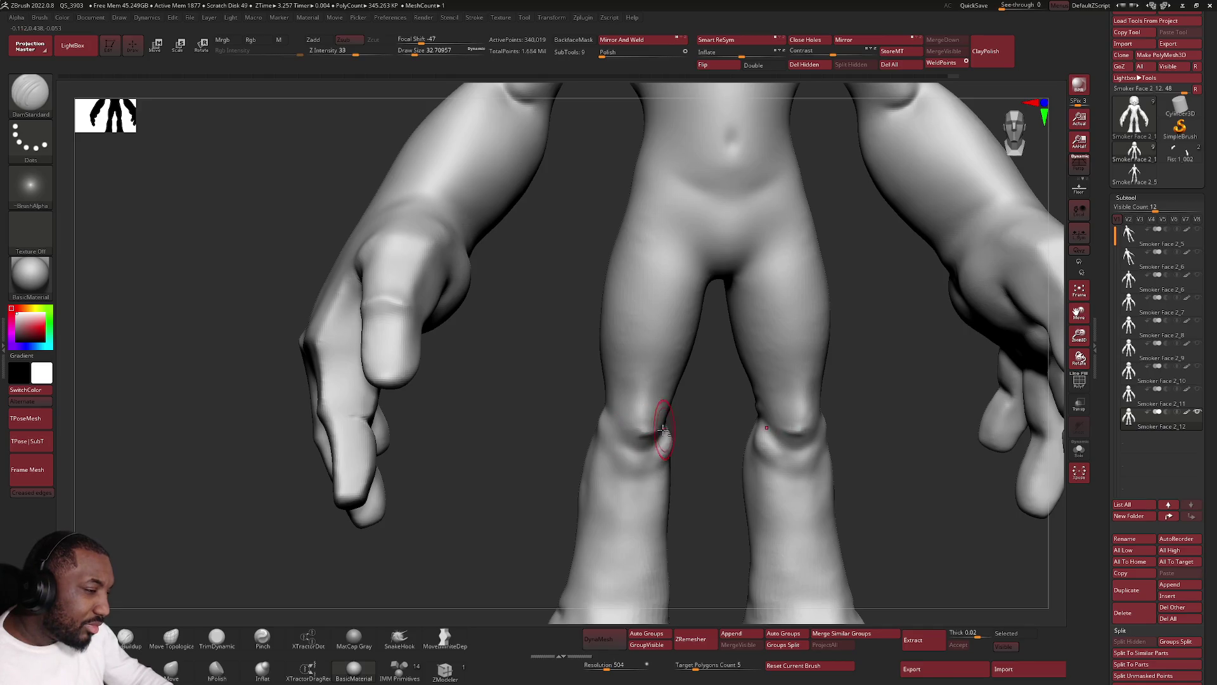
key(ctrl)
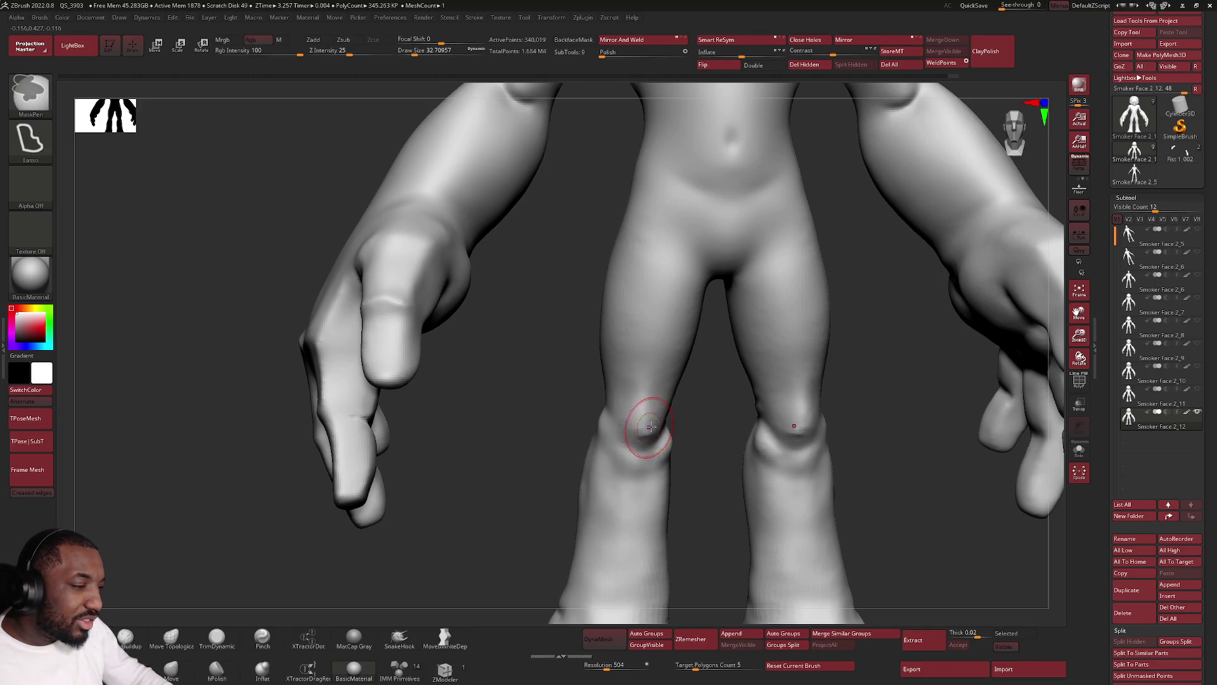
key(shift)
key(shift)
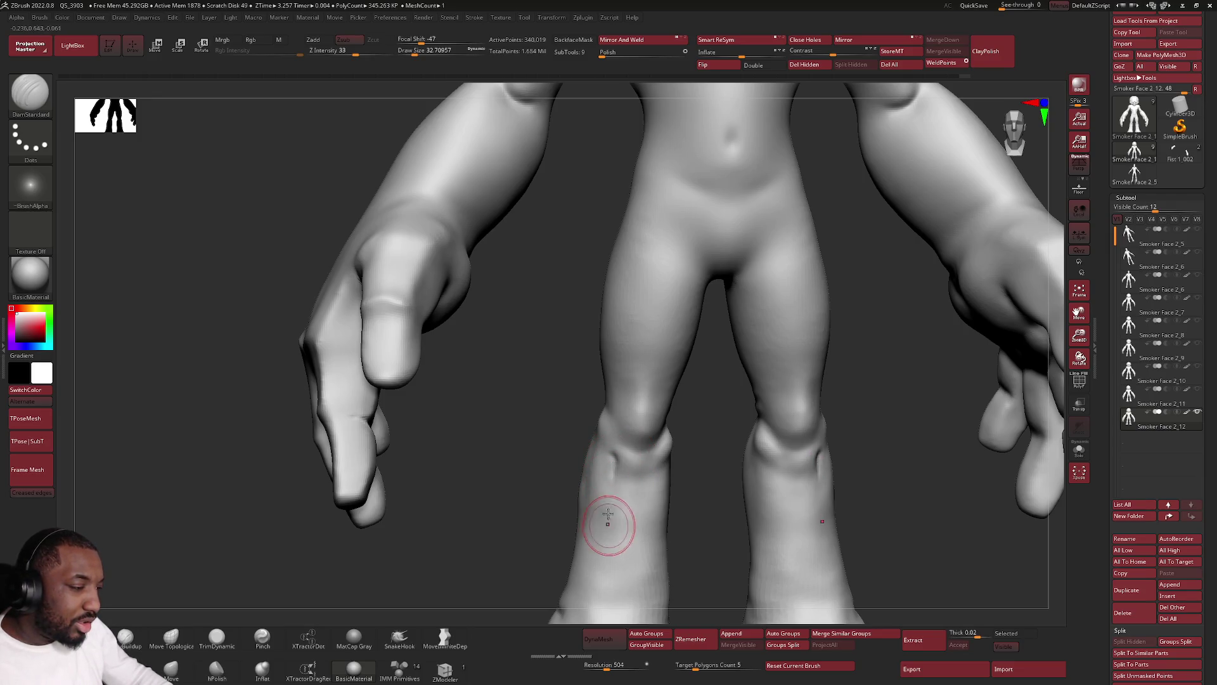
right_drag(609, 522, 616, 466)
key(shift)
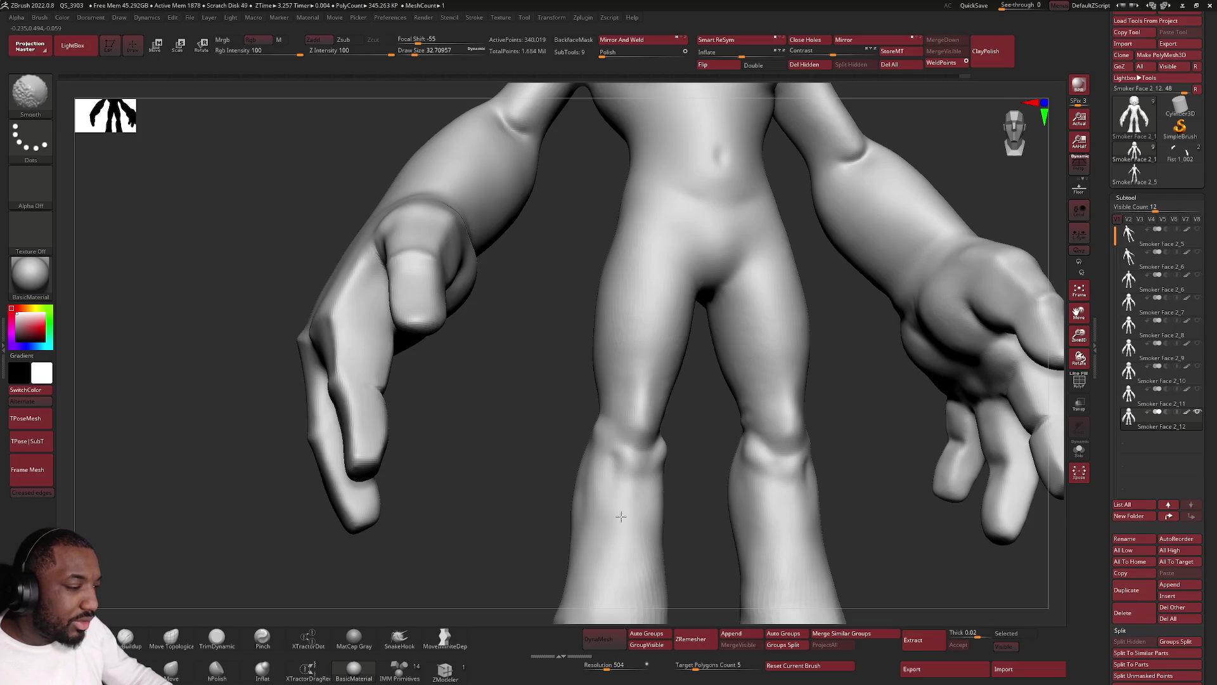
key(shift)
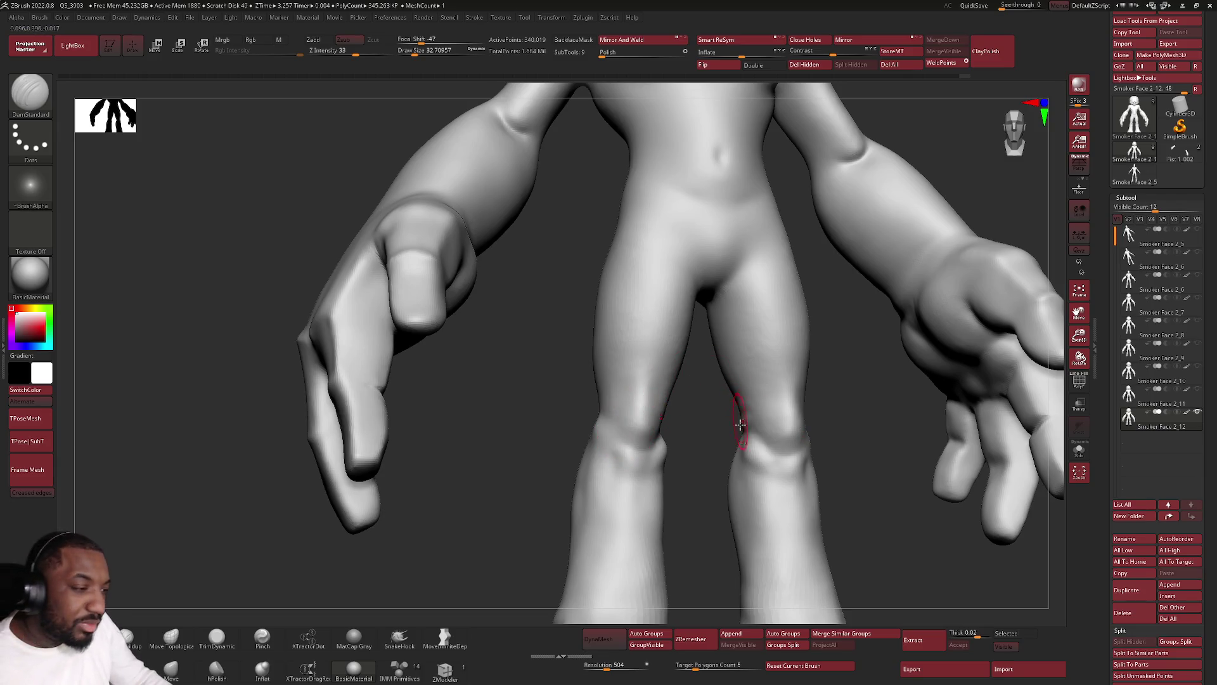
right_drag(783, 492, 708, 421)
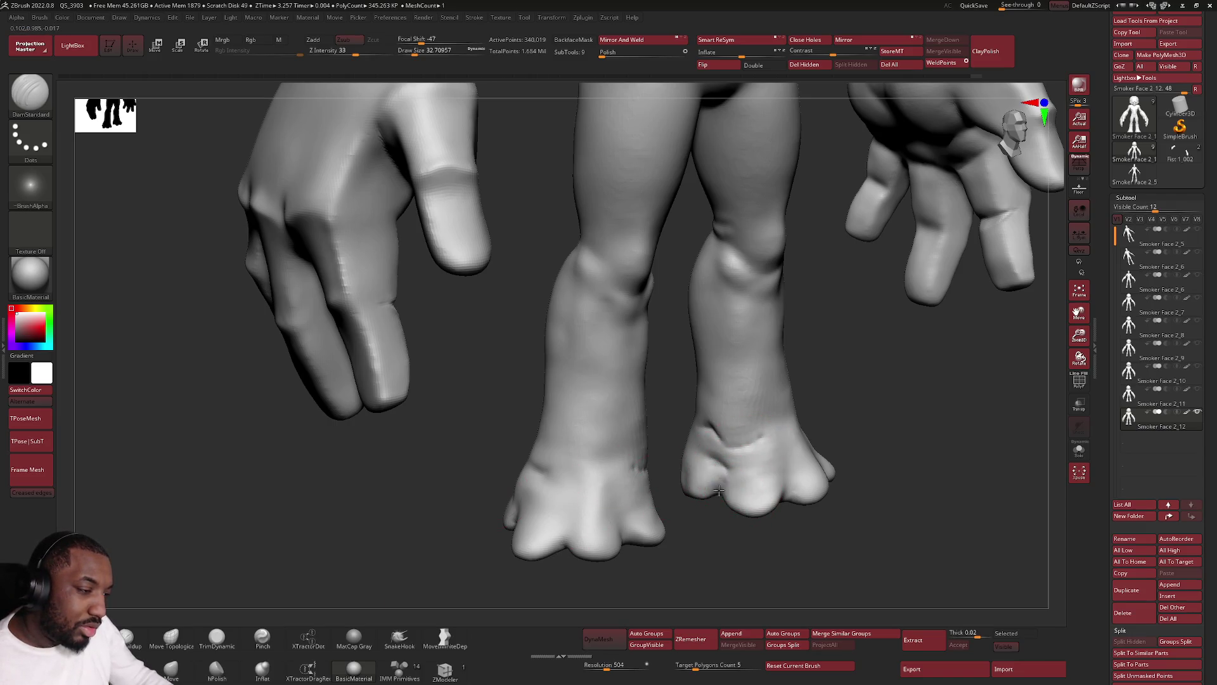
Refine the crease around the toes and Shift-smooth the ankles.
key(ctrl+z)
right_drag(720, 476, 790, 481)
drag(790, 481, 771, 490)
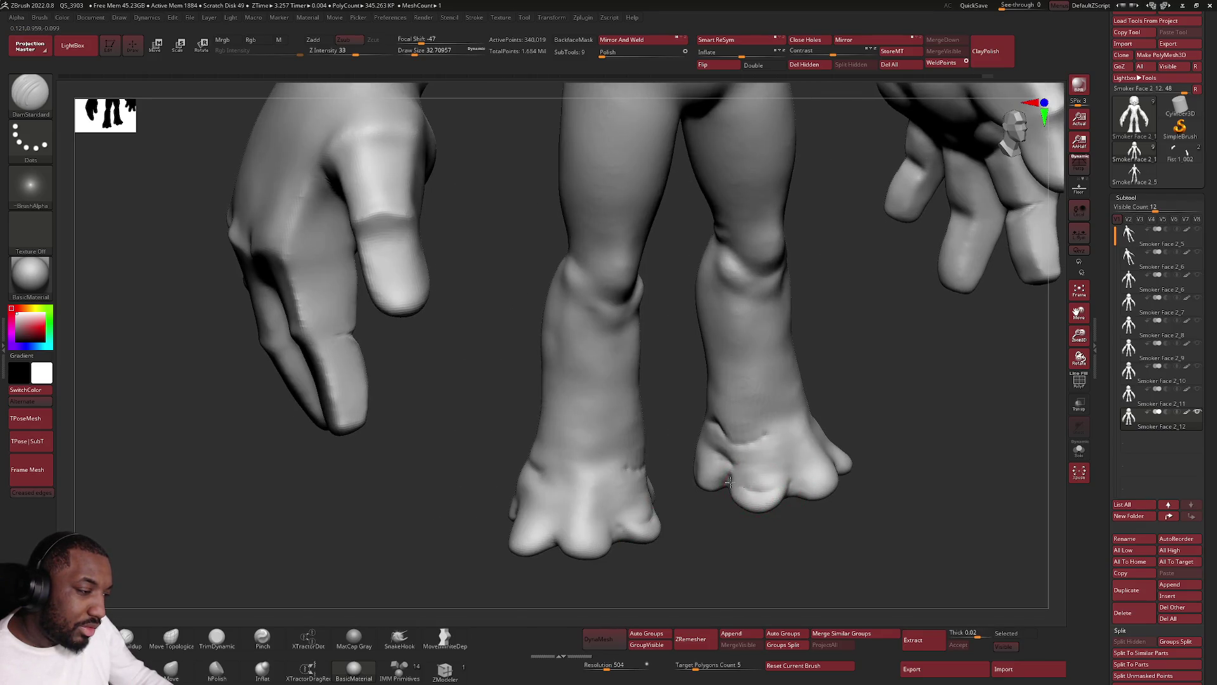
key(shift)
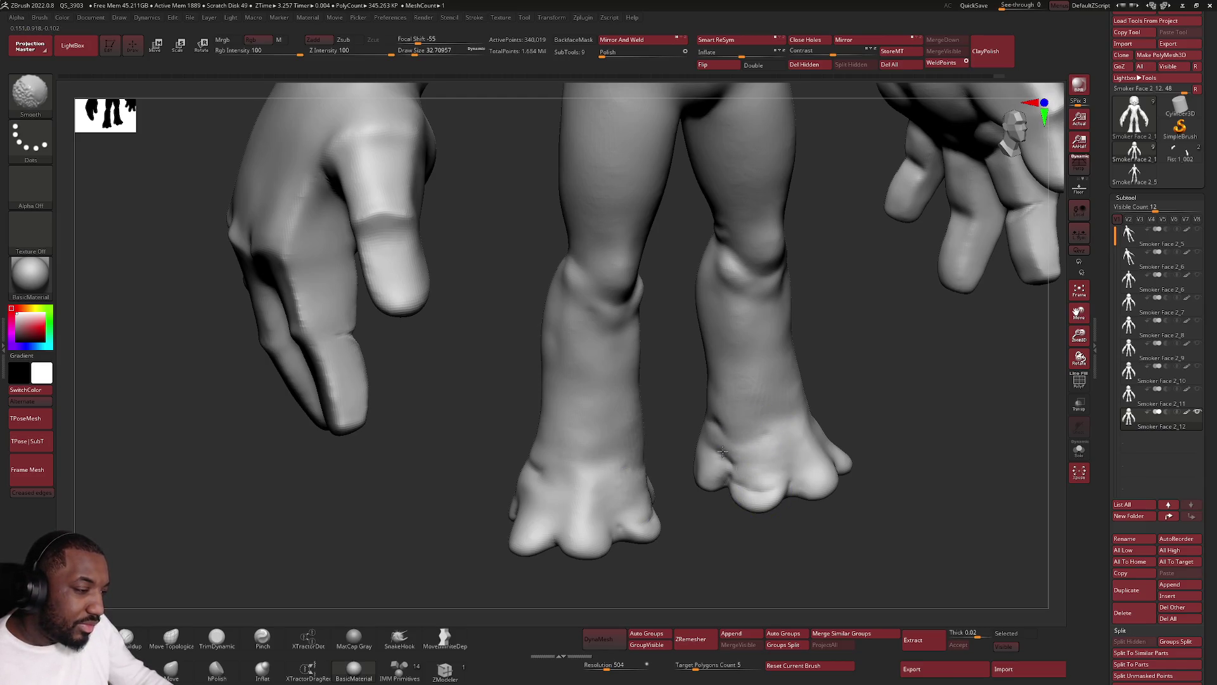
Orbit around the legs and hands from several sides, then zoom out to the full figure.
right_drag(748, 484, 836, 411)
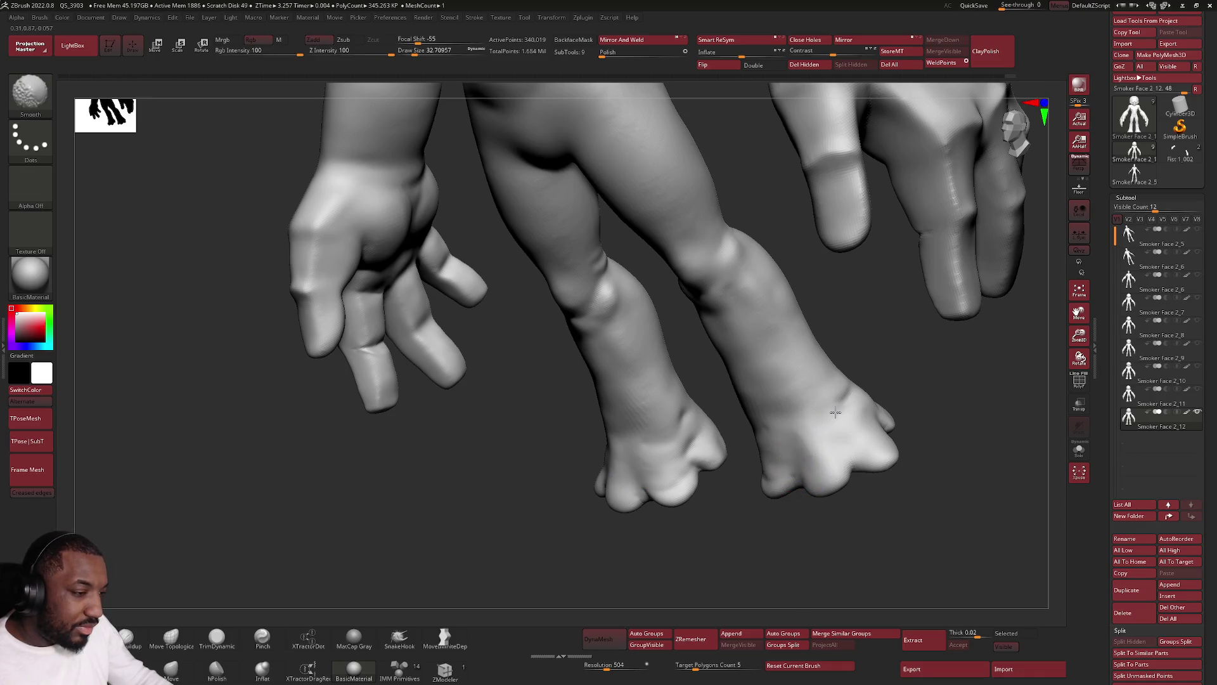
mouse_move(757, 408)
shift+right_down()
mouse_move(675, 408)
mouse_move(619, 355)
shift+right_up()
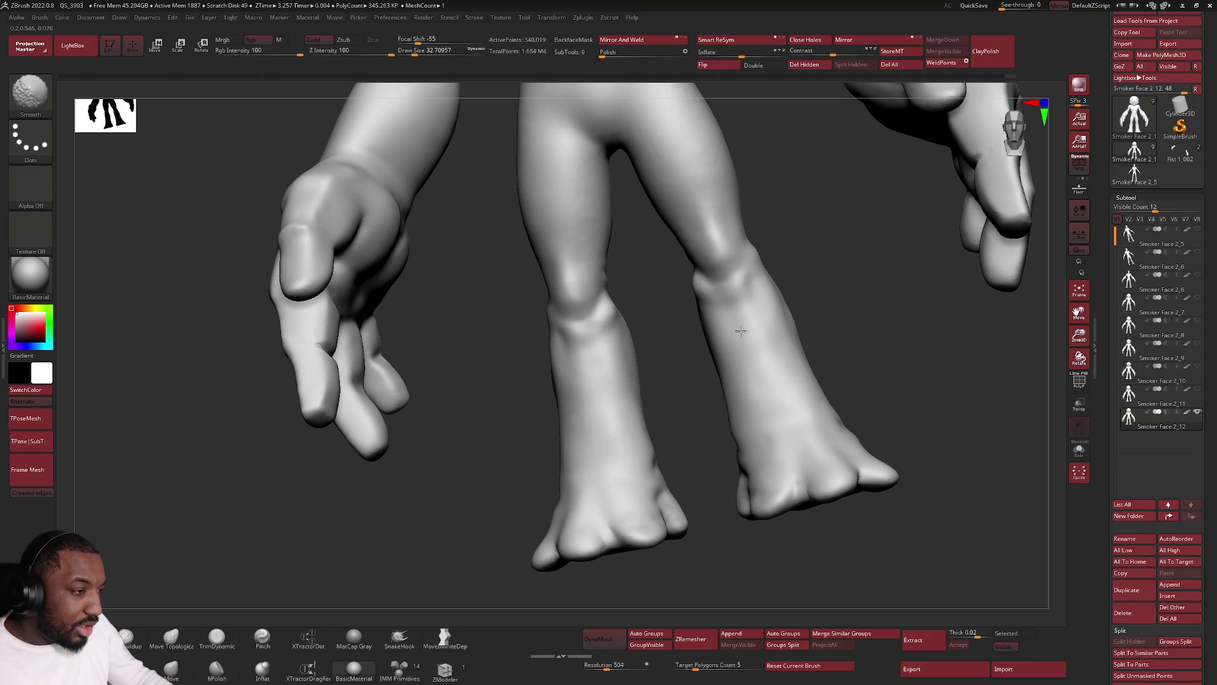
right_drag(760, 332, 781, 389)
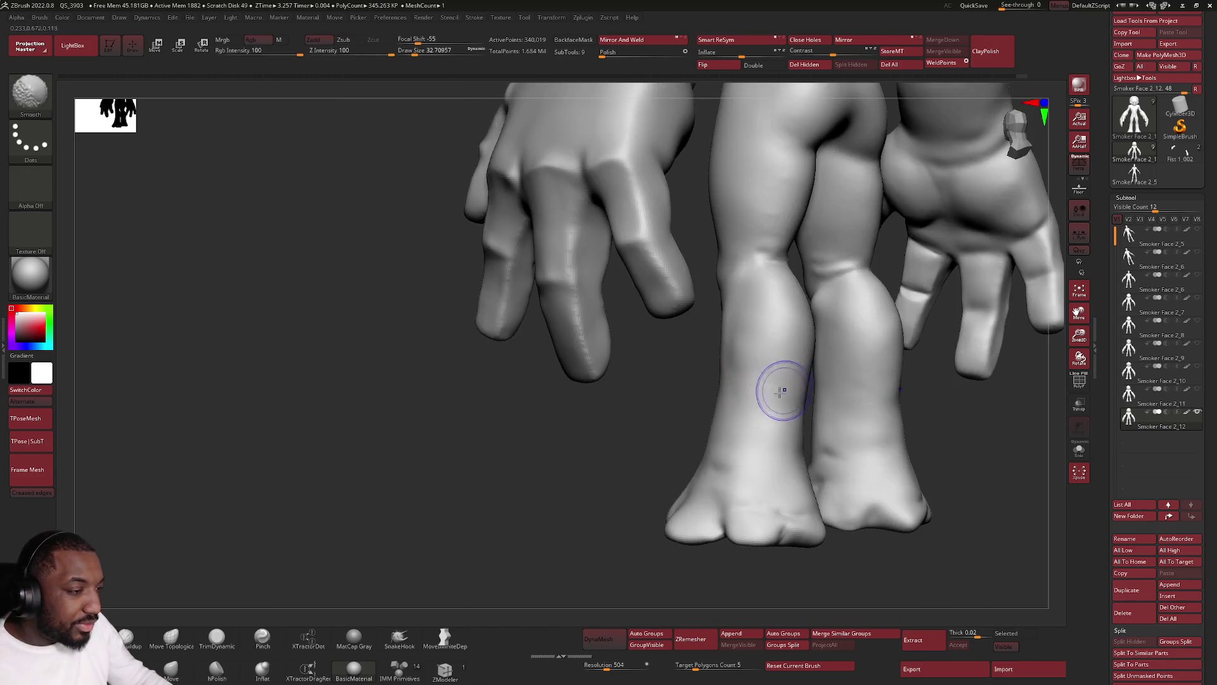
right_drag(712, 437, 707, 504)
key(shift)
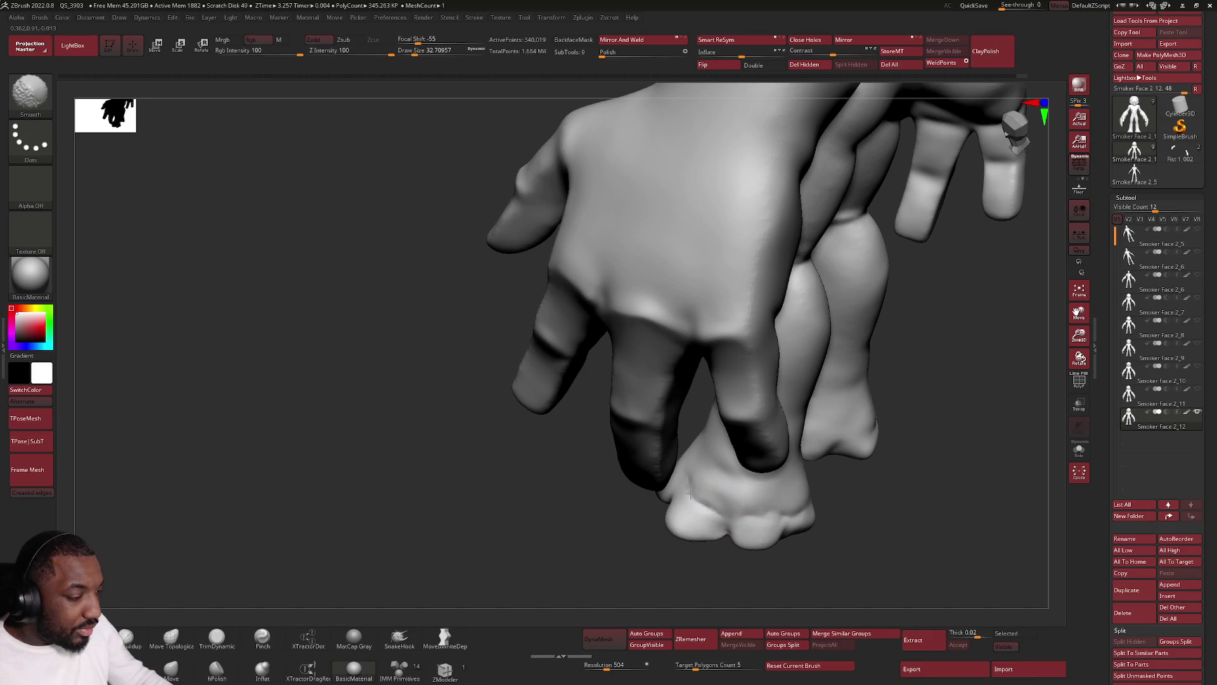
mouse_move(794, 509)
right_down()
mouse_move(783, 402)
mouse_move(729, 299)
mouse_move(726, 361)
mouse_move(688, 413)
mouse_move(763, 348)
mouse_move(723, 367)
mouse_move(748, 374)
mouse_move(744, 464)
mouse_move(714, 375)
mouse_move(753, 321)
right_up()
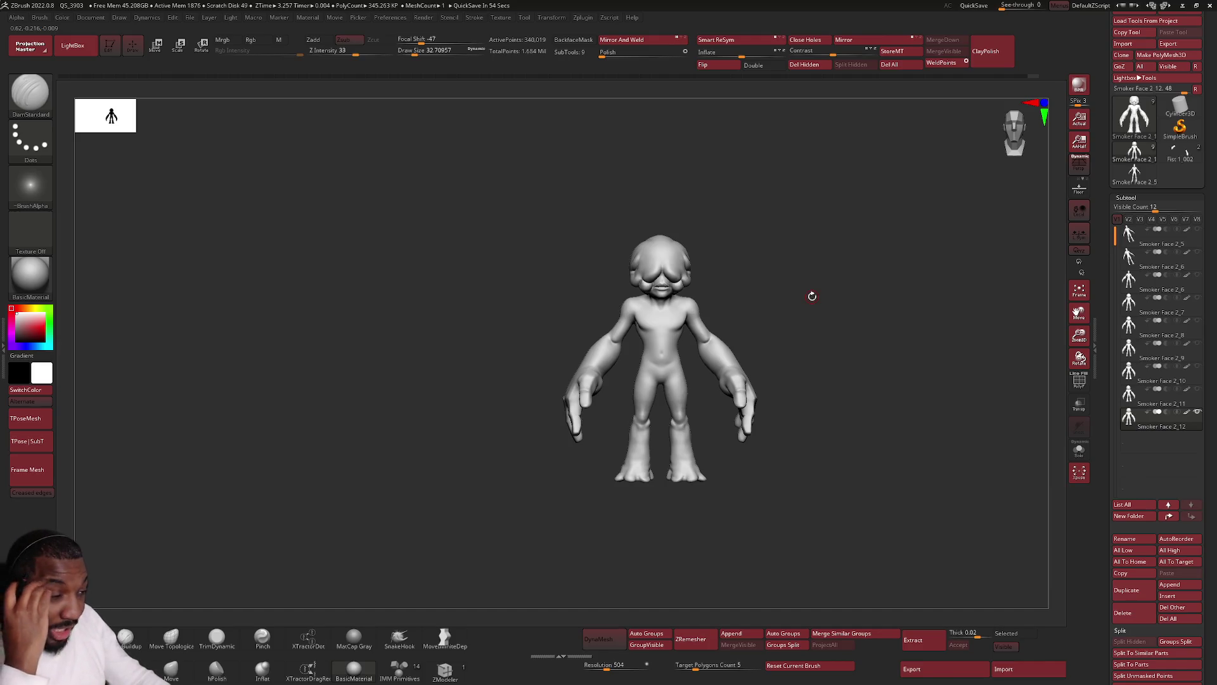
Lightly Shift-smooth the wrist and hand, then frame the figure and orbit to face the head.
mouse_move(813, 296)
mouse_down()
mouse_move(725, 337)
mouse_move(724, 365)
mouse_up()
key(shift)
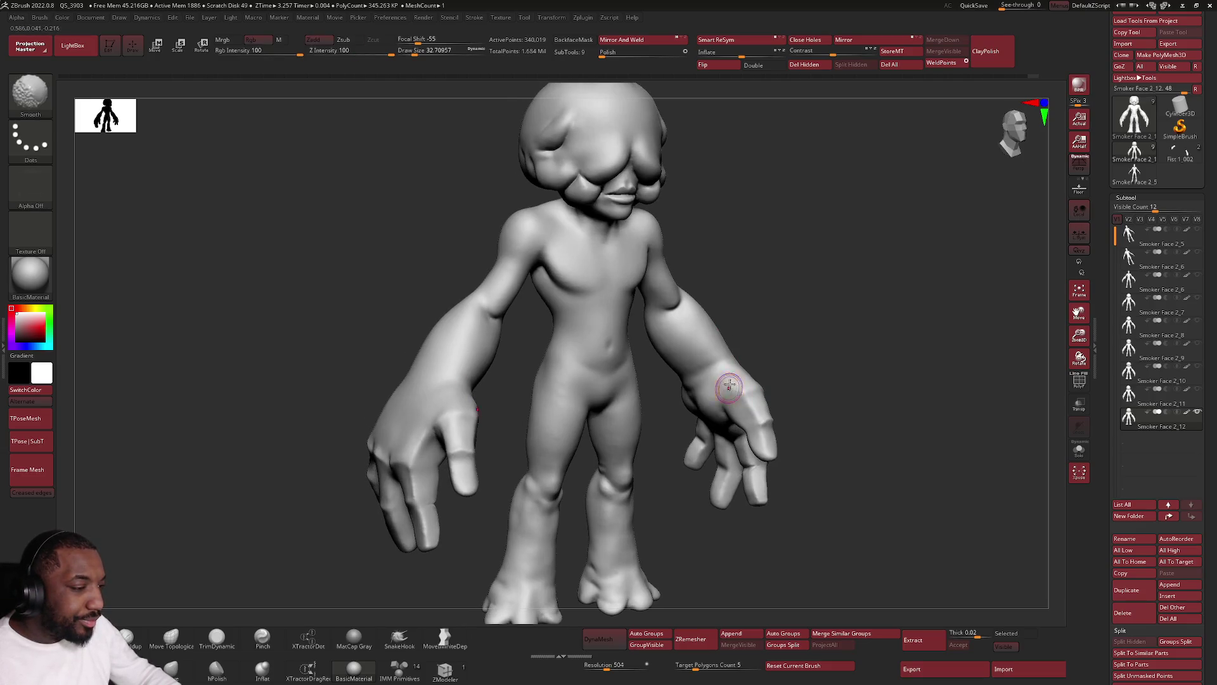
key(f)
drag(742, 365, 737, 390)
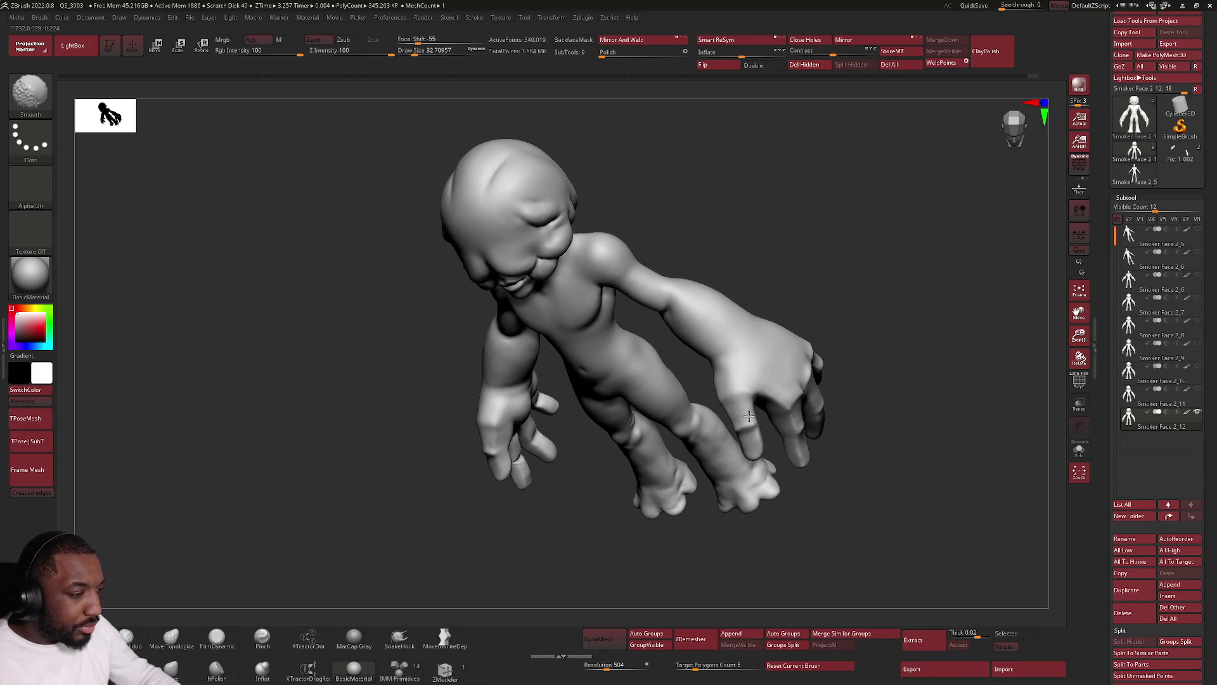
drag(746, 415, 800, 341)
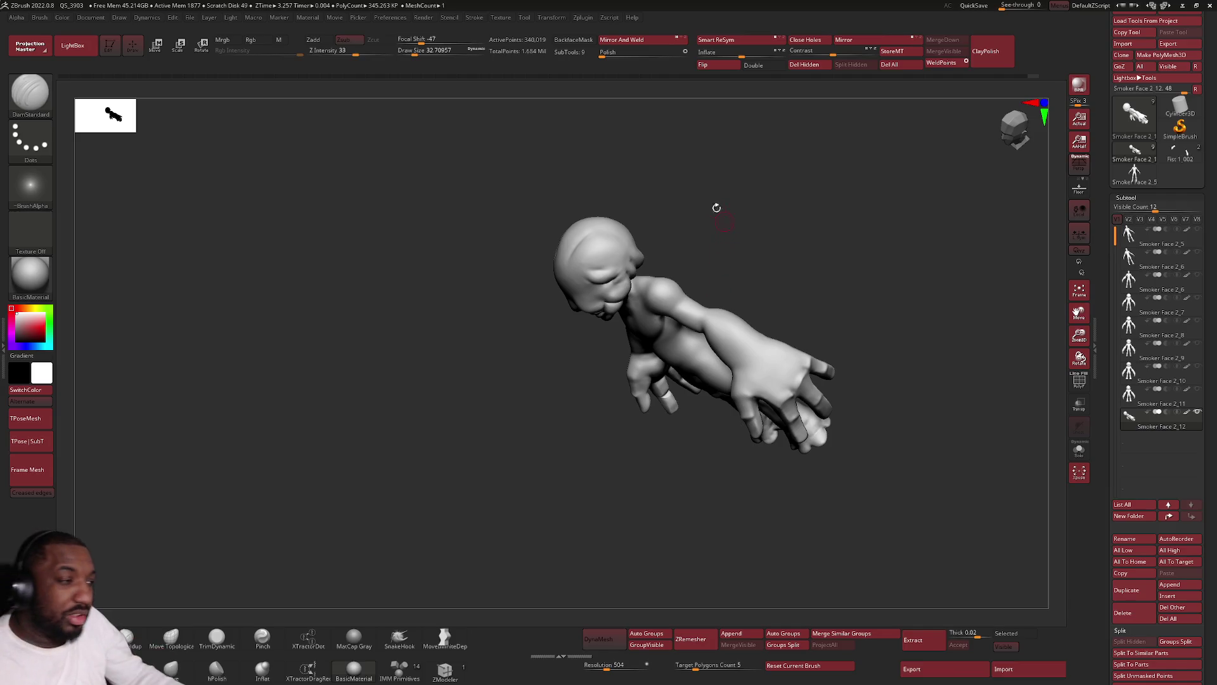
drag(665, 228, 665, 233)
scroll(683, 274, up, 5)
scroll(683, 274, up, 3)
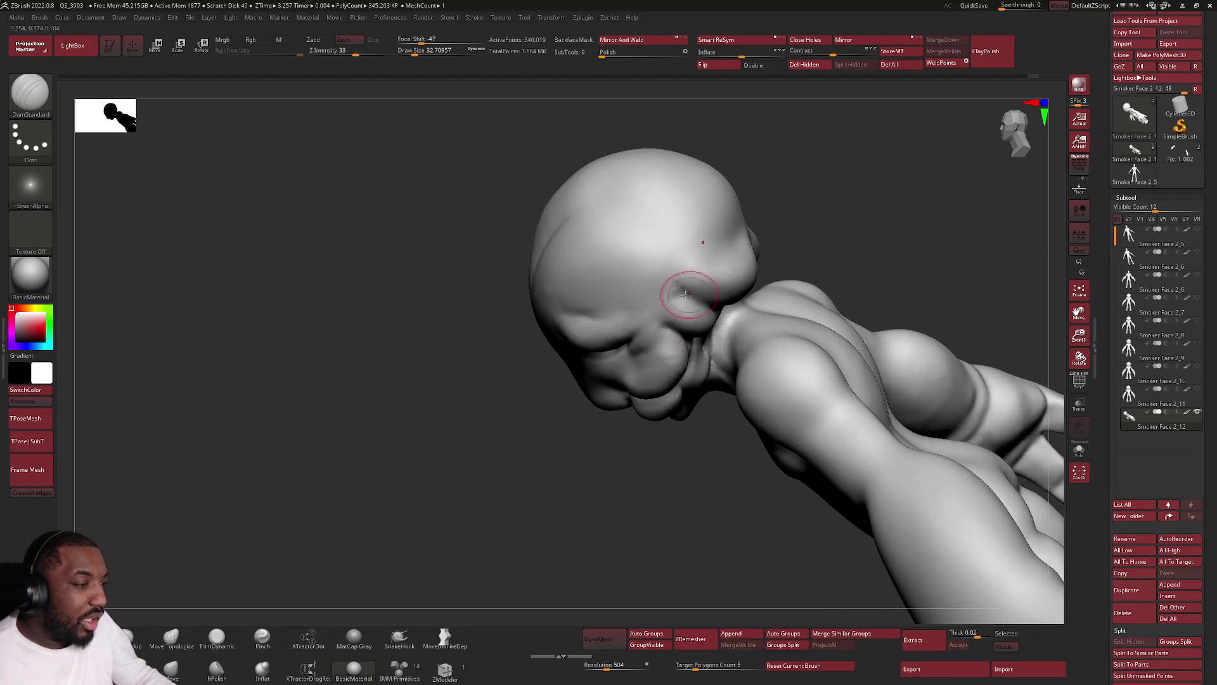
Lower Draw Size and cut a sharp vertical DamStandard crease between the head folds.
key(space)
right_drag(688, 285, 668, 340)
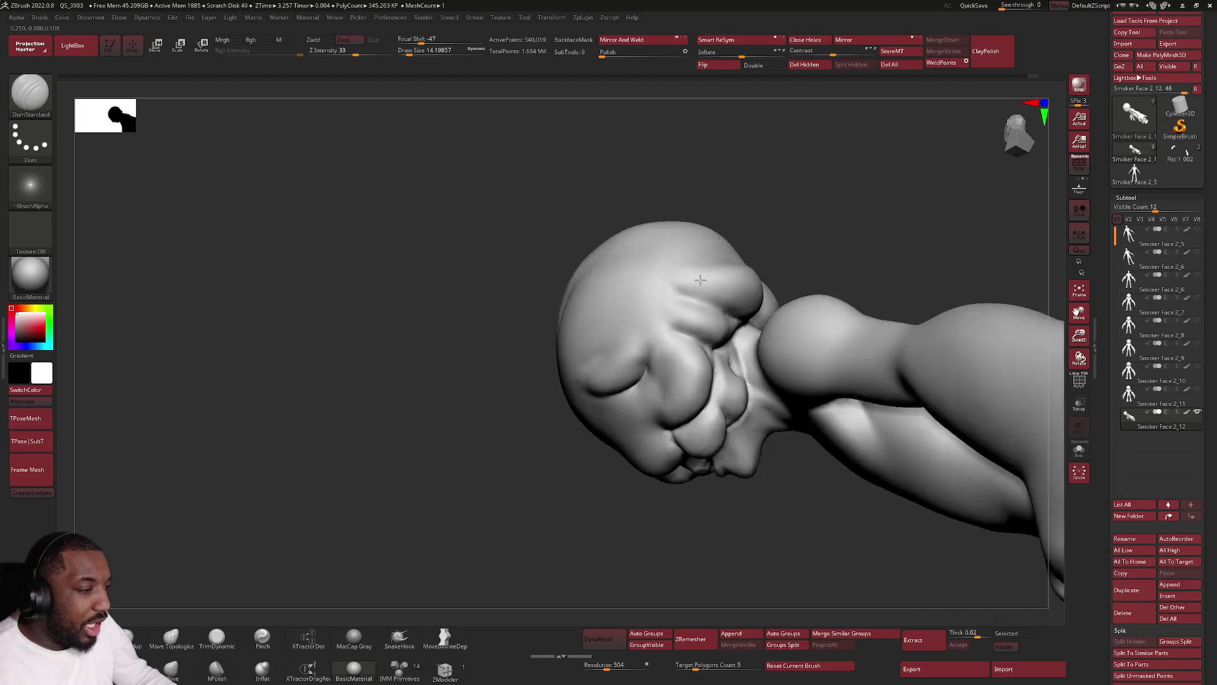
scroll(668, 341, up, 3)
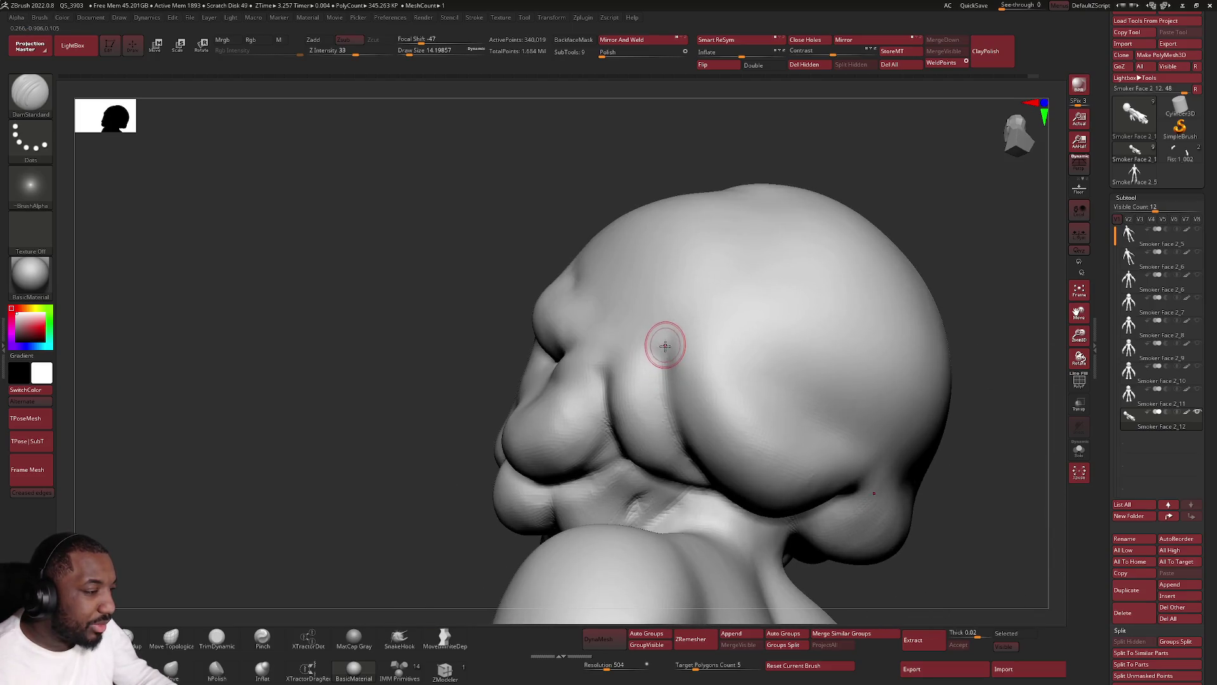
key(space)
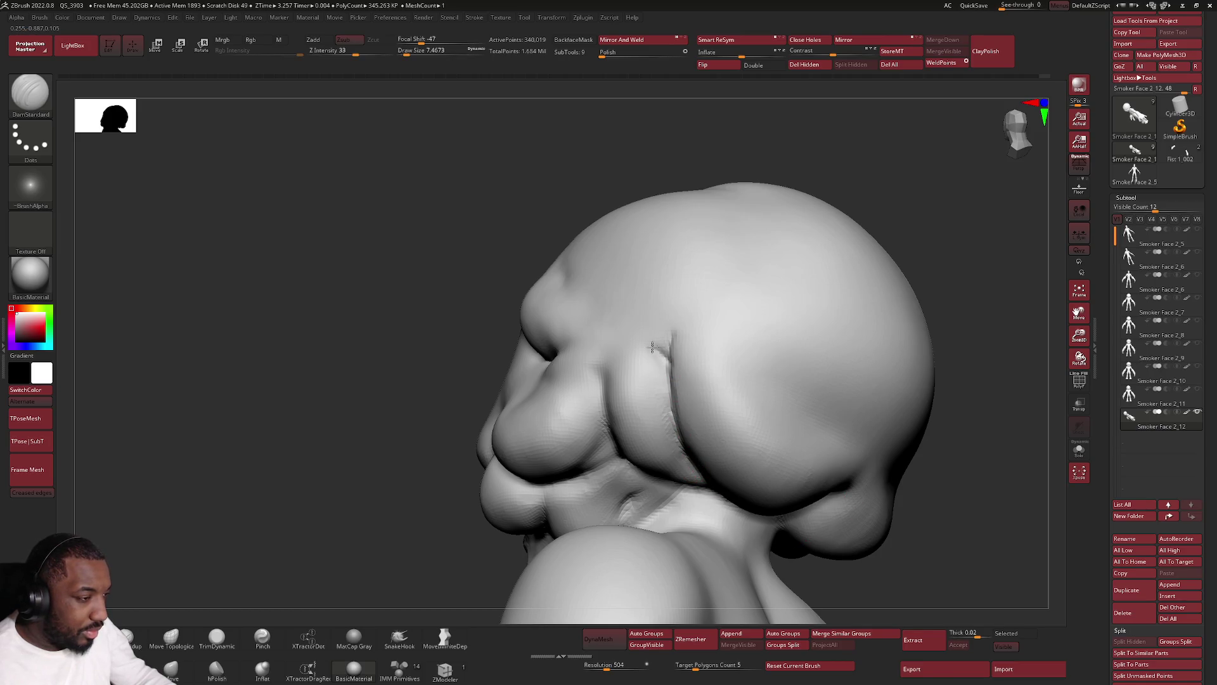
right_drag(662, 352, 597, 371)
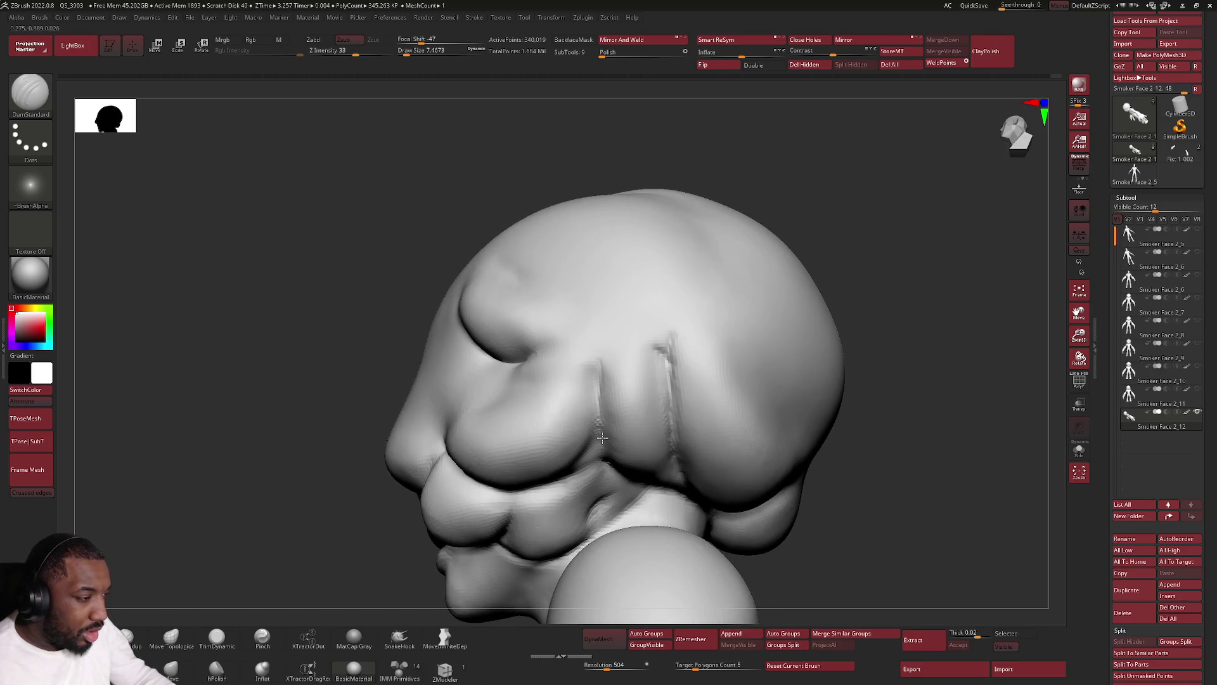
right_drag(584, 442, 587, 449)
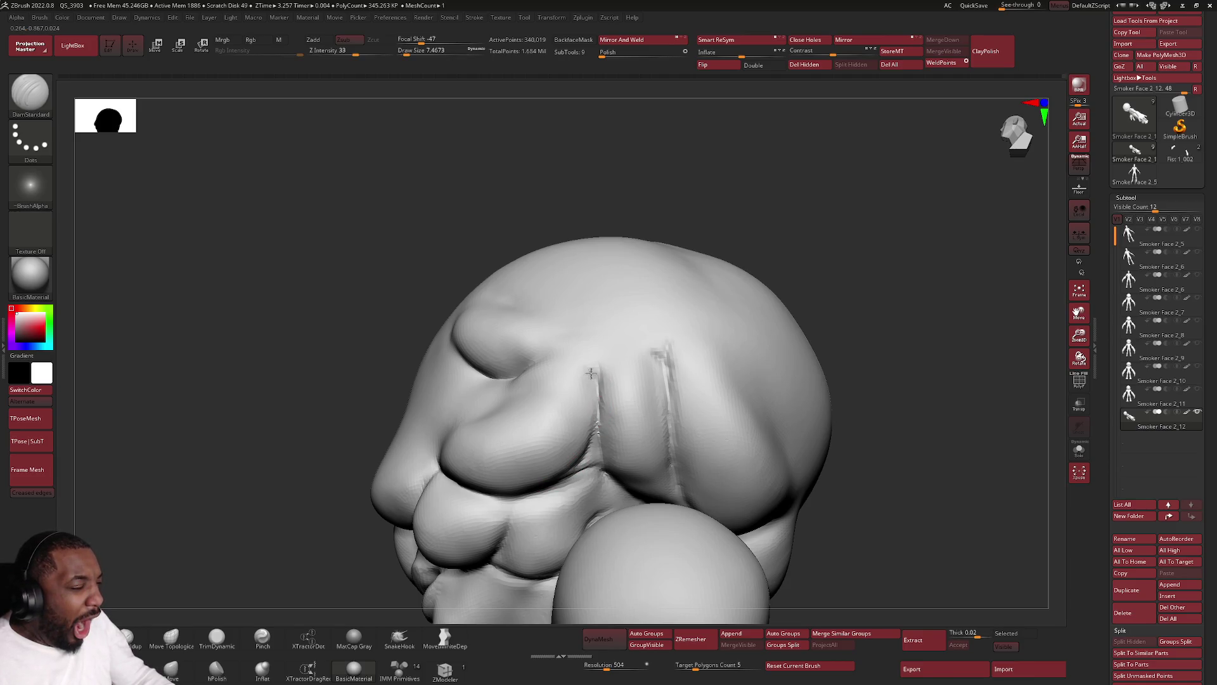
Orbit the head through profile and frontal views to check the creases around brow and cheeks.
mouse_move(611, 372)
right_down()
mouse_move(649, 371)
mouse_move(596, 354)
mouse_move(590, 306)
right_up()
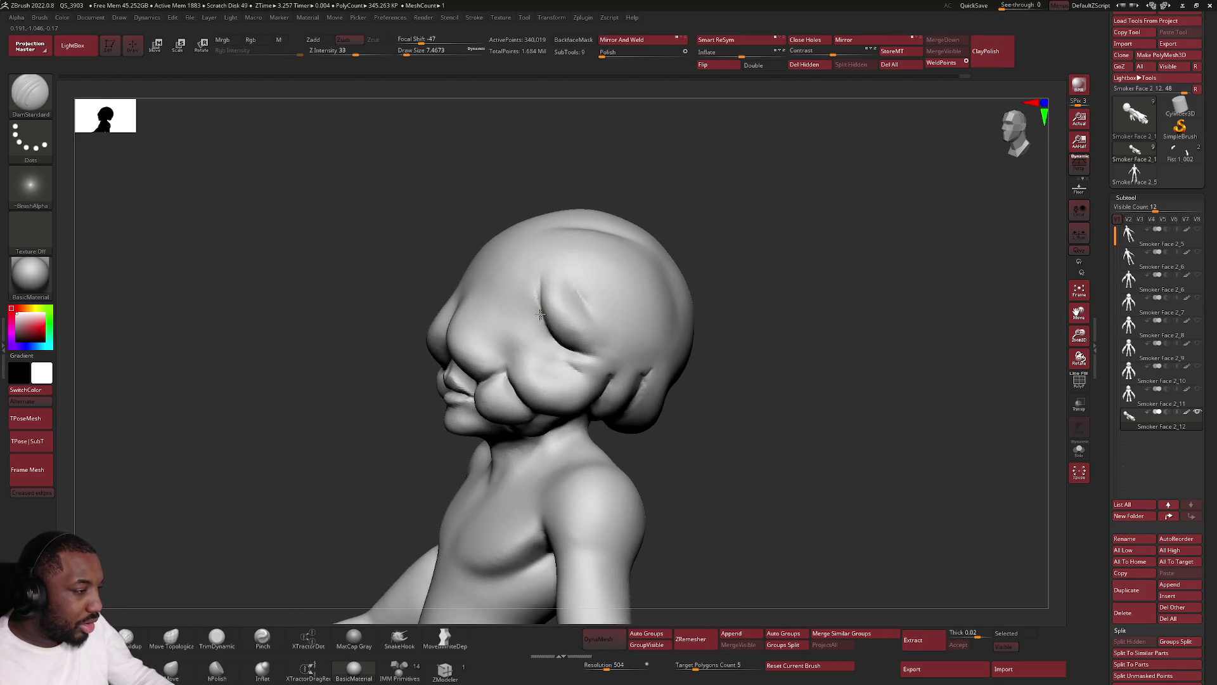
right_drag(495, 382, 509, 369)
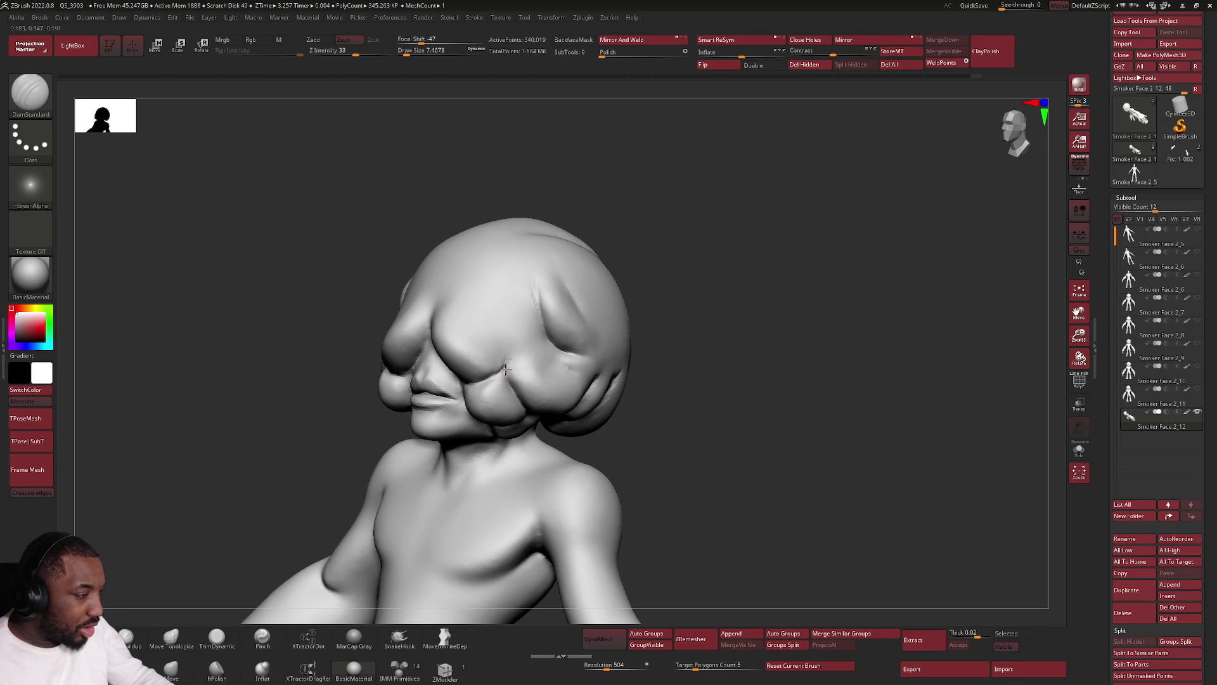
mouse_move(510, 381)
right_down()
mouse_move(496, 402)
mouse_move(478, 326)
right_up()
mouse_move(534, 356)
right_down()
mouse_move(503, 321)
mouse_move(523, 361)
mouse_move(548, 390)
mouse_move(541, 362)
mouse_move(565, 398)
mouse_move(546, 382)
mouse_move(511, 405)
mouse_move(480, 399)
mouse_move(549, 434)
right_up()
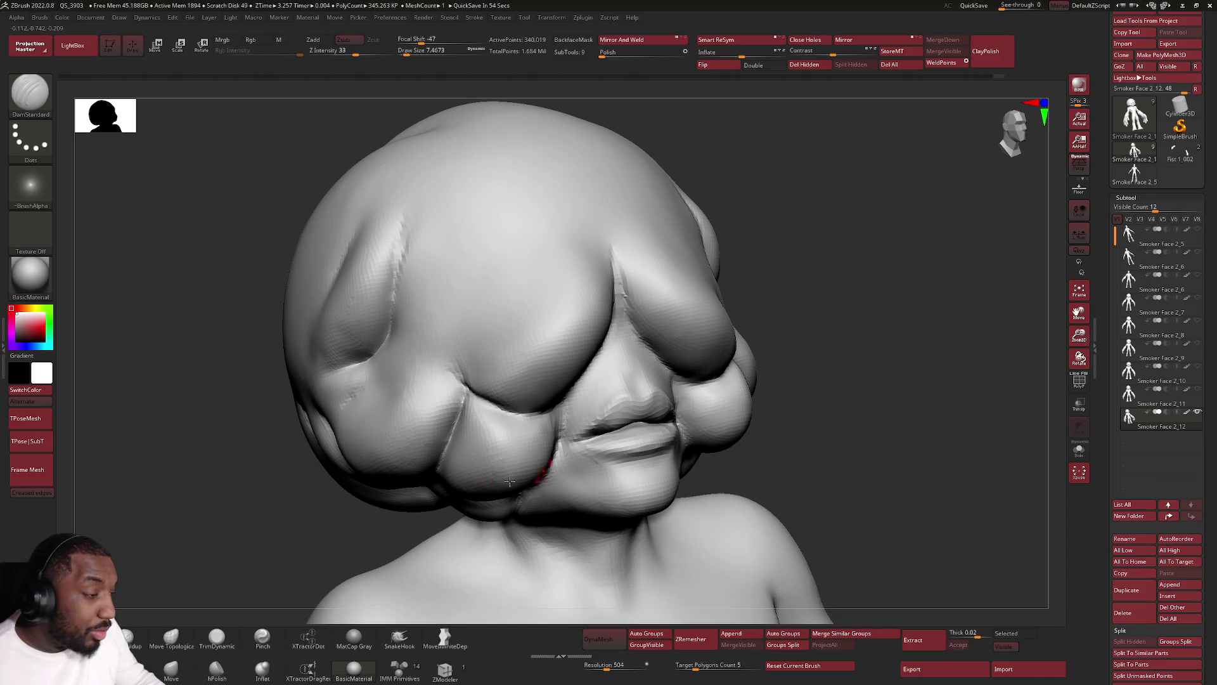
click(170, 639)
Duplicate the head mesh as Smoker Face 2_13, make it active and face it front.
mouse_move(640, 437)
right_down()
mouse_move(631, 455)
mouse_move(625, 409)
right_up()
right_click(630, 439)
key(ctrl+shift+d)
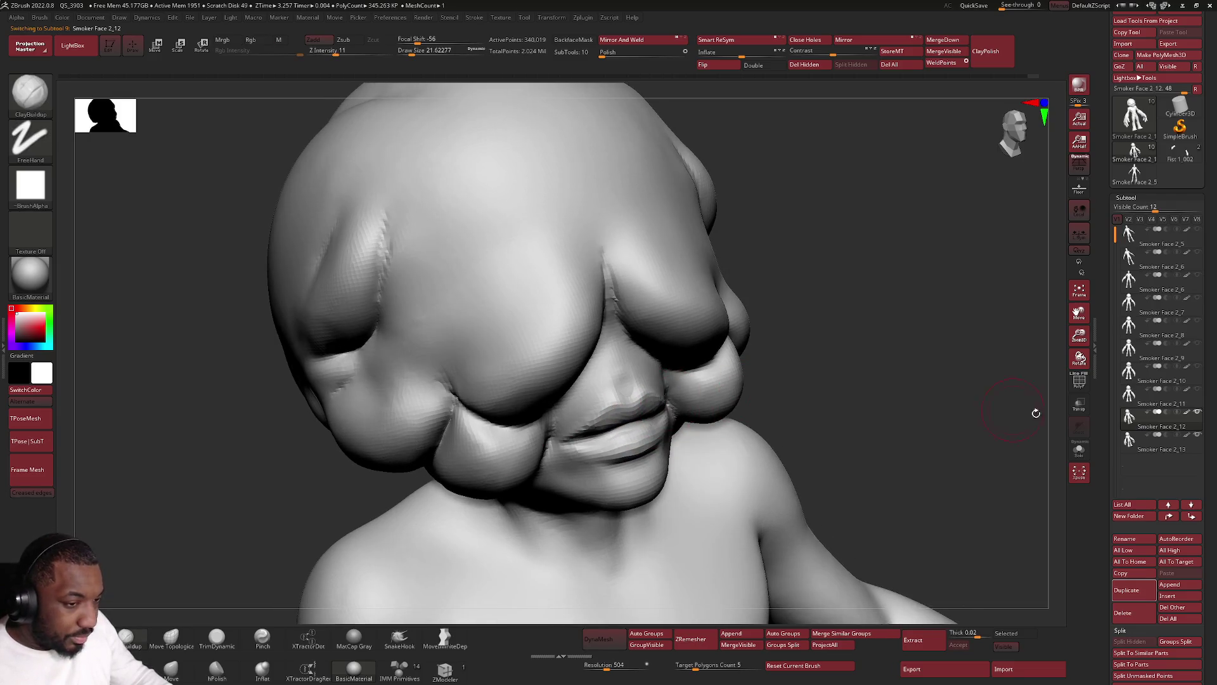
click(1194, 432)
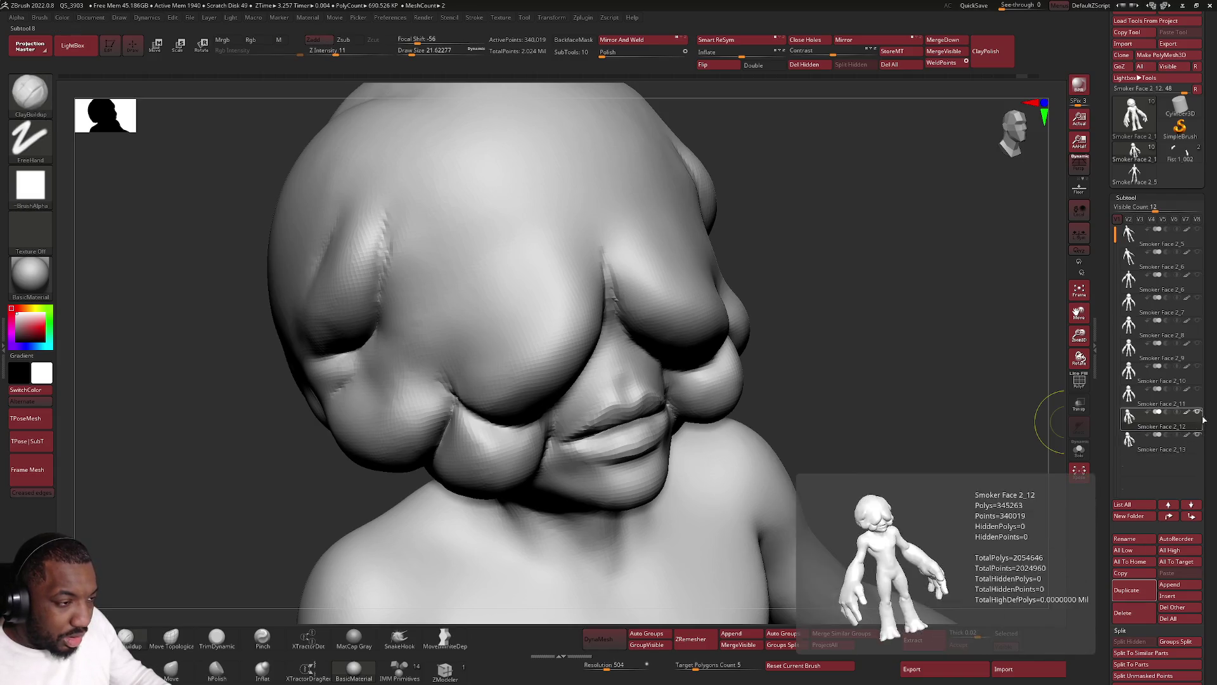
click(1169, 445)
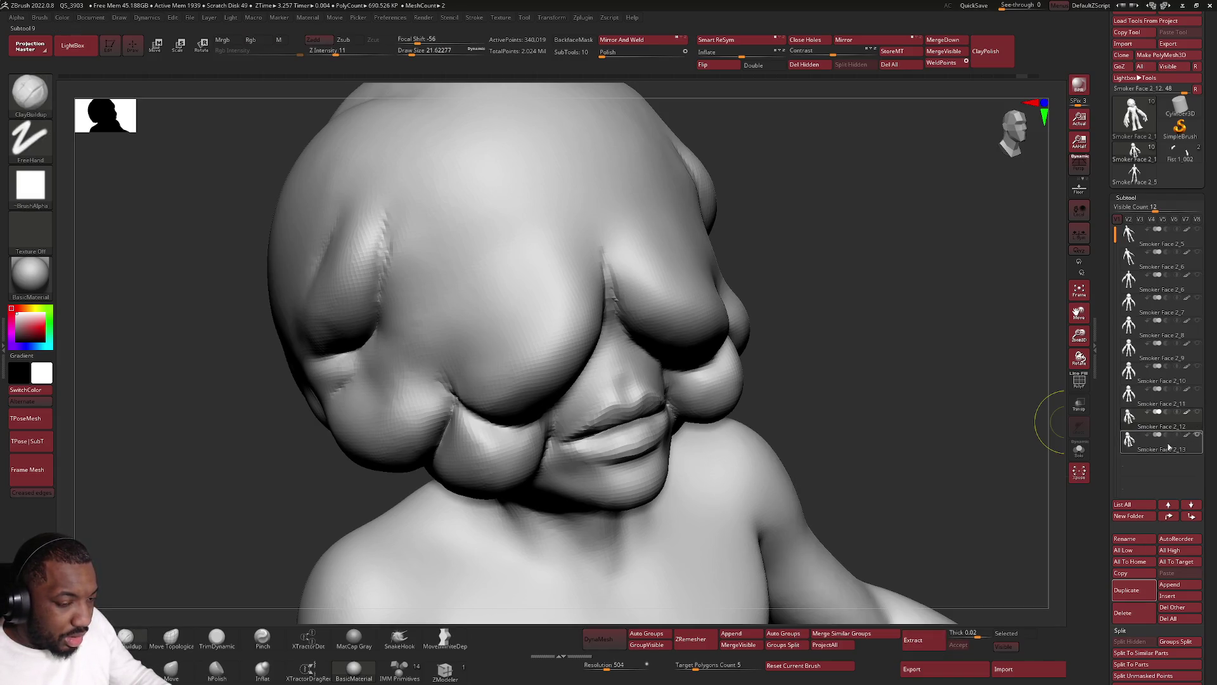
mouse_move(815, 443)
shift+mouse_down()
mouse_move(612, 421)
mouse_move(625, 414)
mouse_move(614, 411)
mouse_move(567, 478)
mouse_move(611, 479)
shift+mouse_up()
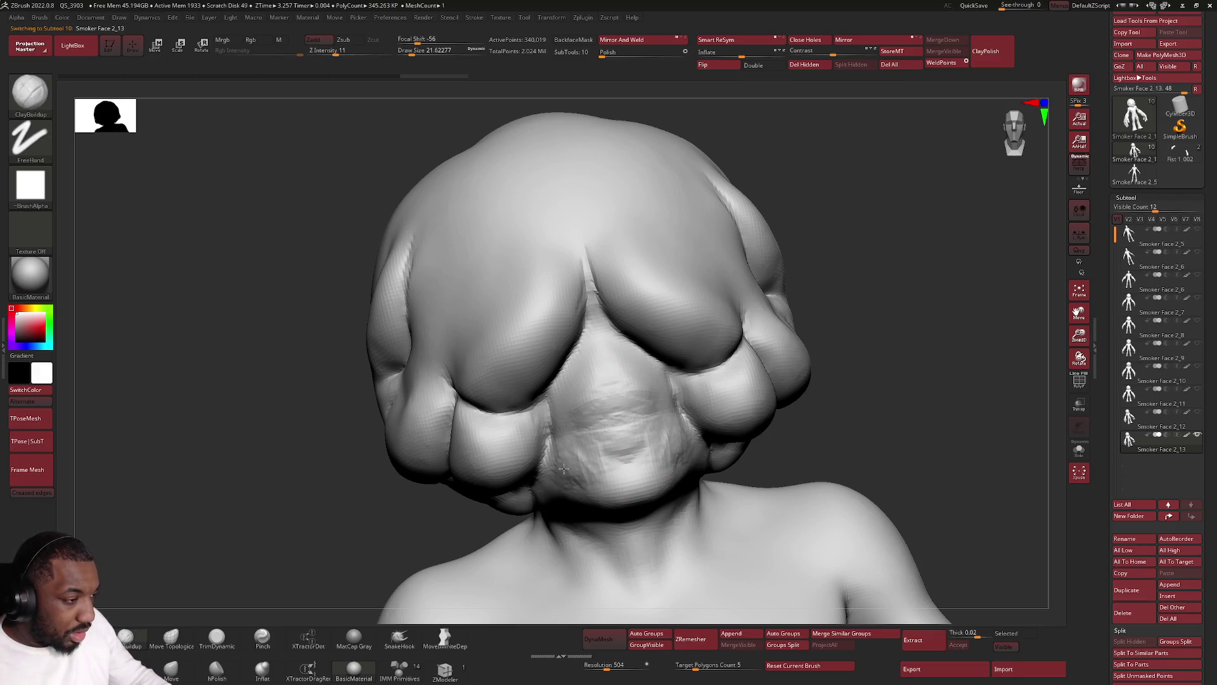
key(shift)
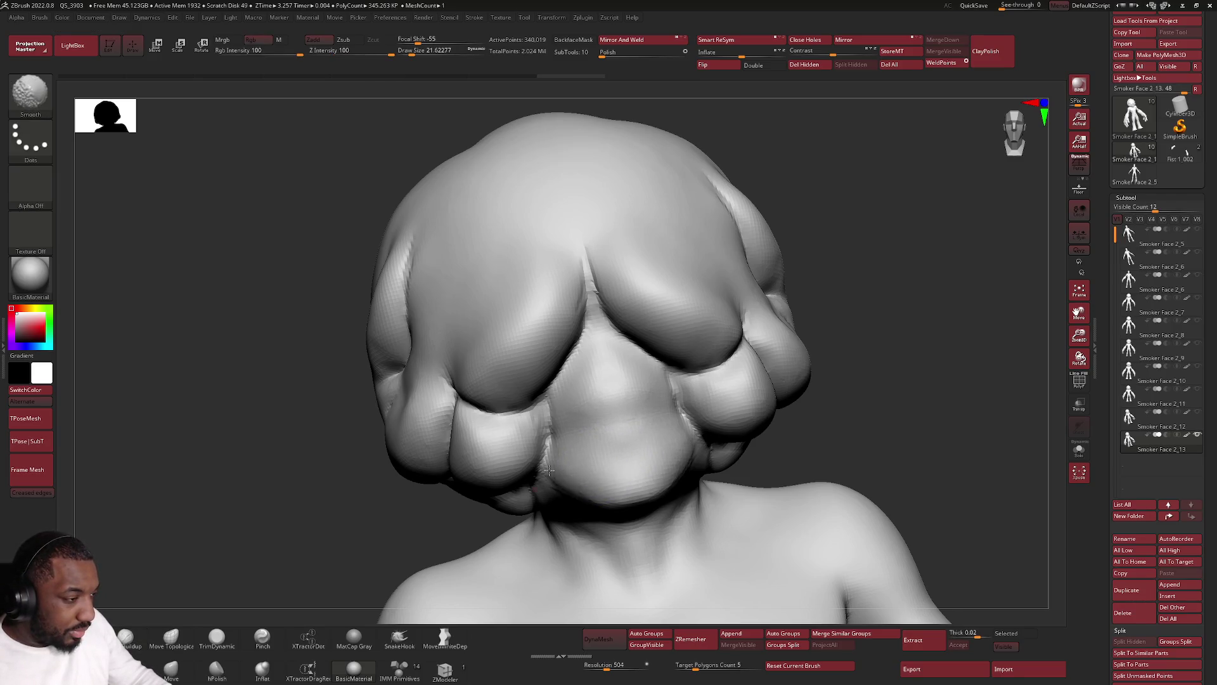
Smooth the rough area beneath the nose and build ClayBuildup form on the snout tip.
right_drag(549, 469, 567, 490)
key(shift)
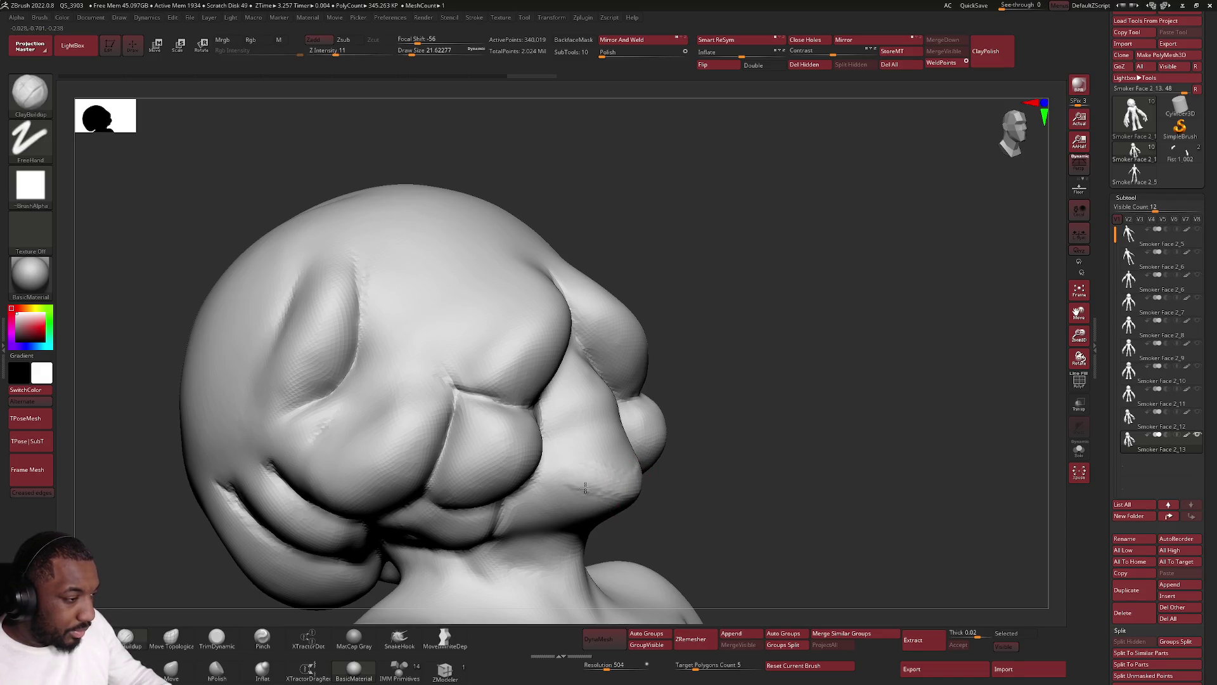
drag(604, 488, 611, 471)
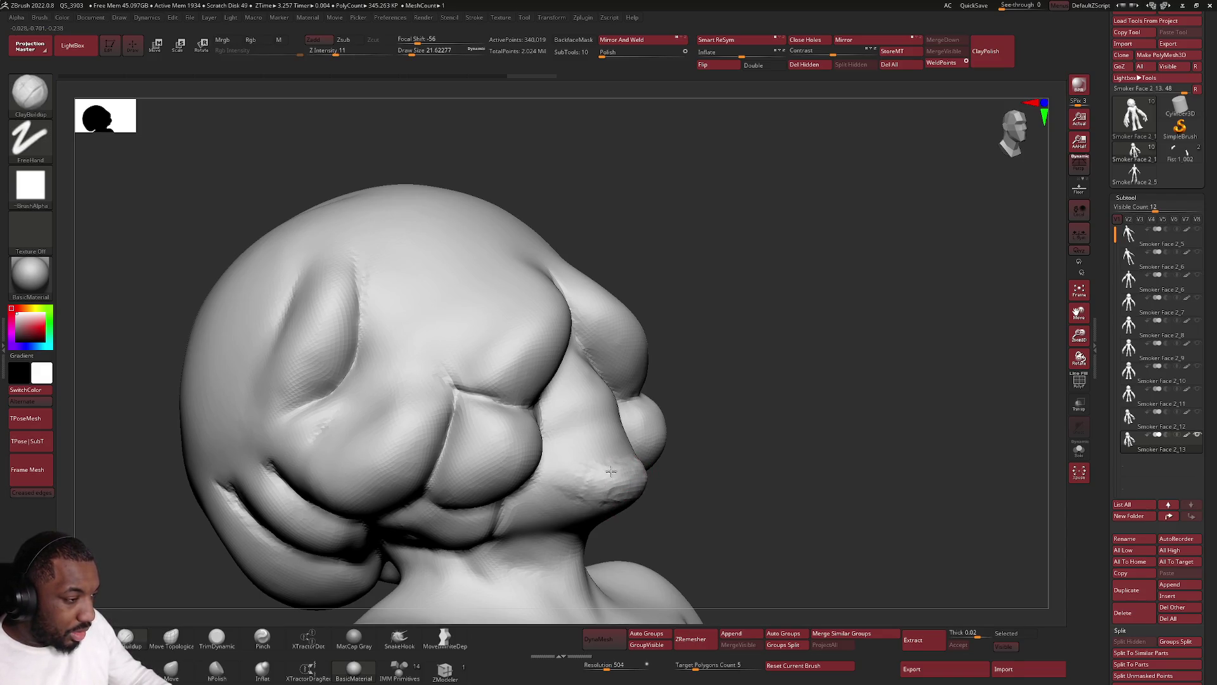
key(shift)
right_drag(603, 462, 631, 475)
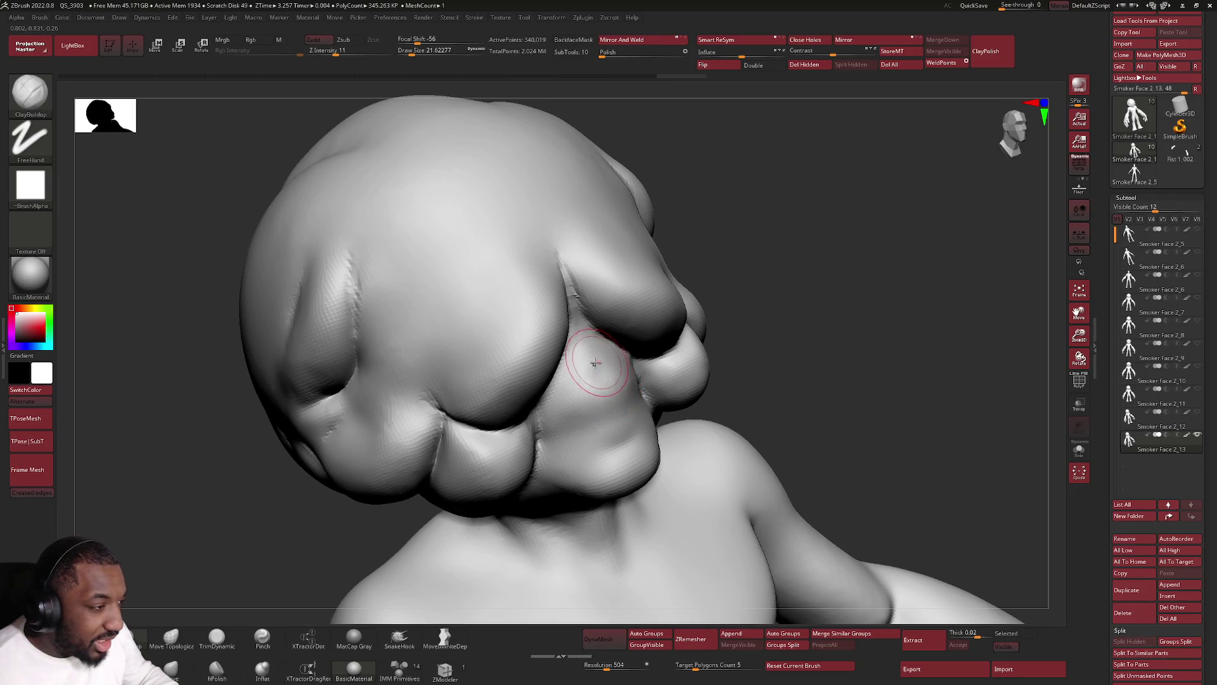
Dial in a small ClayBuildup brush size via the Spacebar palette while turning the head toward the mouth.
key(space)
drag(628, 367, 605, 372)
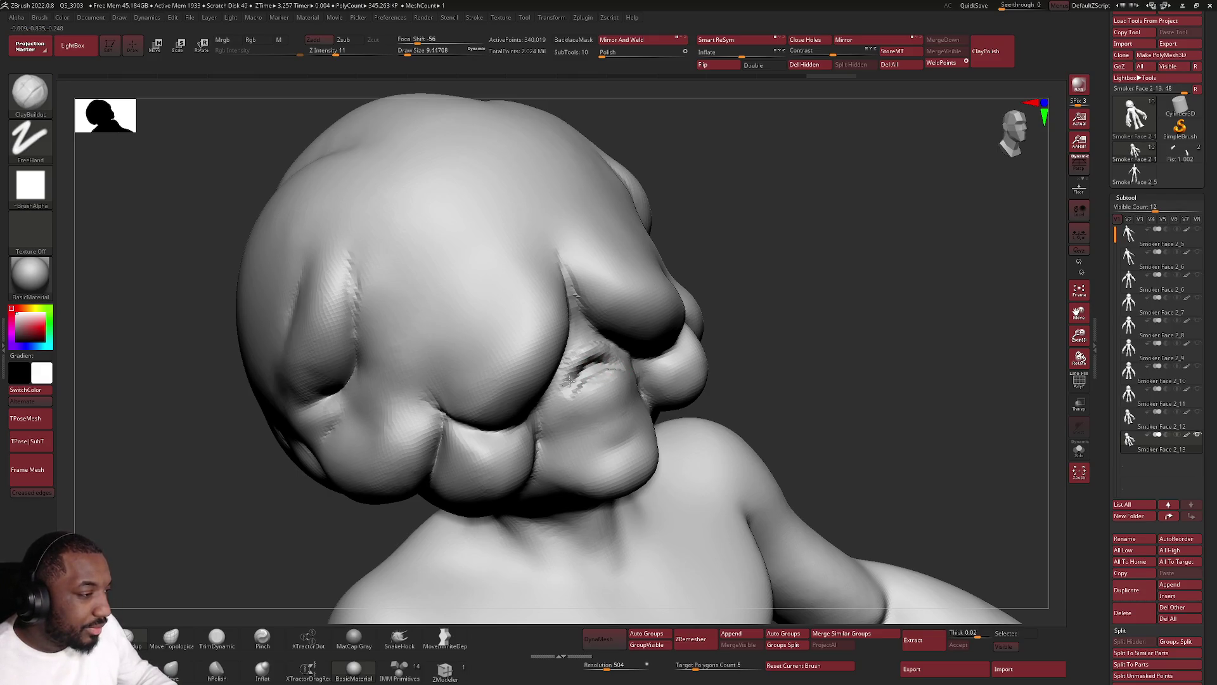
right_drag(564, 383, 580, 384)
key(space)
drag(585, 383, 628, 368)
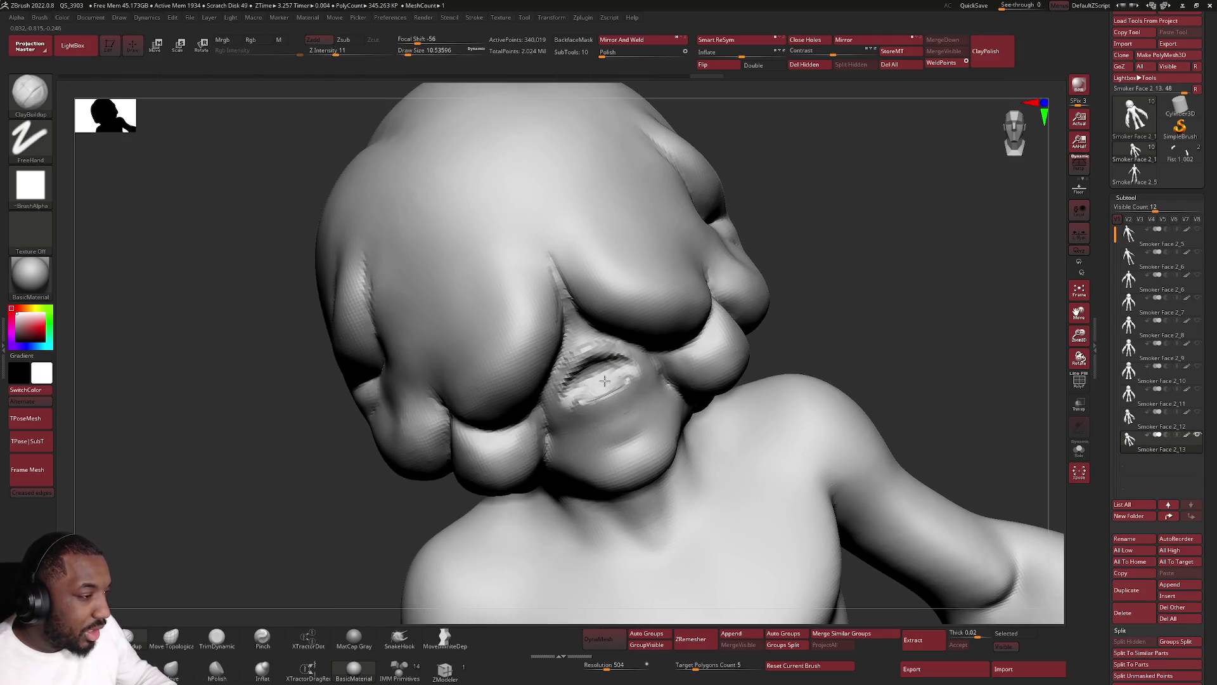
mouse_move(623, 384)
right_down()
mouse_move(608, 385)
mouse_move(622, 389)
right_up()
key(space)
mouse_move(609, 392)
mouse_down()
mouse_move(618, 403)
mouse_move(598, 376)
mouse_up()
key(space)
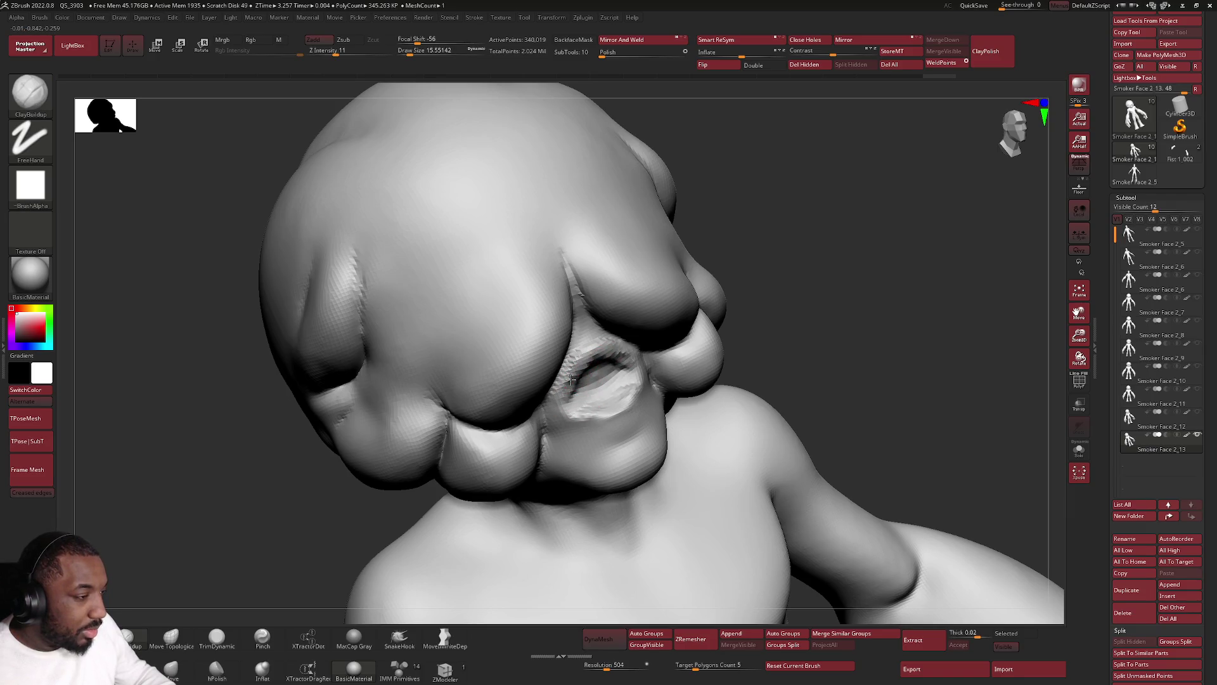
mouse_move(620, 358)
right_down()
mouse_move(619, 399)
mouse_move(578, 390)
right_up()
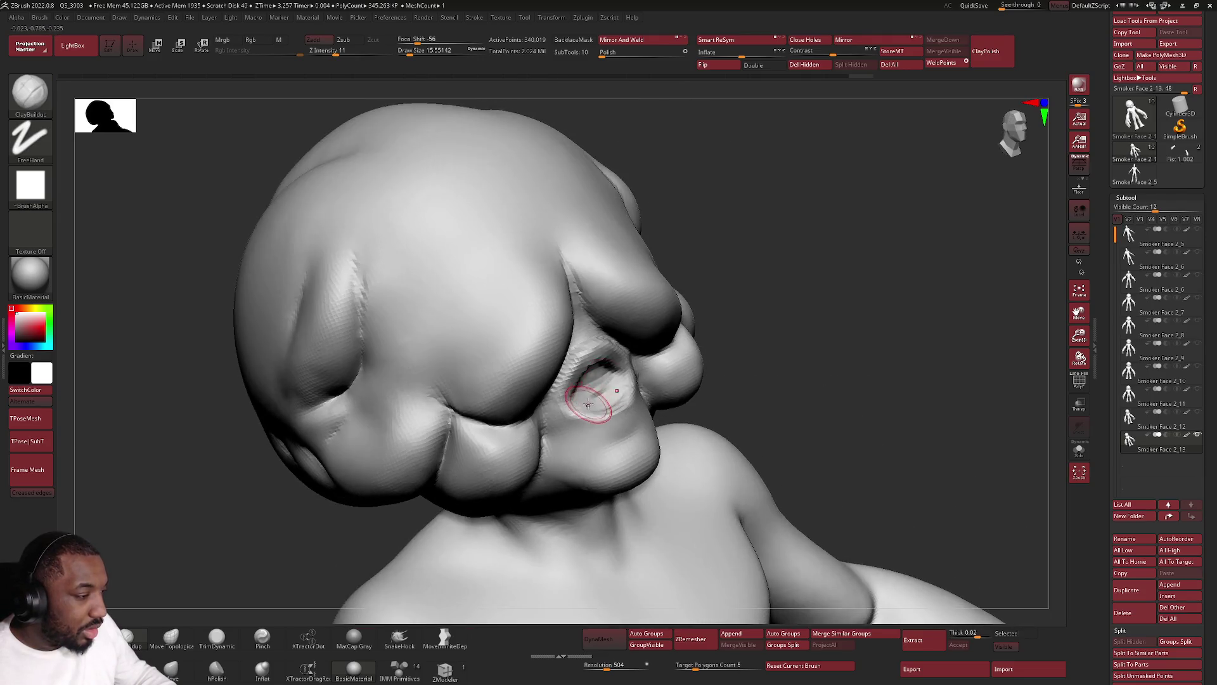
Carve and deepen the crease inside the mouth opening with a fine brush.
key(space)
drag(589, 391, 579, 390)
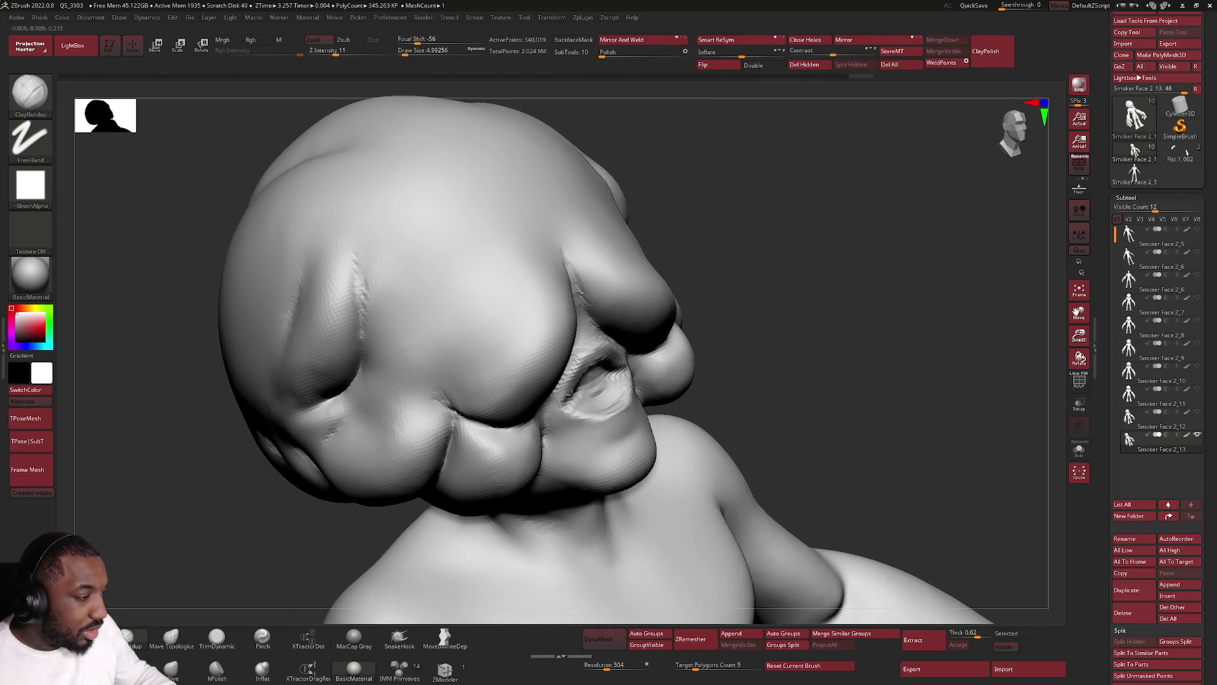
mouse_move(603, 411)
right_down()
mouse_move(577, 409)
mouse_move(650, 372)
right_up()
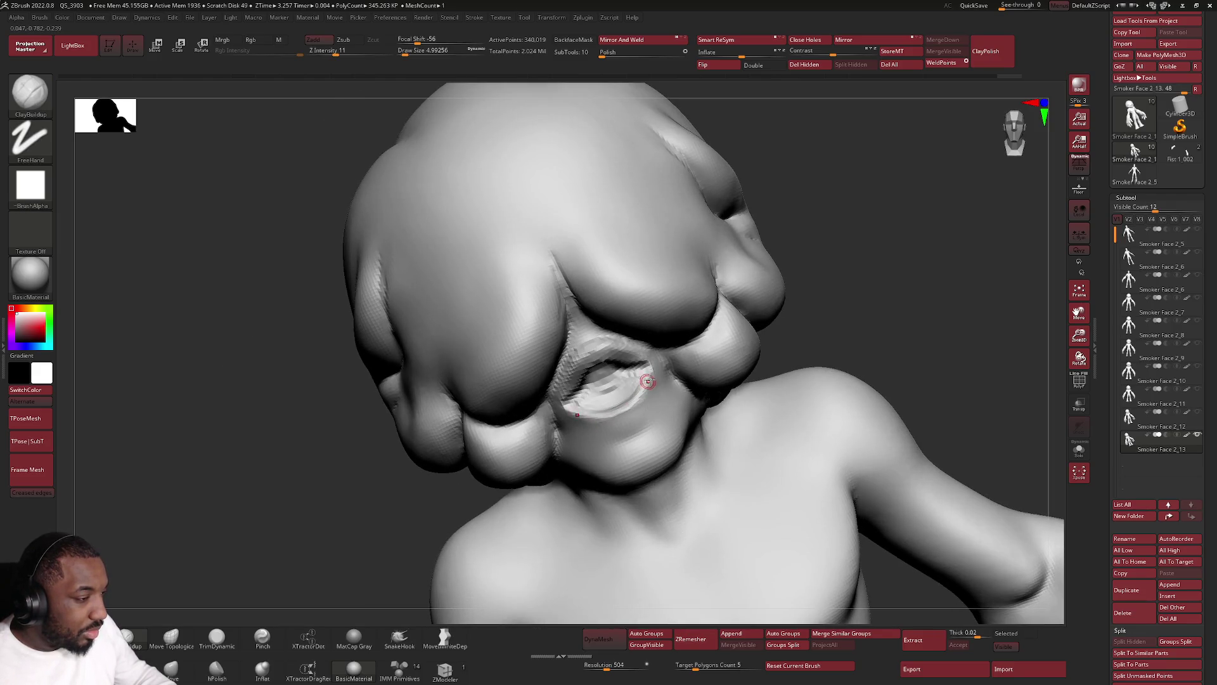
key(space)
drag(649, 372, 640, 392)
right_drag(620, 403, 599, 359)
drag(586, 365, 574, 385)
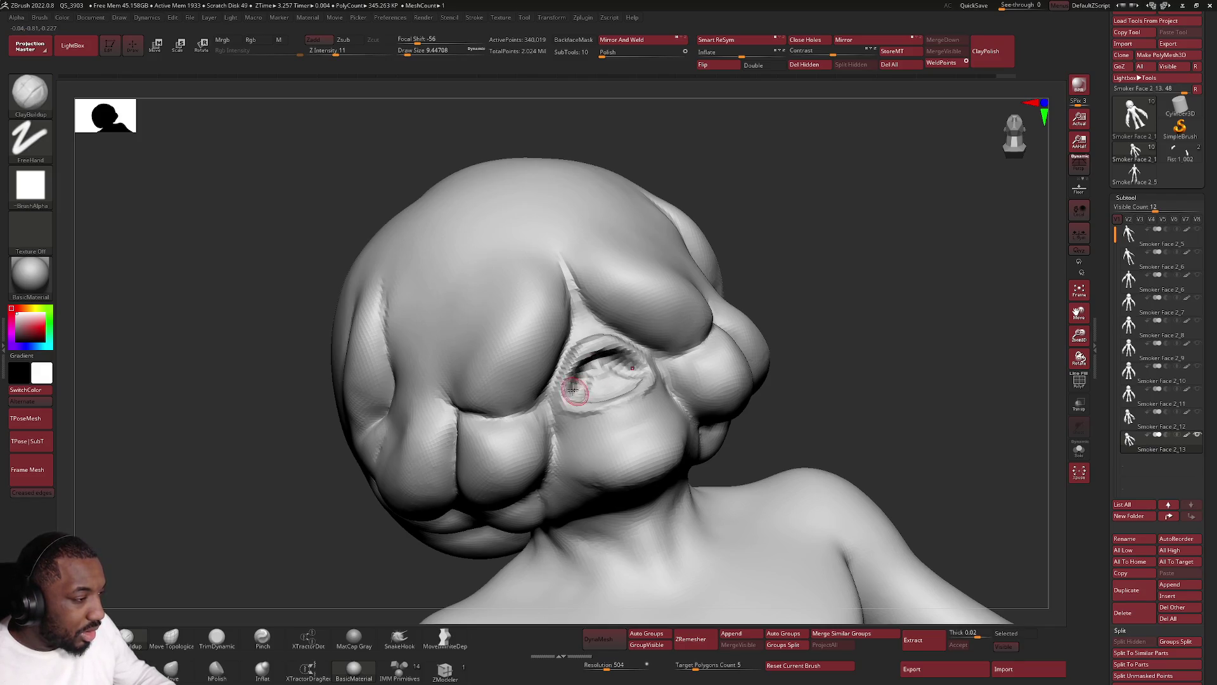
Shift-smooth the carved mouth cavity from a couple of angles.
key(shift)
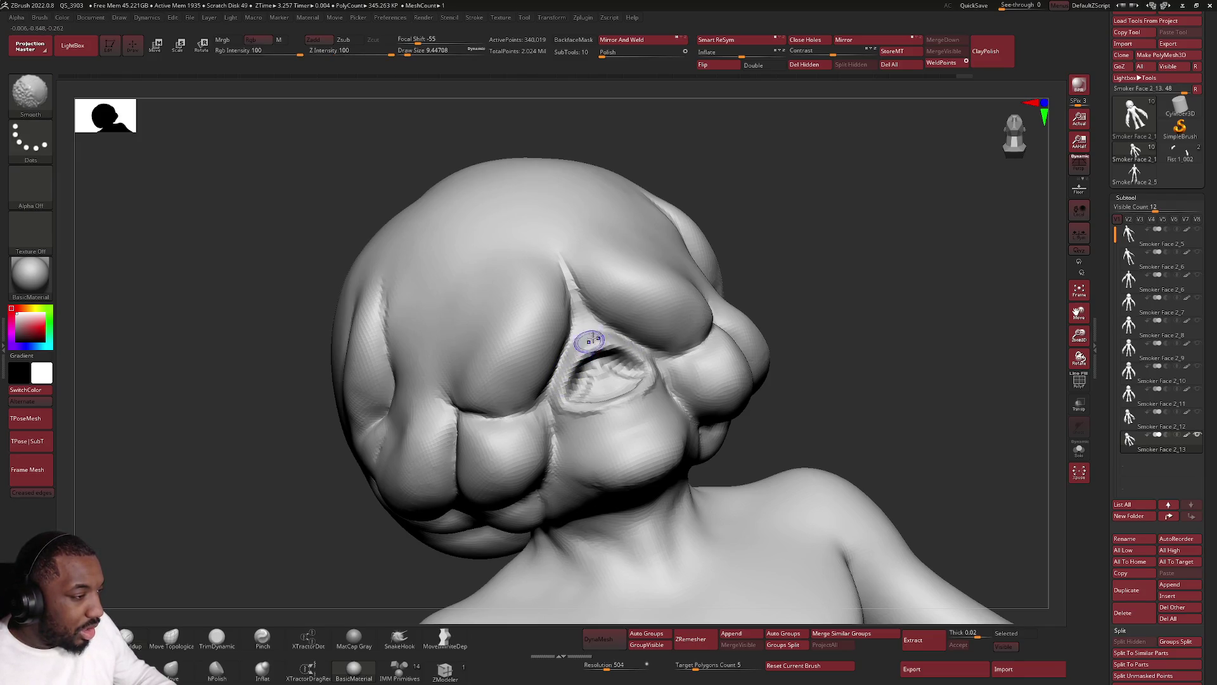
key(shift)
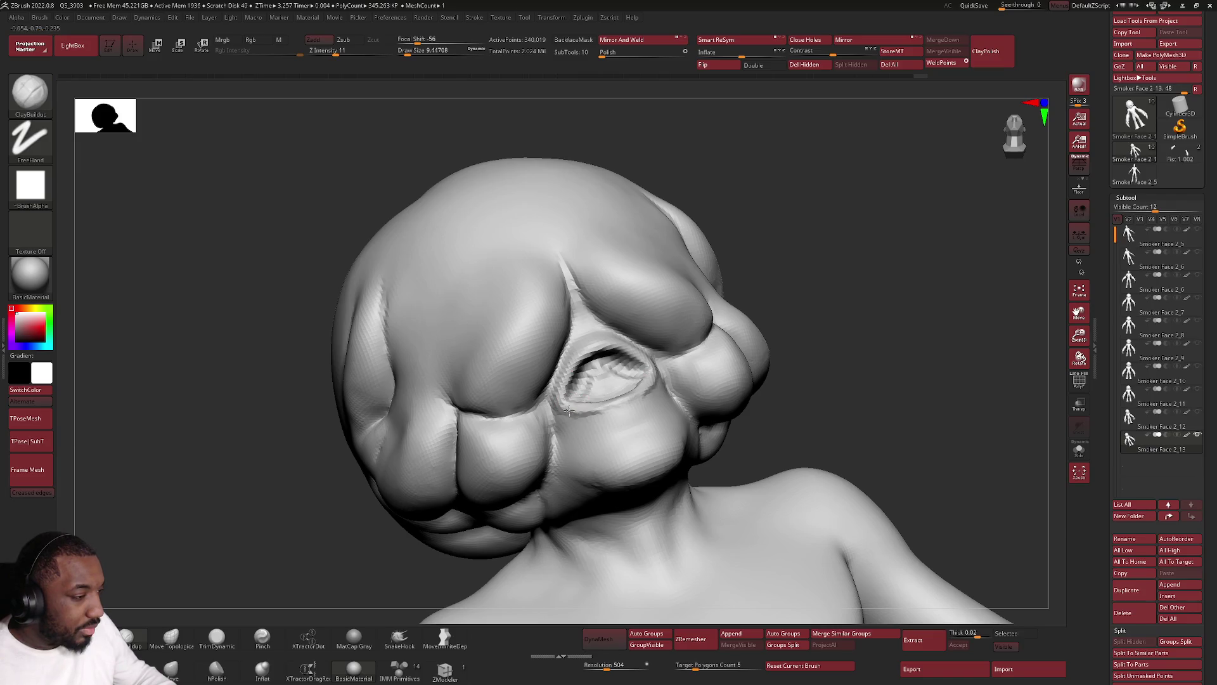
right_drag(566, 410, 588, 411)
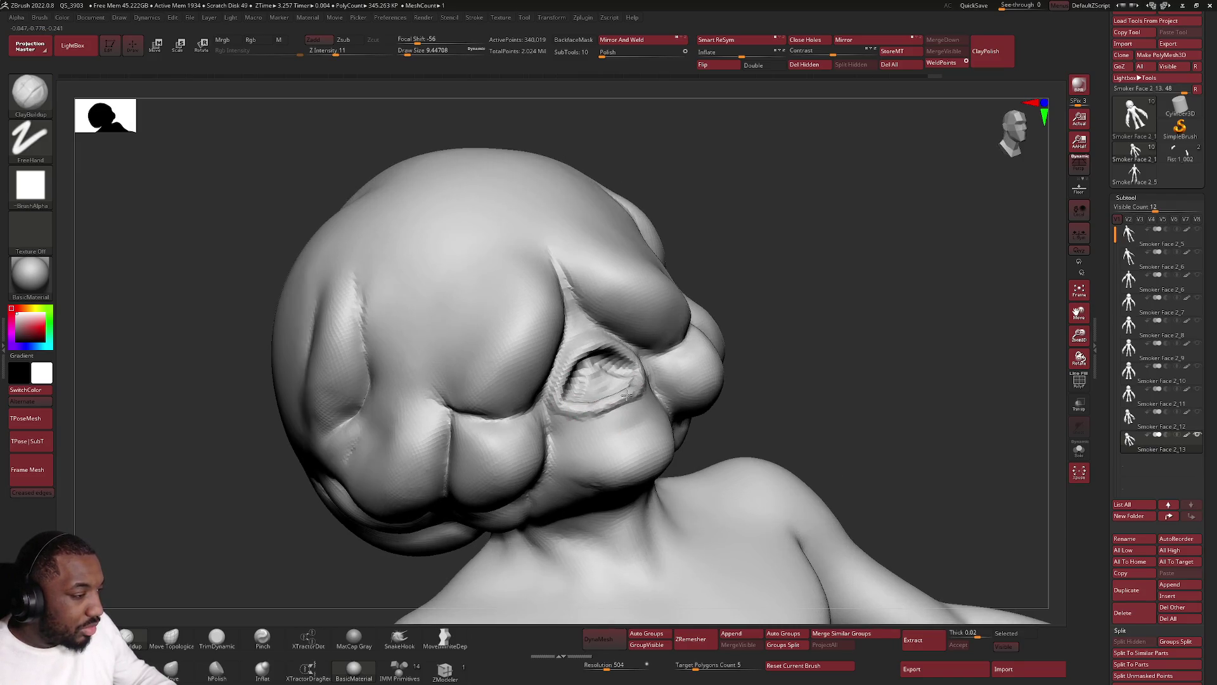
key(shift)
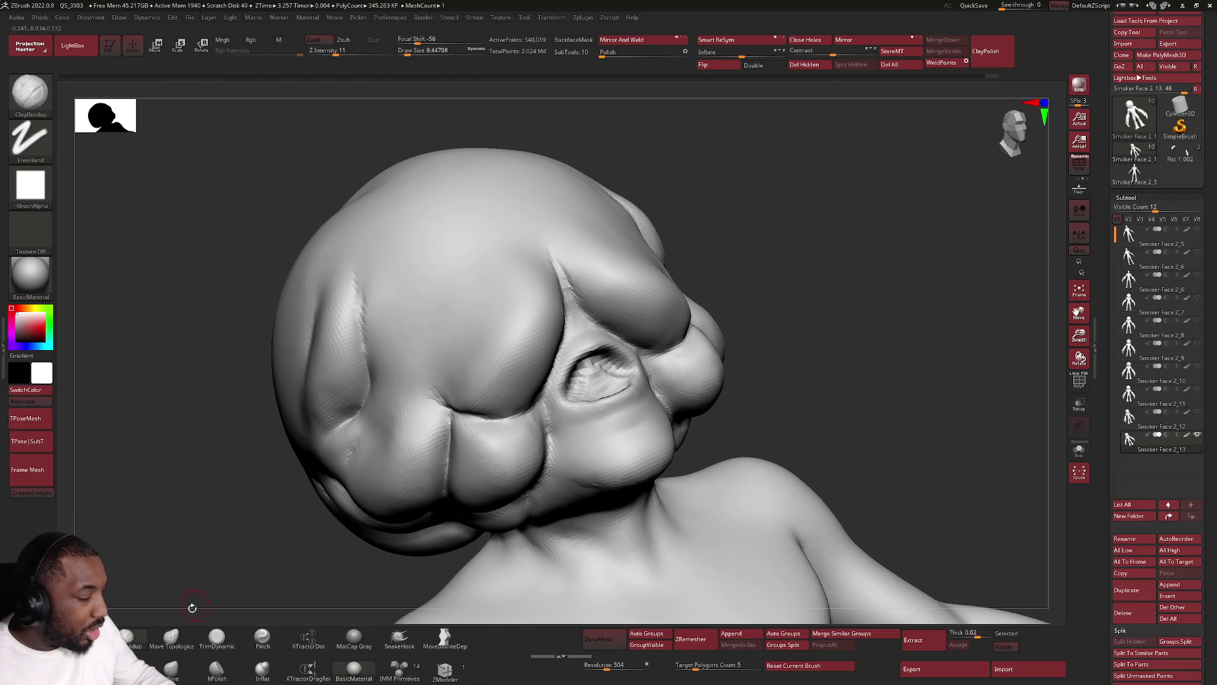
mouse_move(285, 516)
alt+right_down()
mouse_move(576, 350)
mouse_move(608, 373)
alt+right_up()
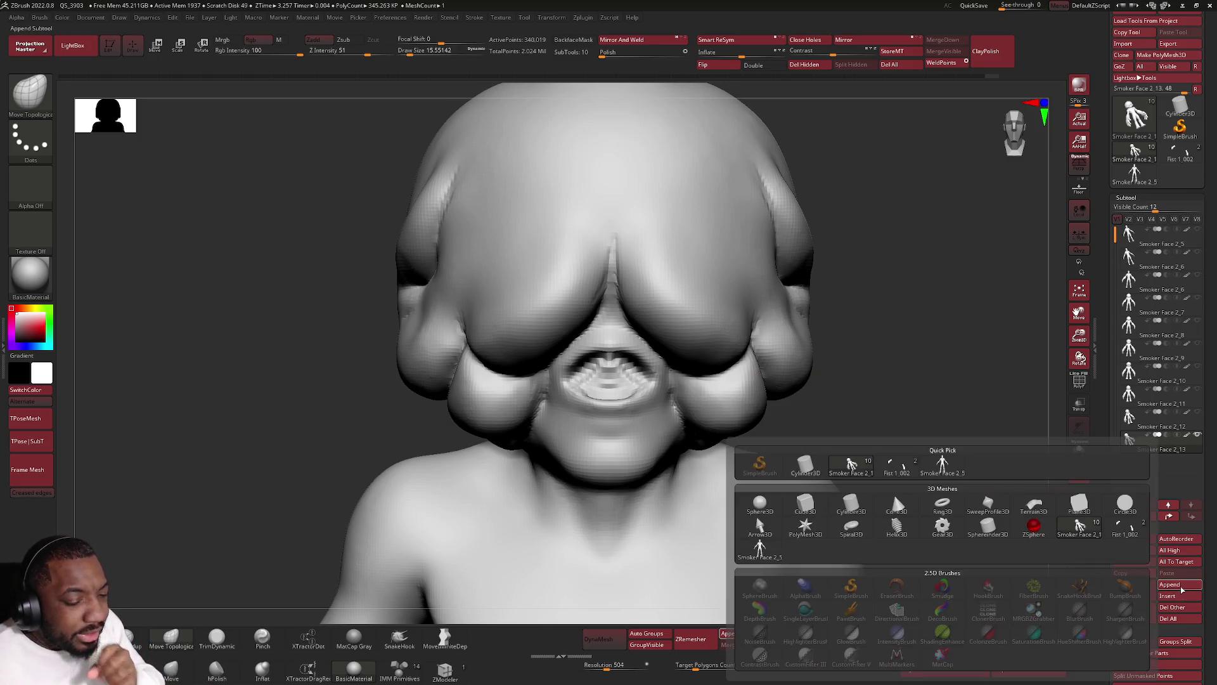
Append a Sphere3D subtool, shrink it with the Transpose gizmo and bring it up to the face.
click(1167, 584)
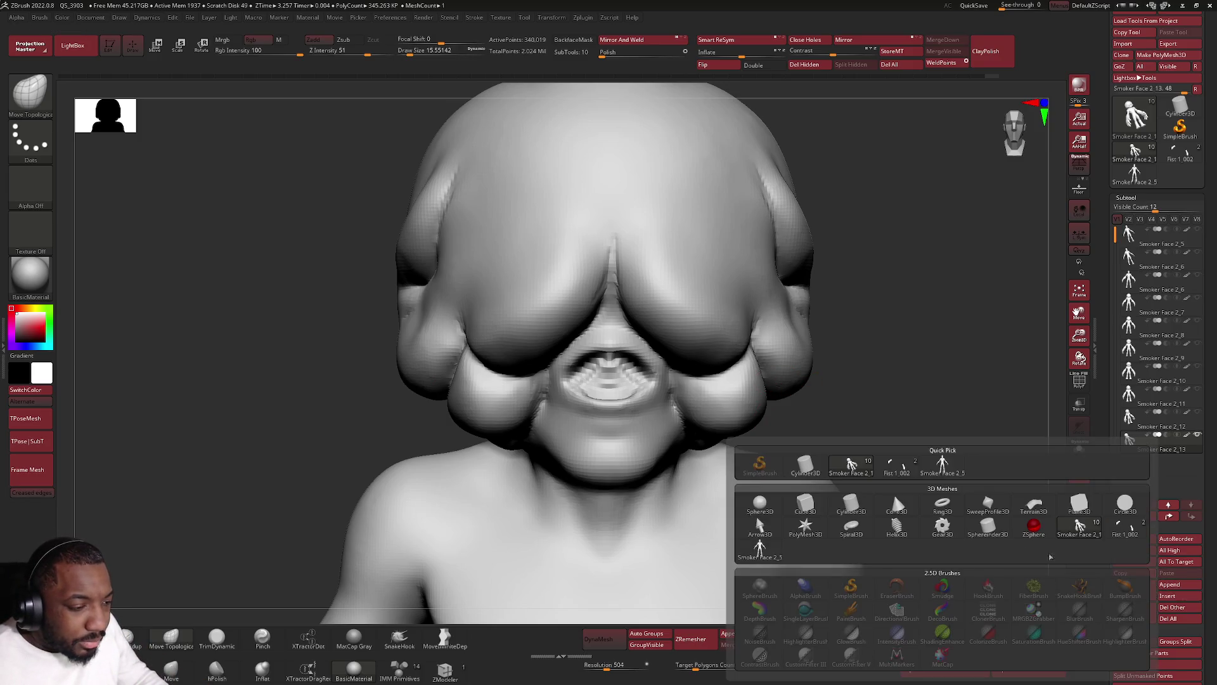
click(759, 504)
alt+right_drag(768, 500, 771, 406)
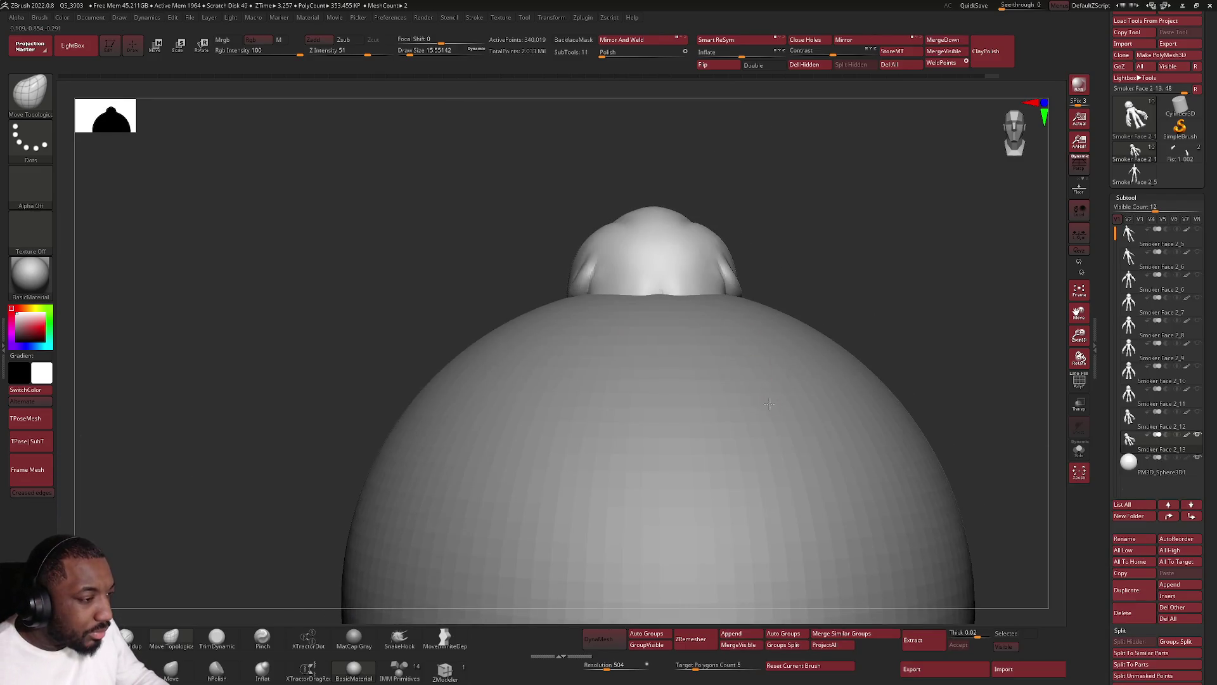
click(160, 45)
alt+right_drag(610, 316, 634, 318)
alt+drag(765, 481, 723, 451)
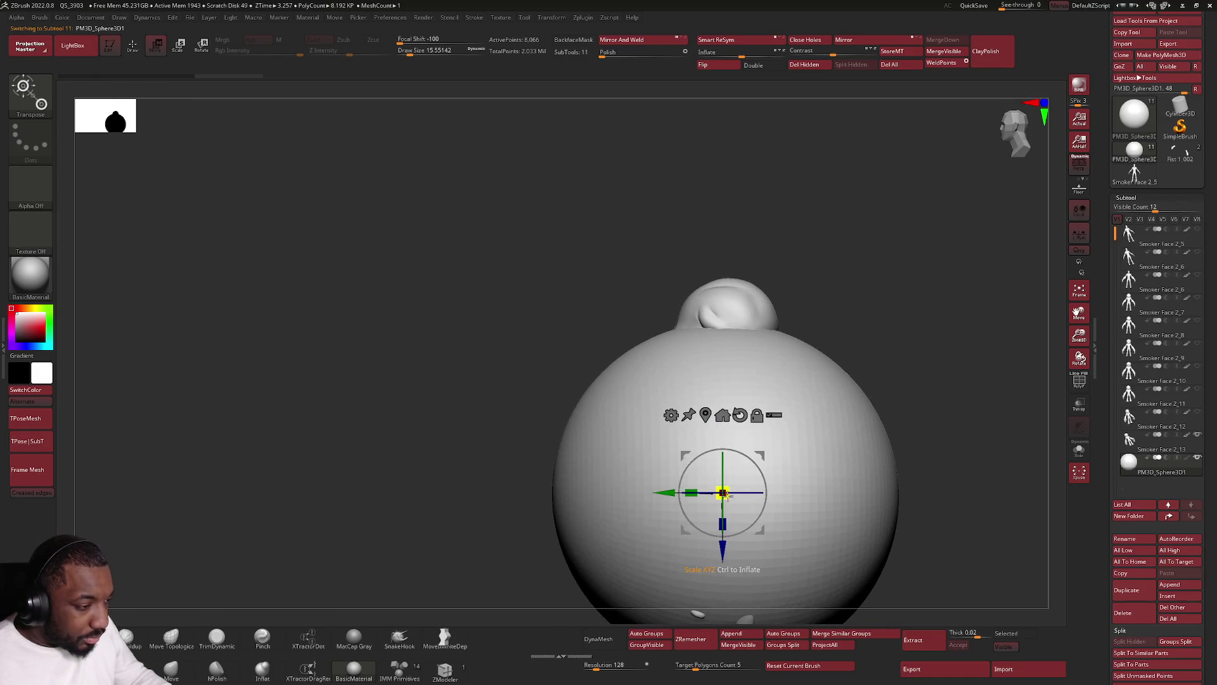
drag(724, 494, 761, 456)
alt+click(678, 375)
alt+right_drag(679, 375, 680, 381)
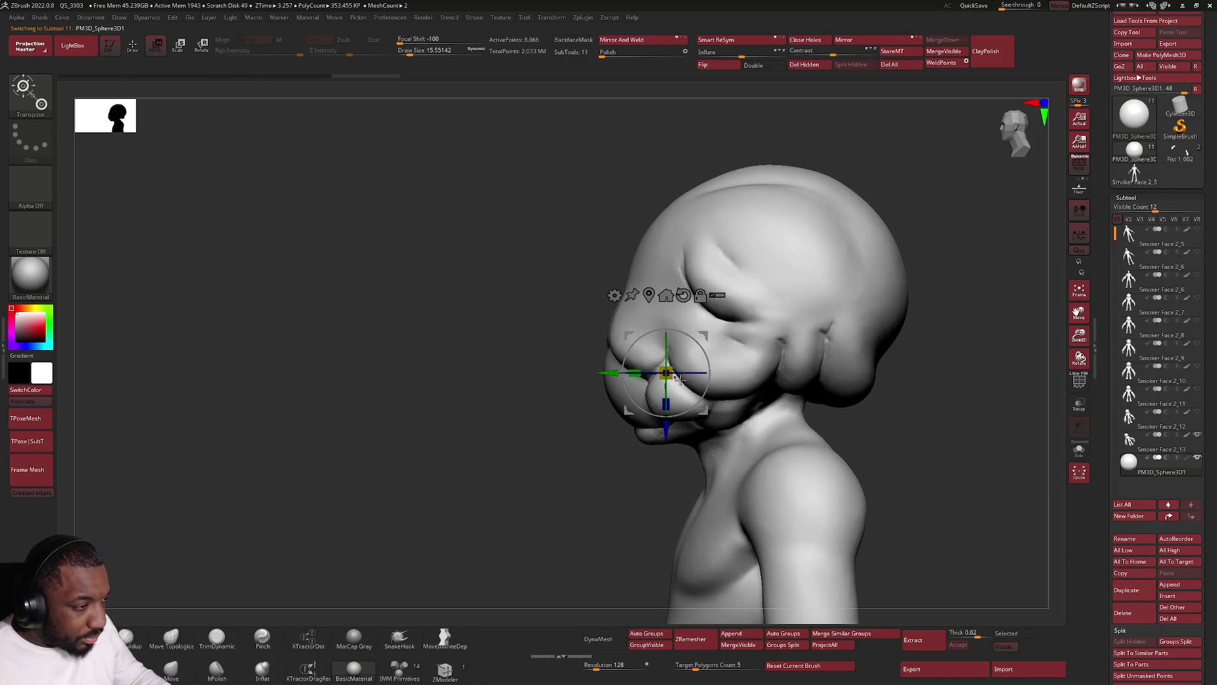
key(q)
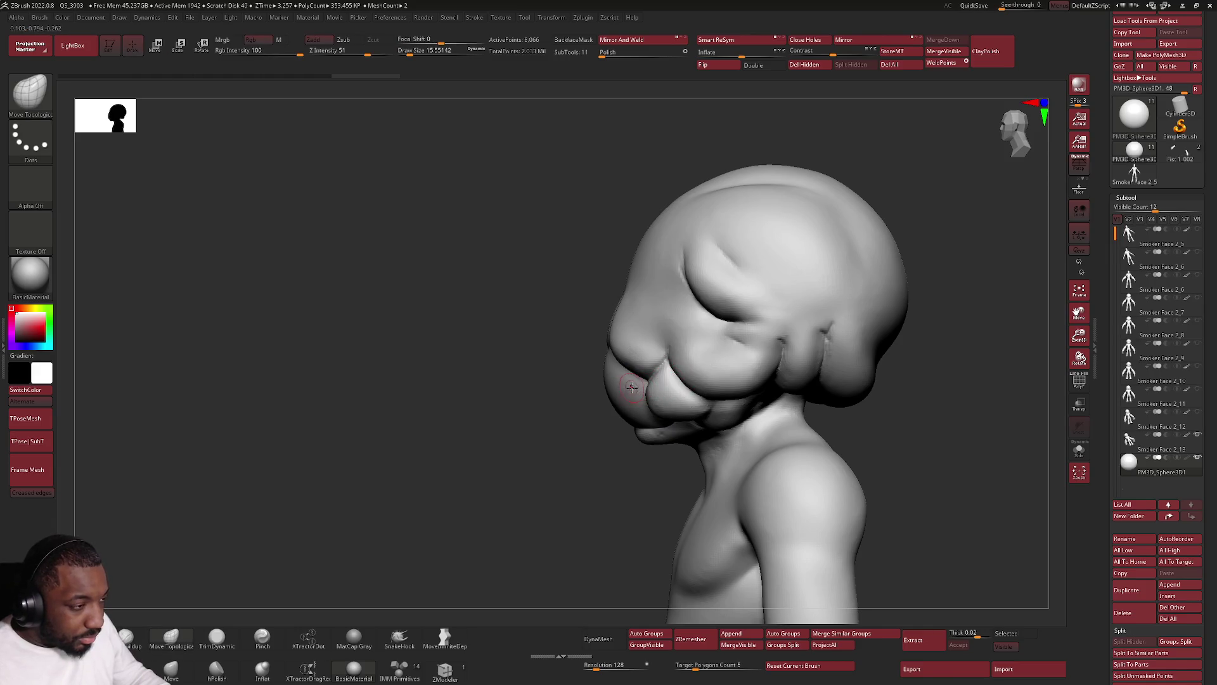
Position the small sphere inside the mouth cavity, checking from front and side views.
right_drag(632, 384, 339, 91)
key(w)
mouse_move(582, 340)
right_down()
mouse_move(564, 381)
mouse_move(643, 424)
mouse_move(656, 400)
right_up()
drag(656, 371, 668, 343)
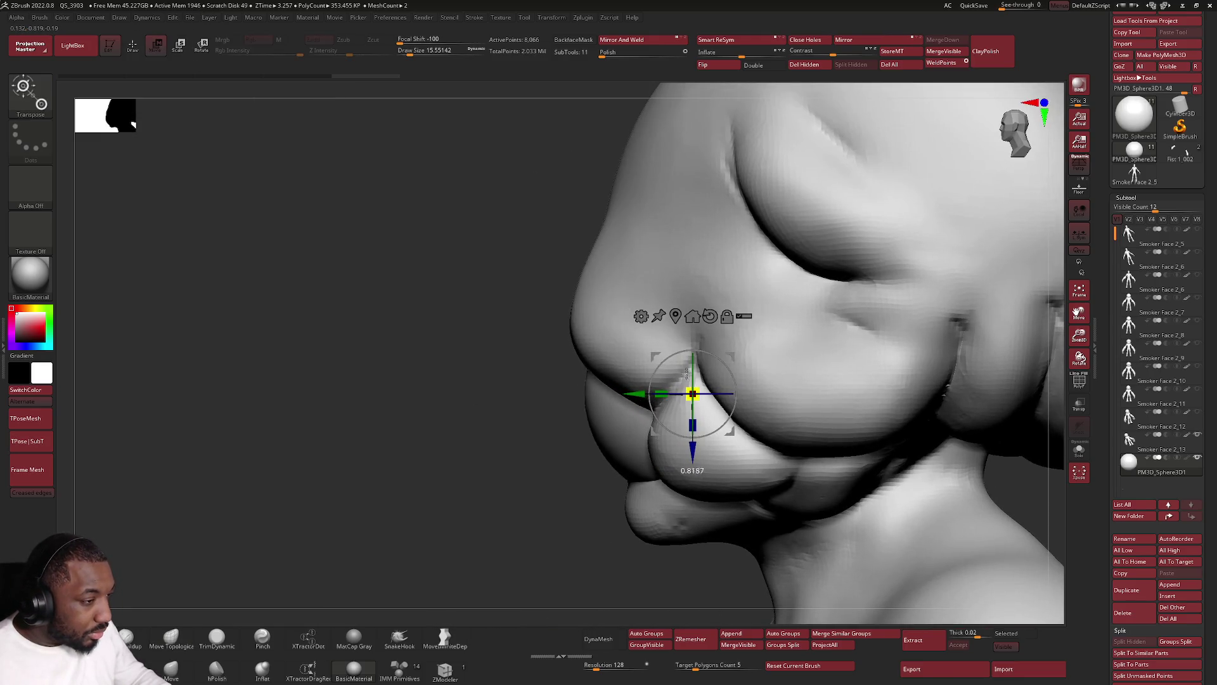
shift+right_drag(667, 342, 623, 408)
drag(620, 396, 614, 397)
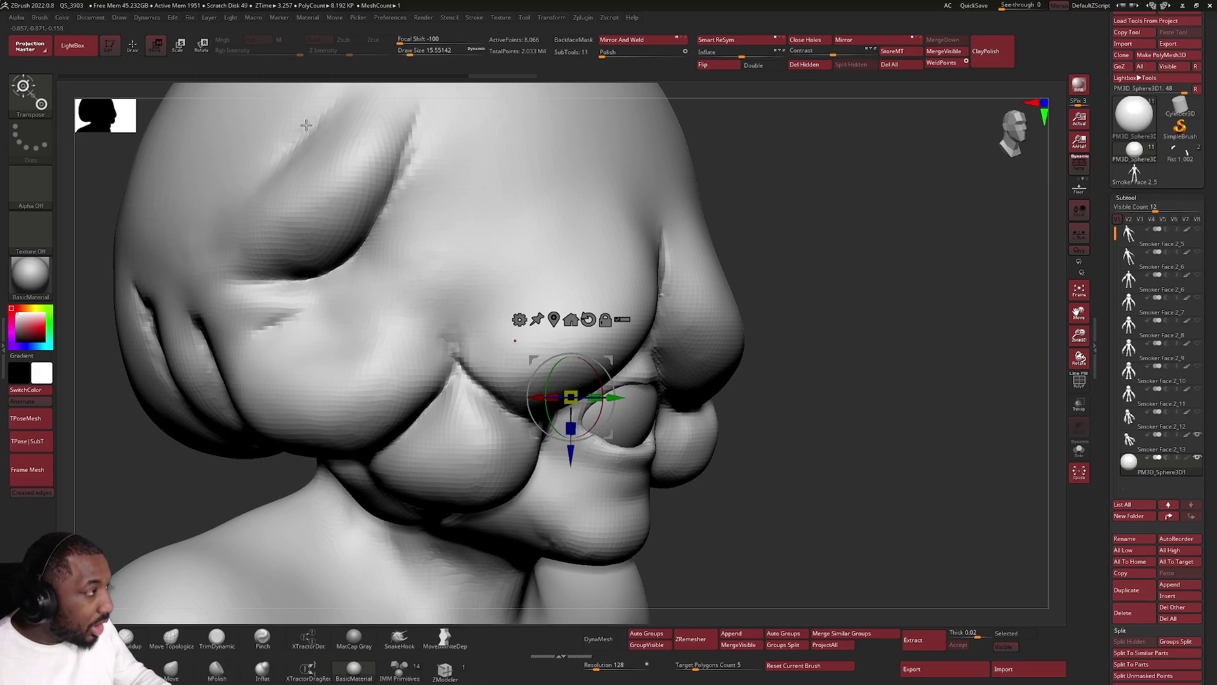
key(q)
shift+right_drag(557, 340, 641, 339)
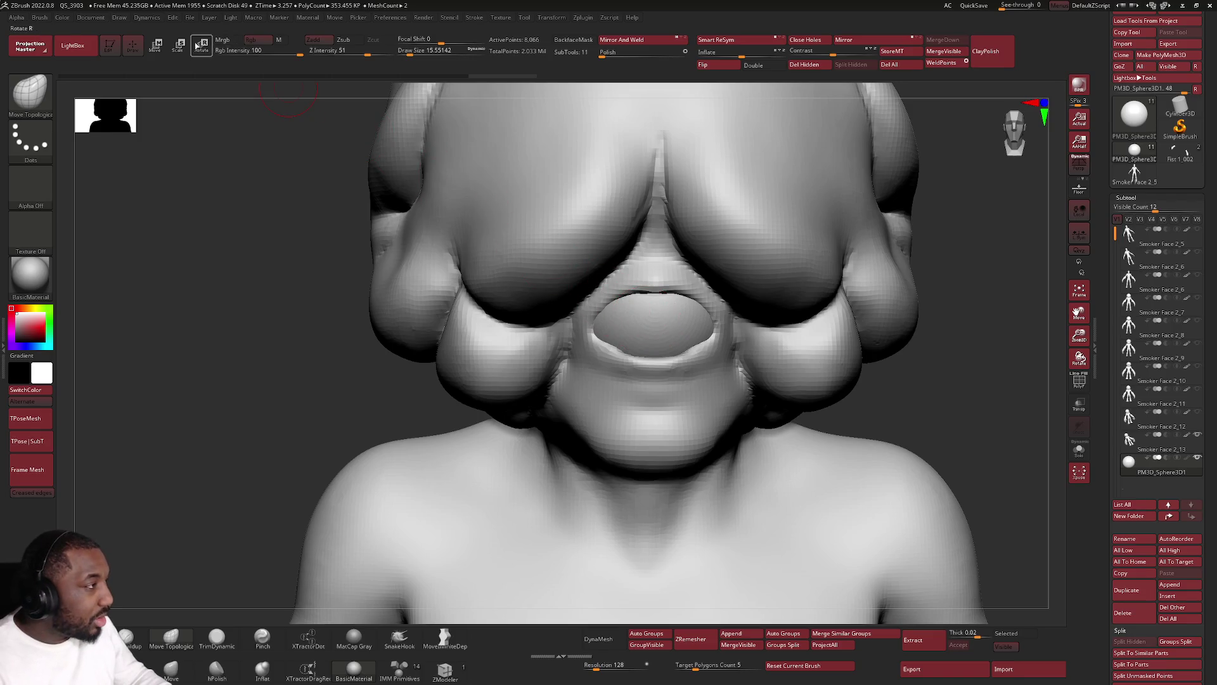
Make the face subtool active and widen the mouth opening around the sphere with a larger Move Topological brush.
click(165, 46)
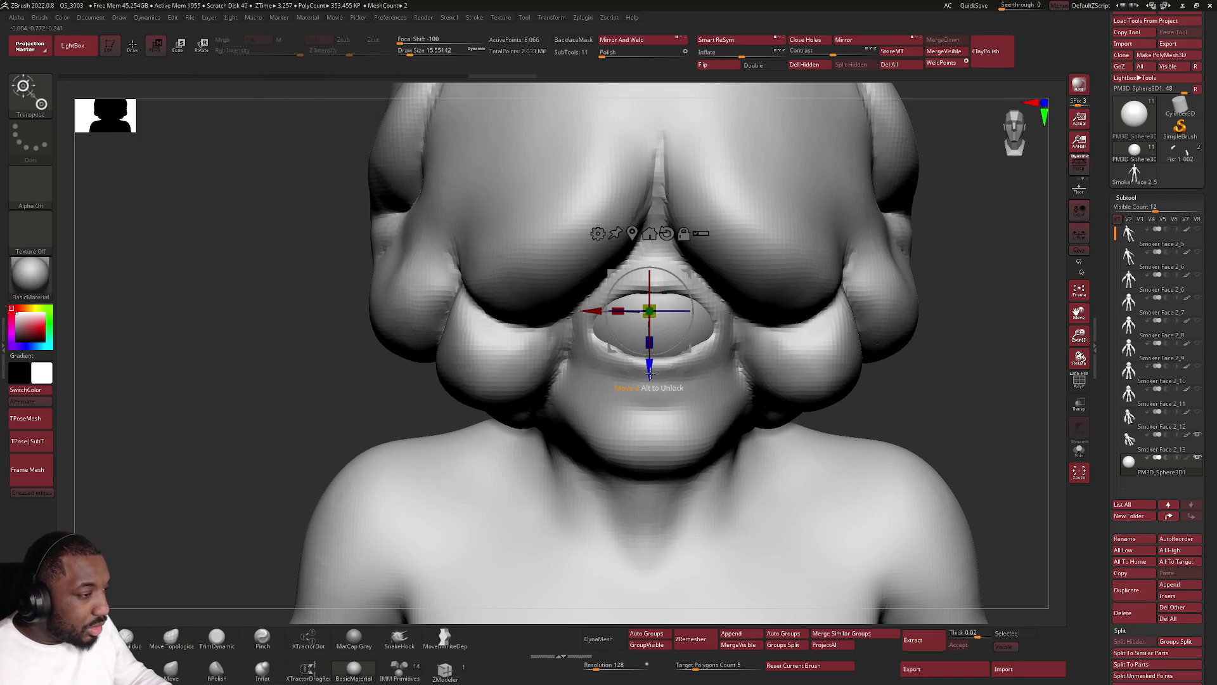
click(134, 45)
alt+click(642, 409)
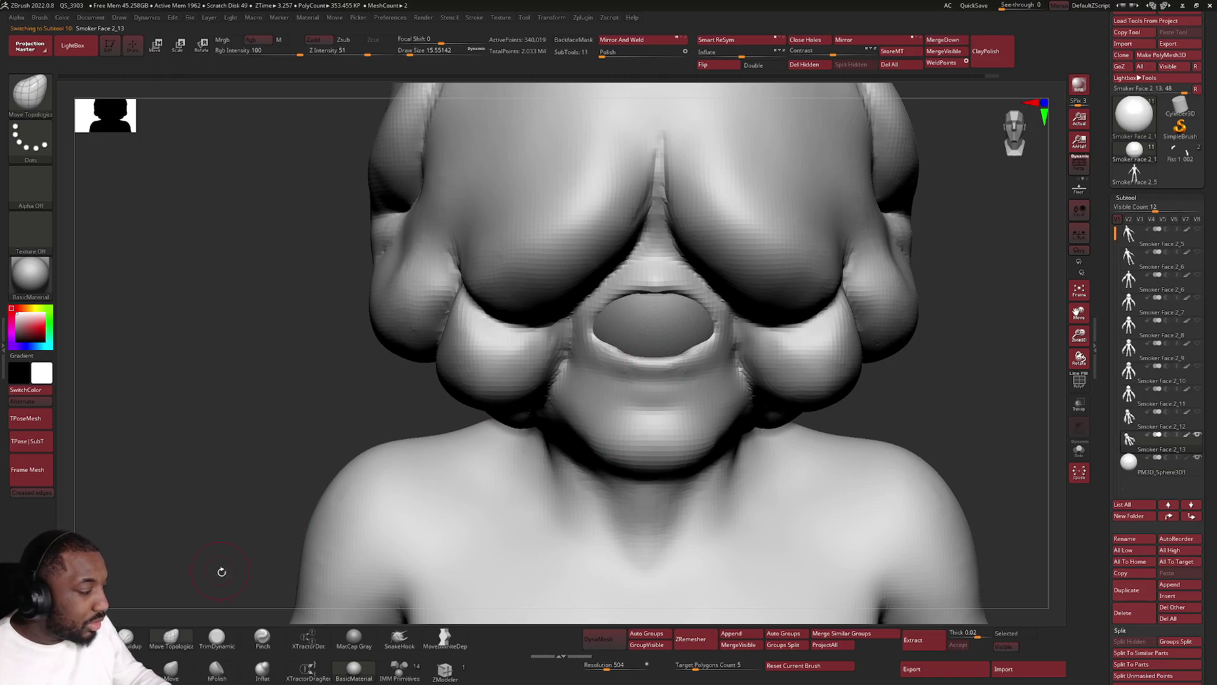
key(space)
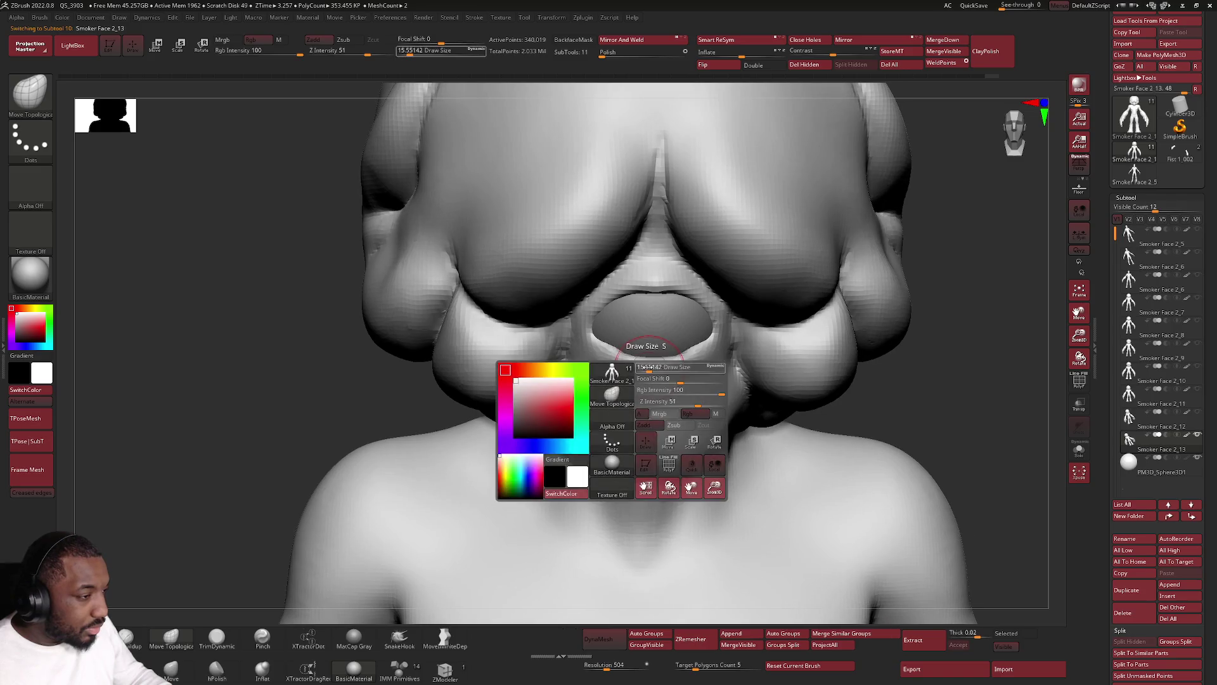
drag(648, 366, 657, 366)
right_drag(657, 366, 612, 353)
drag(611, 353, 600, 314)
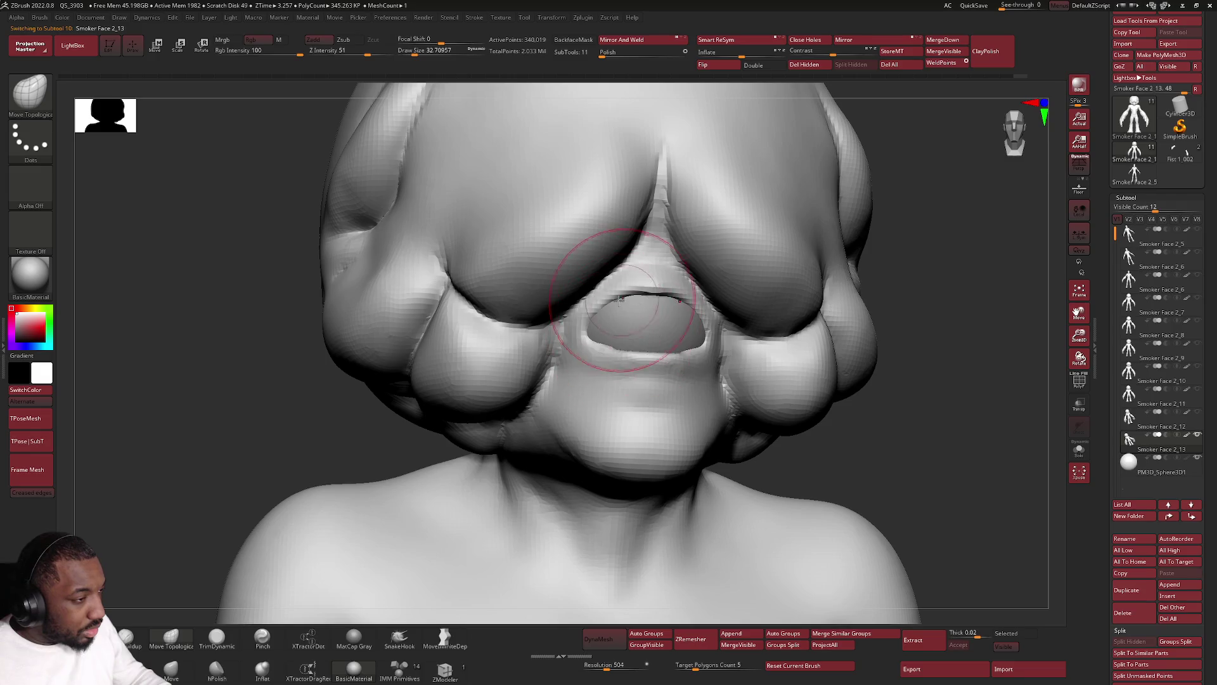
Smooth the lower lip so the rim wraps the inner sphere.
mouse_move(570, 313)
right_down()
mouse_move(653, 367)
mouse_move(693, 352)
right_up()
key(space)
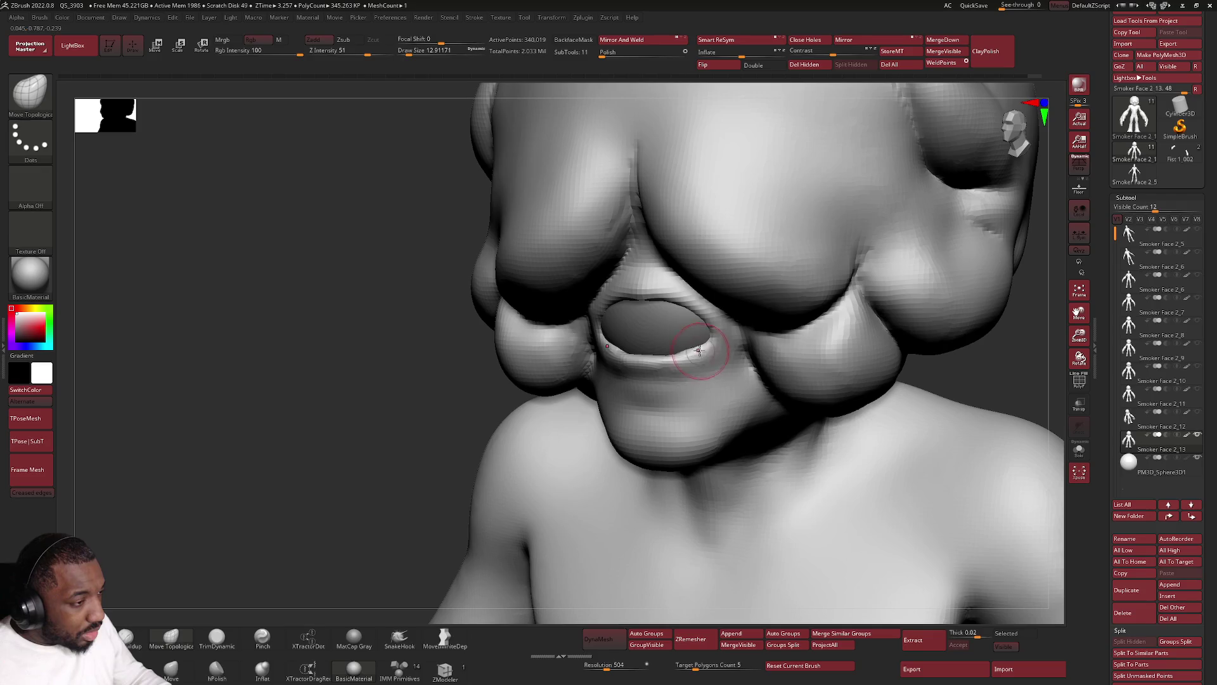
drag(653, 325, 679, 340)
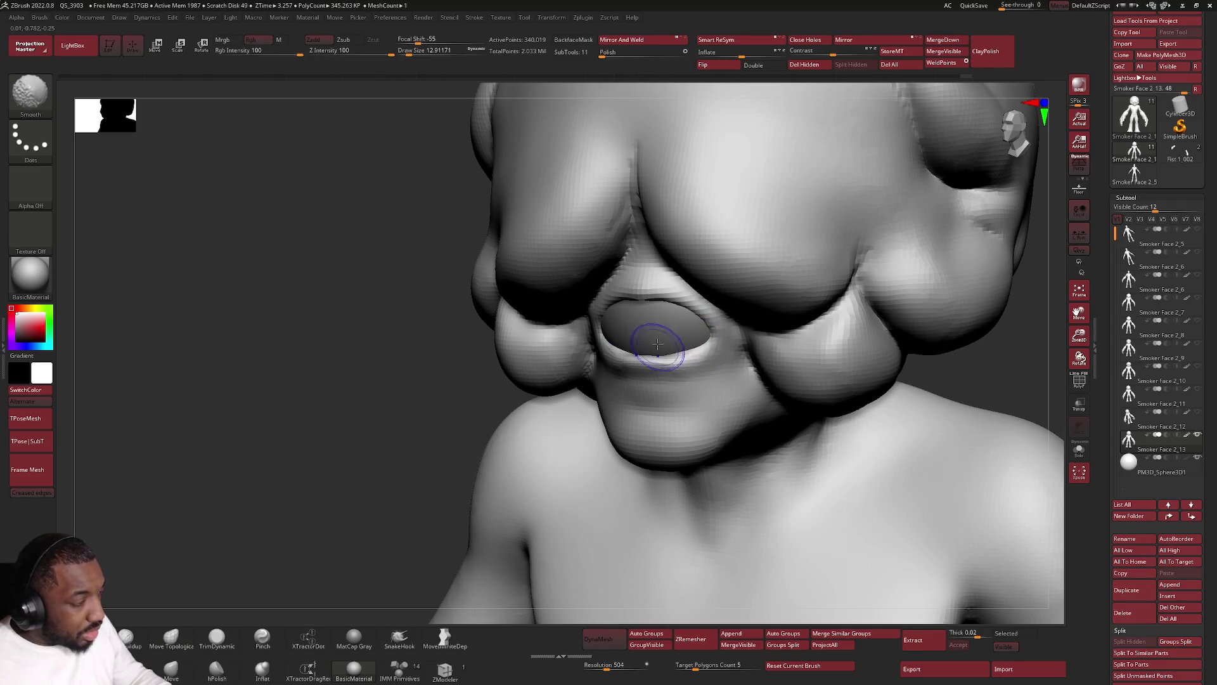
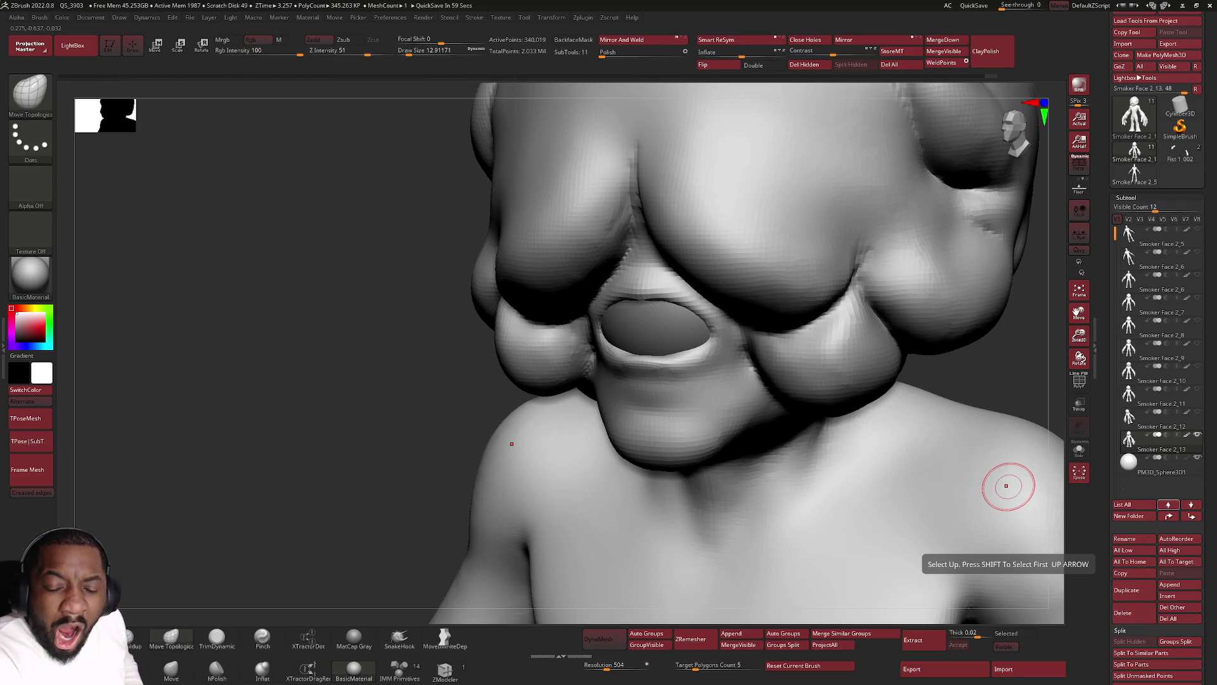
scroll(452, 304, up, 3)
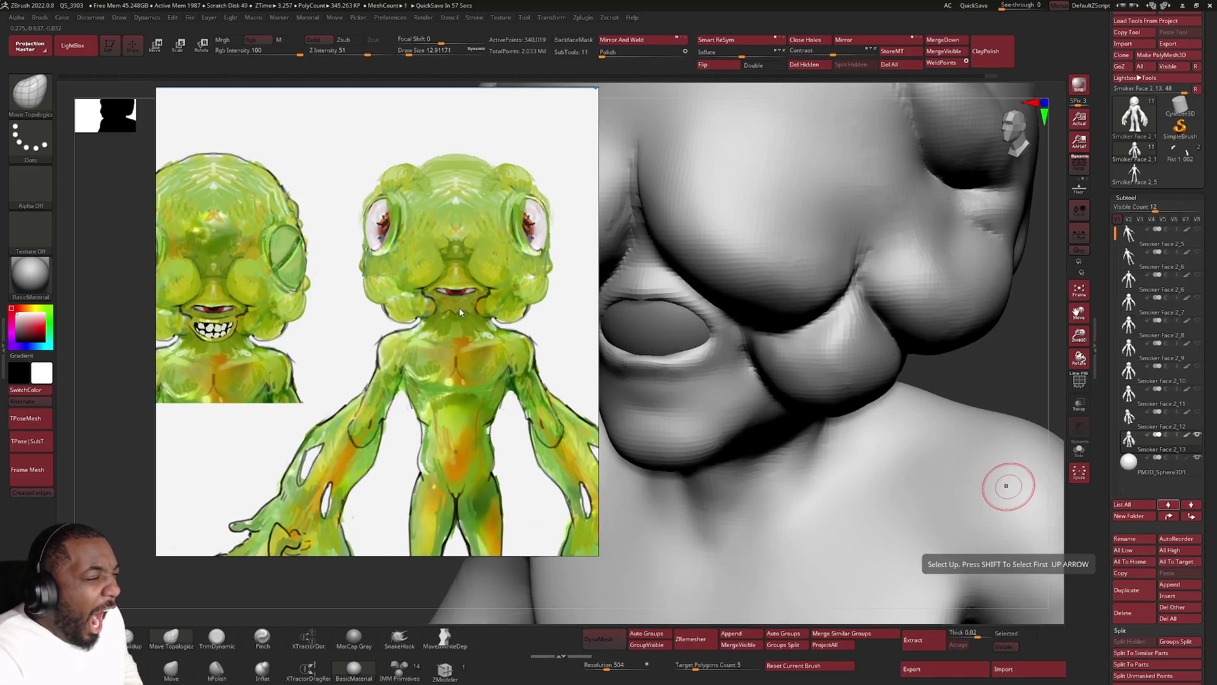
scroll(286, 290, down, 1)
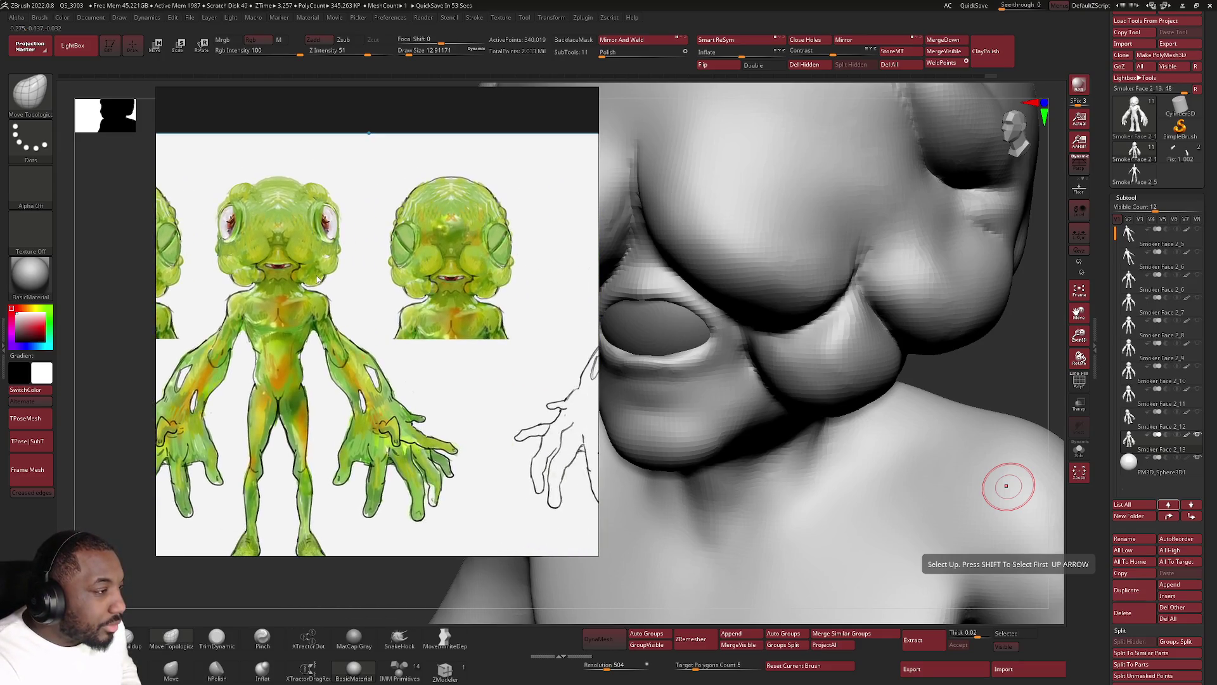
Pan across the alien reference to the left head and full-body view, then hide the PureRef window.
drag(445, 256, 609, 261)
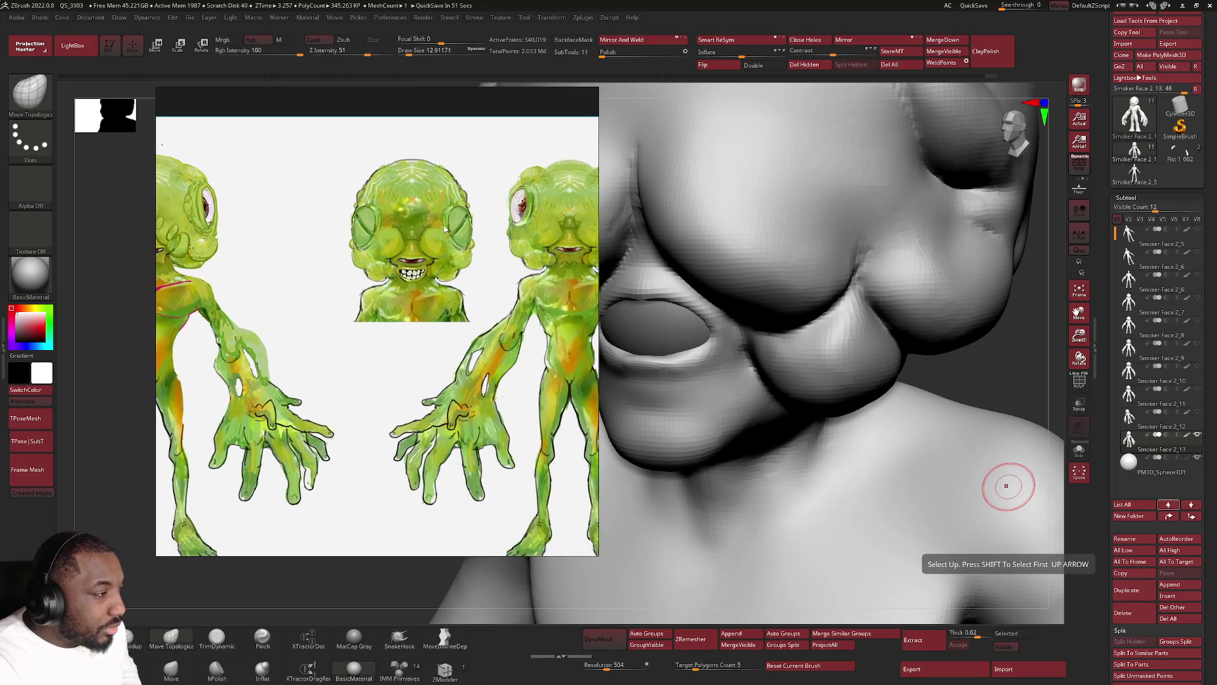
scroll(445, 228, up, 1)
scroll(412, 234, down, 1)
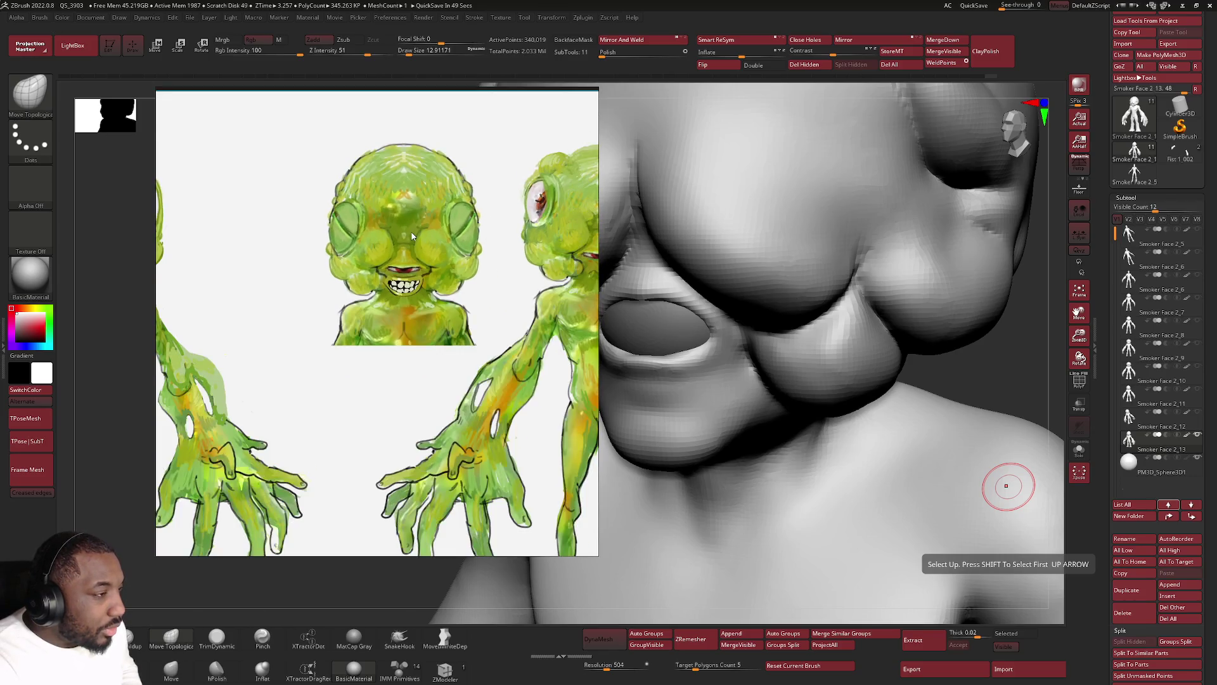
scroll(412, 237, down, 2)
scroll(410, 249, up, 1)
drag(410, 247, 521, 253)
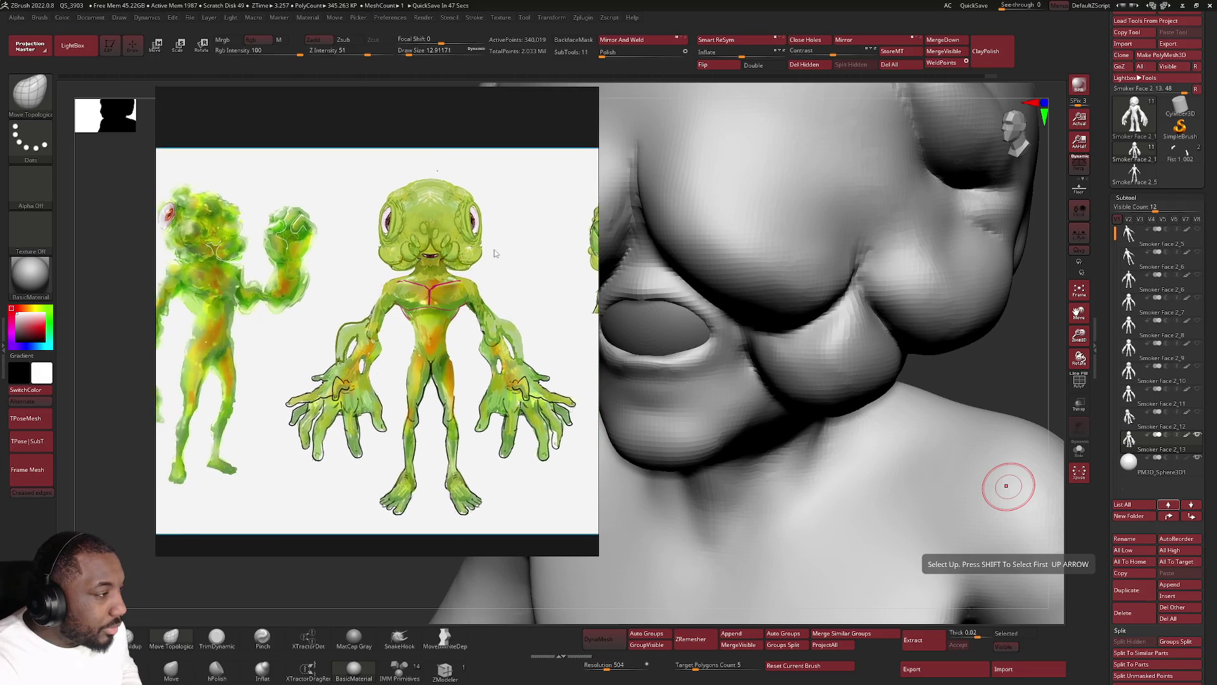
scroll(521, 249, up, 1)
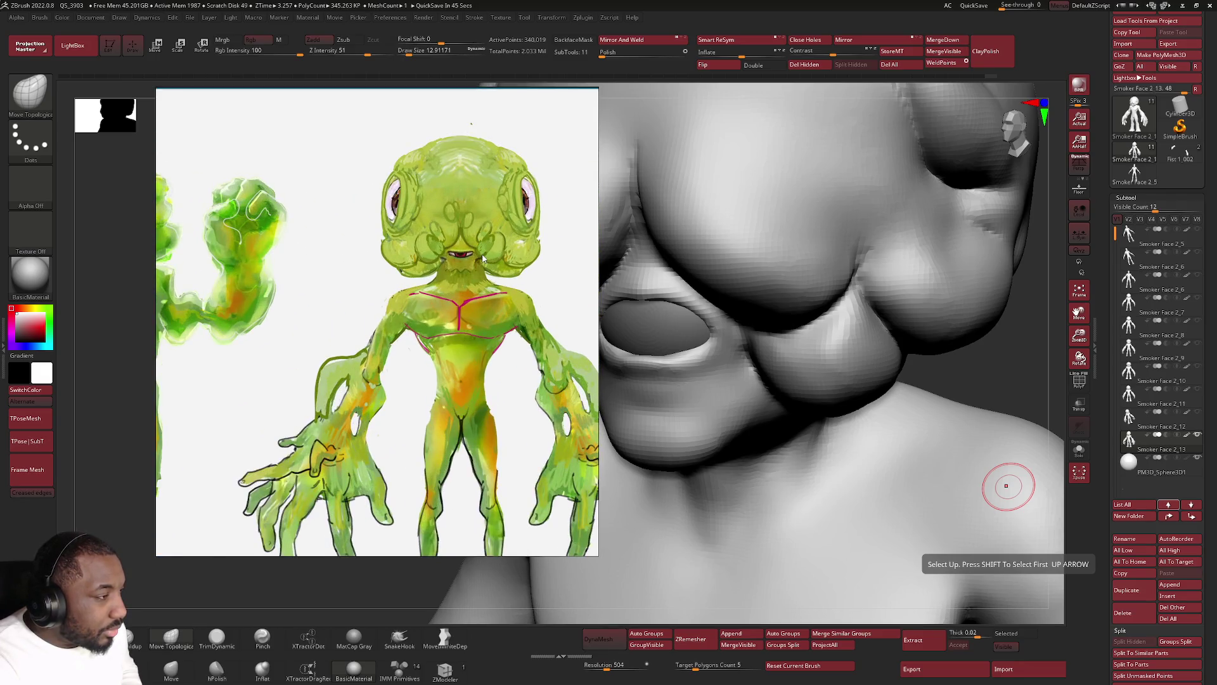
scroll(501, 250, up, 1)
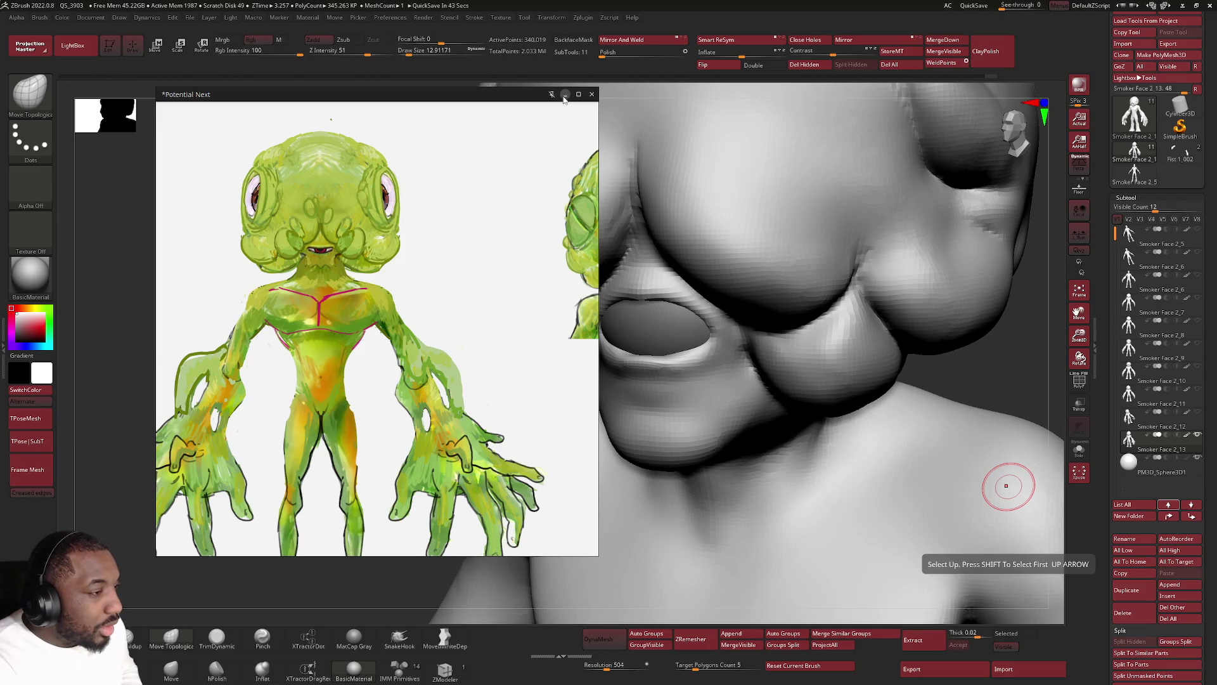
click(566, 95)
alt+click(646, 314)
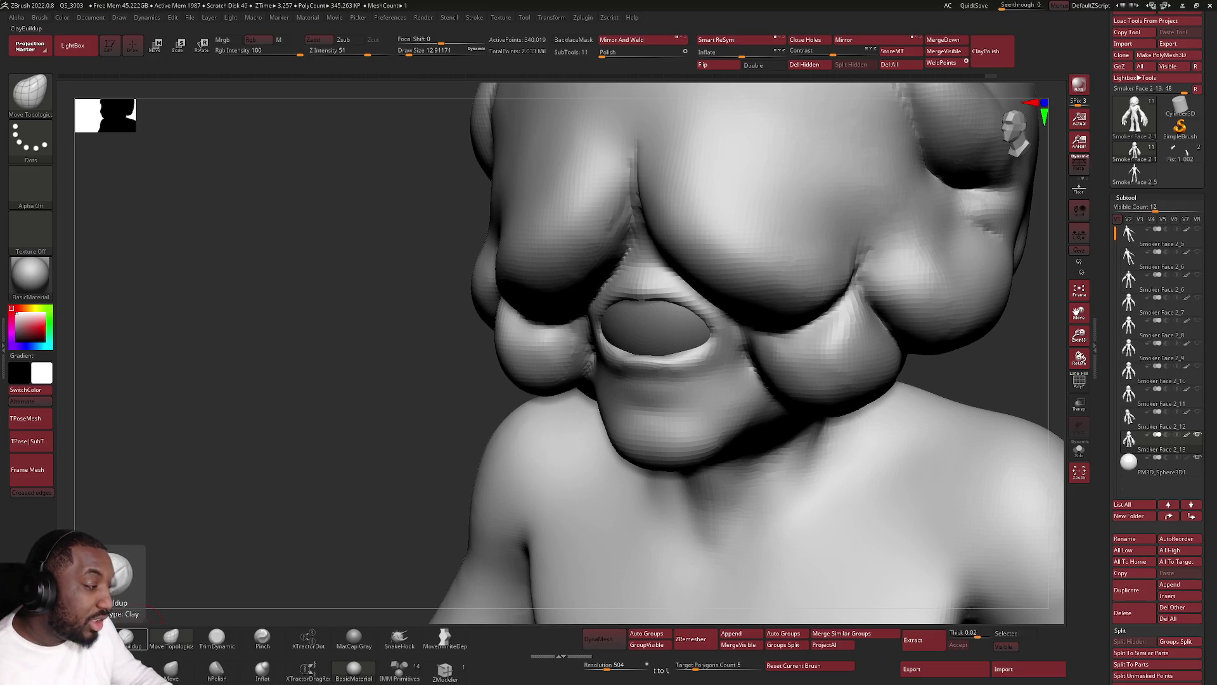
Choose the crease brush and turn the sculpt to face the mouth head-on.
click(130, 637)
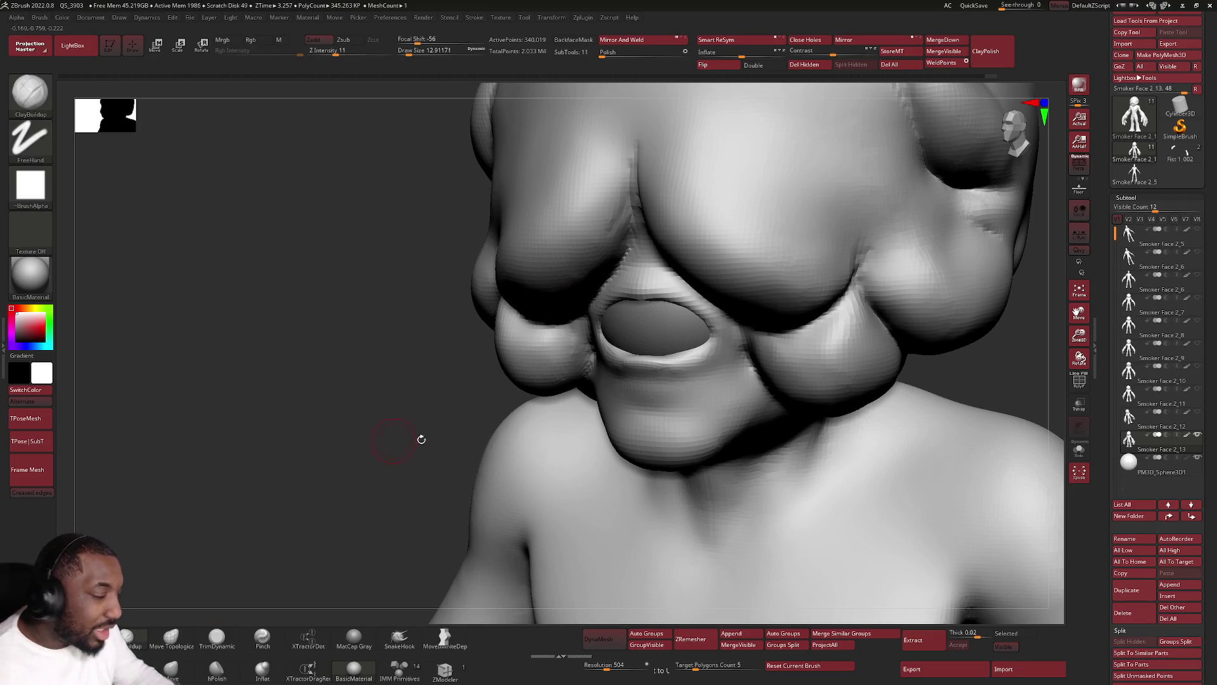
click(156, 645)
shift+drag(327, 434, 555, 322)
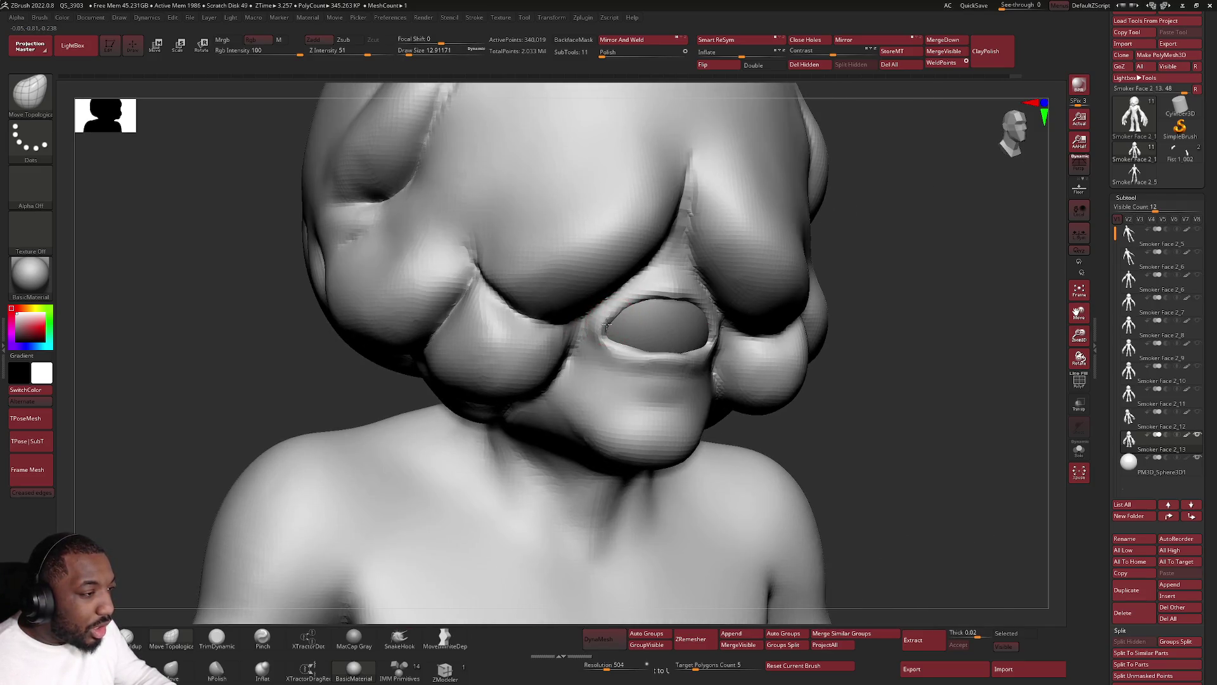
right_drag(612, 318, 644, 301)
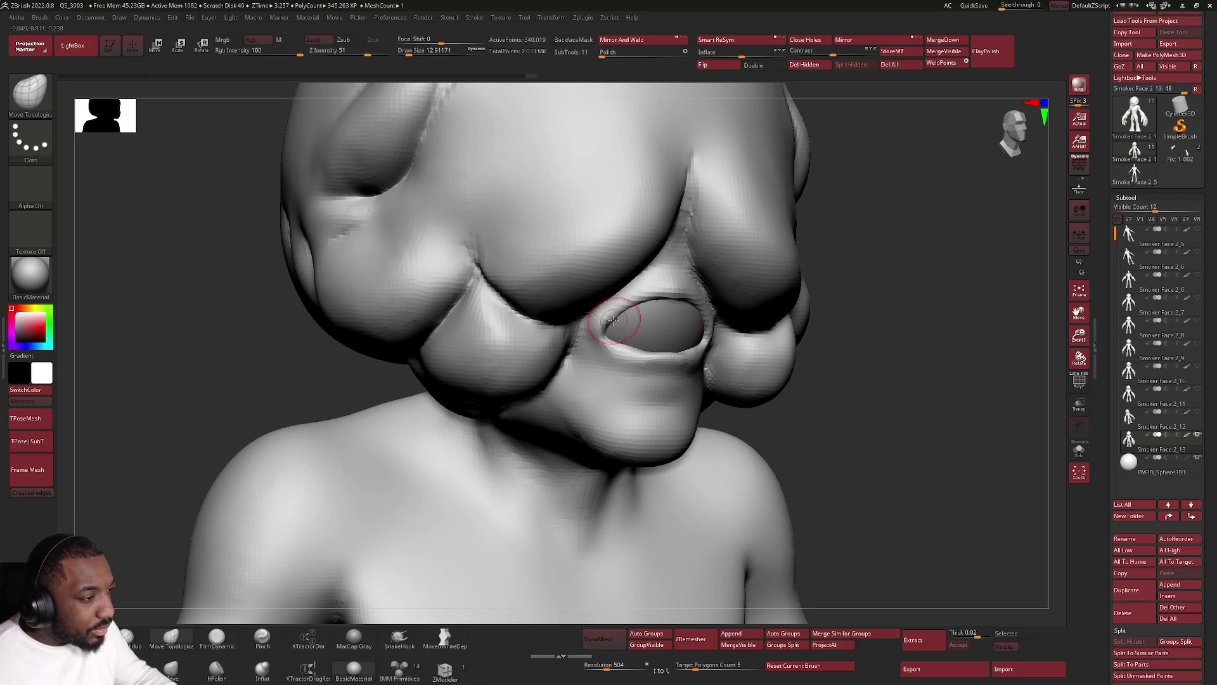
right_click(609, 353)
mouse_move(622, 345)
right_down()
mouse_move(608, 355)
mouse_move(624, 347)
right_up()
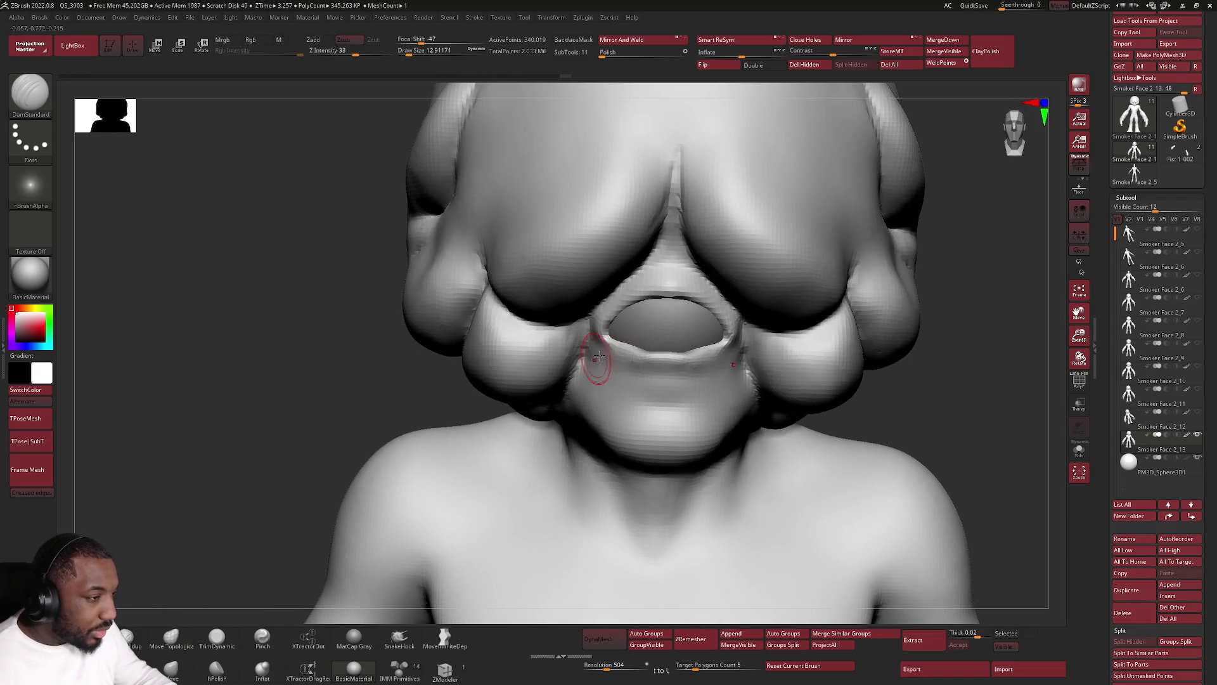
right_drag(595, 356, 619, 340)
Carve creases along the lower and upper lip edges, then smooth both lips.
drag(629, 348, 704, 353)
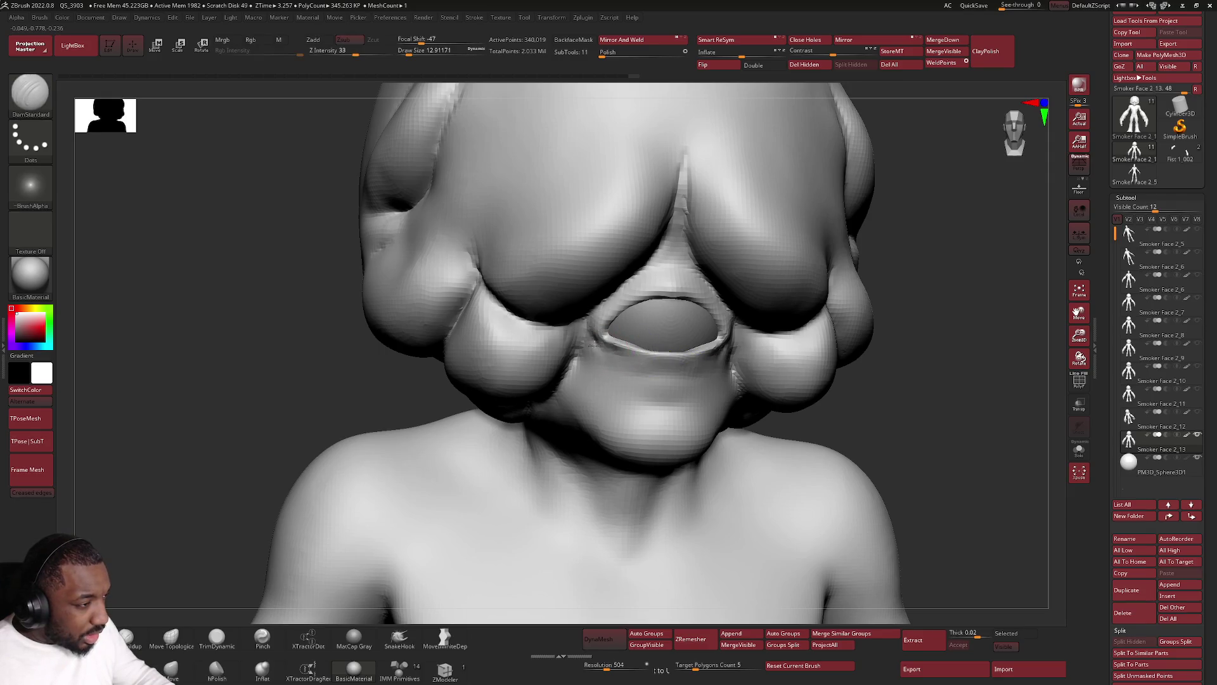
drag(632, 286, 654, 267)
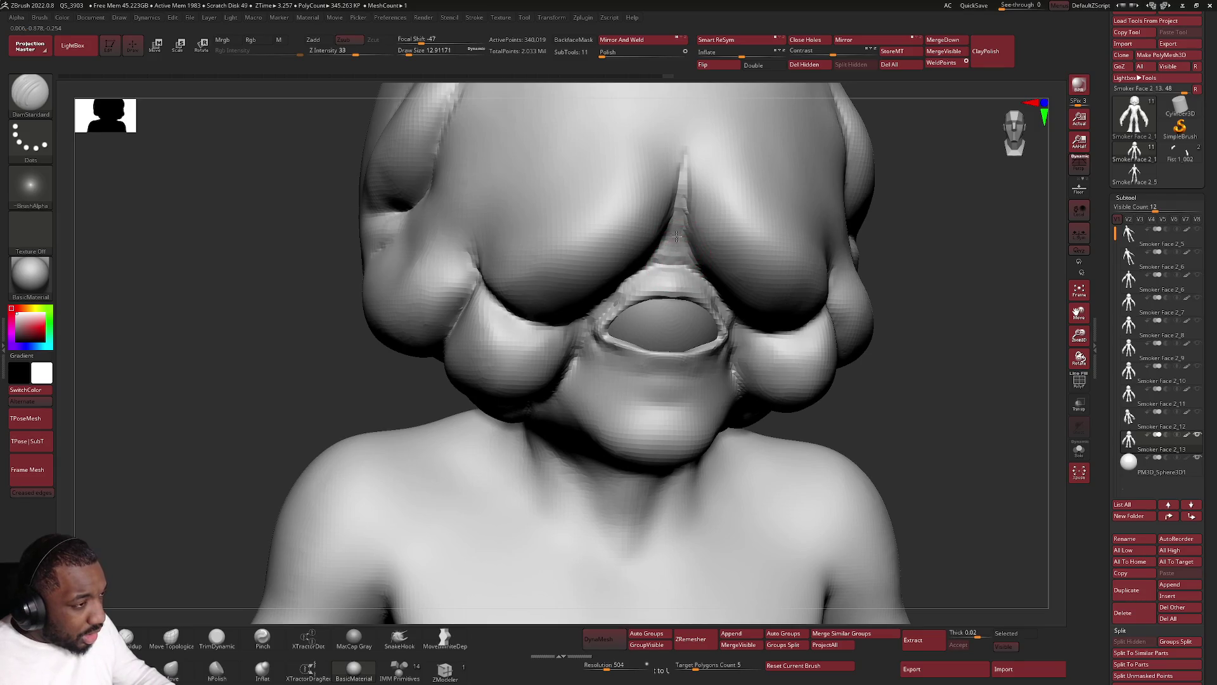
drag(622, 282, 601, 323)
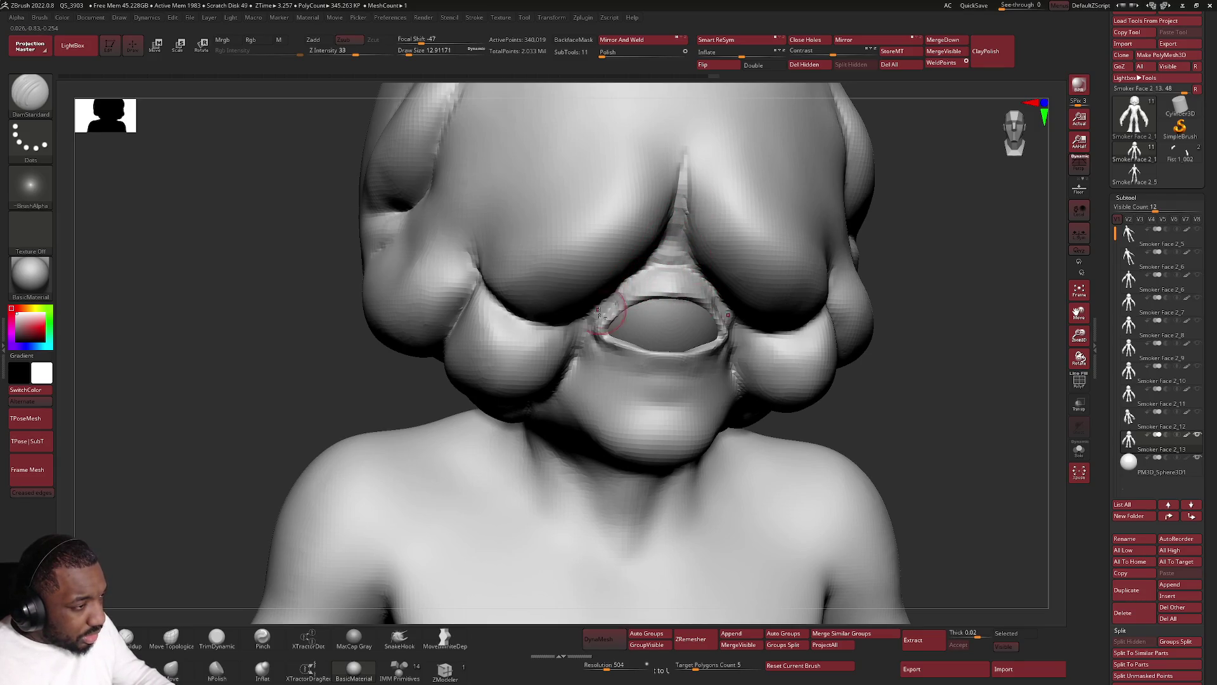
mouse_move(655, 283)
shift+mouse_down()
mouse_move(607, 311)
mouse_move(702, 302)
shift+mouse_up()
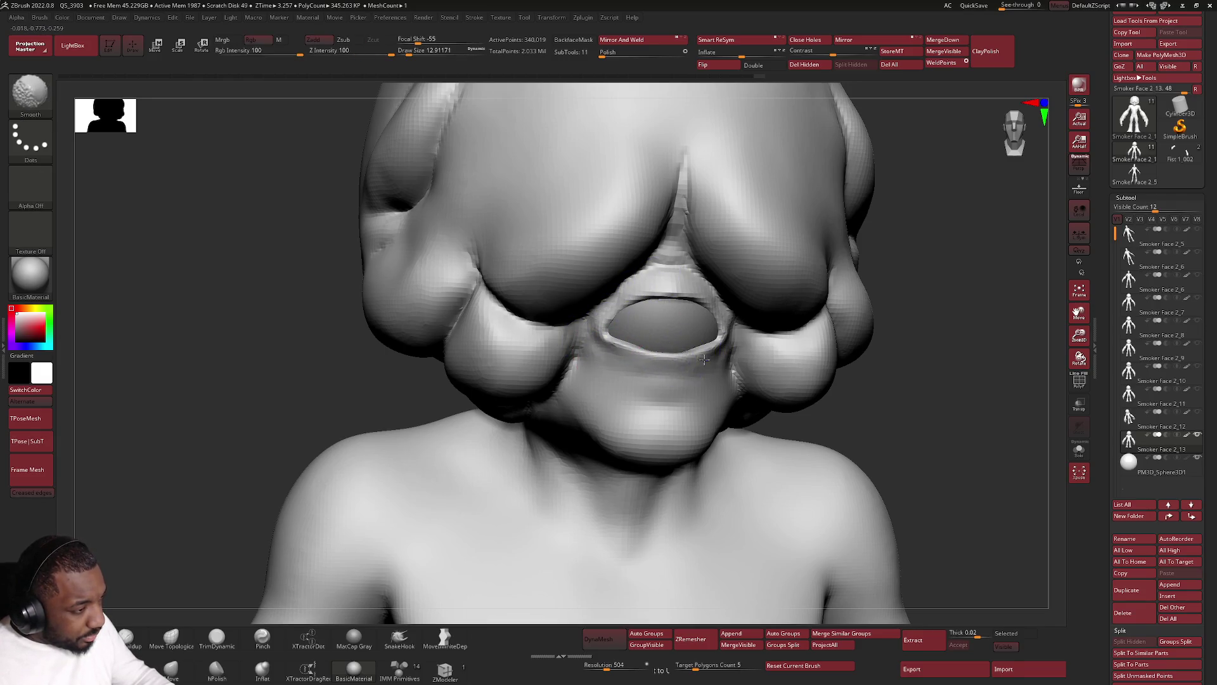
shift+drag(643, 366, 693, 367)
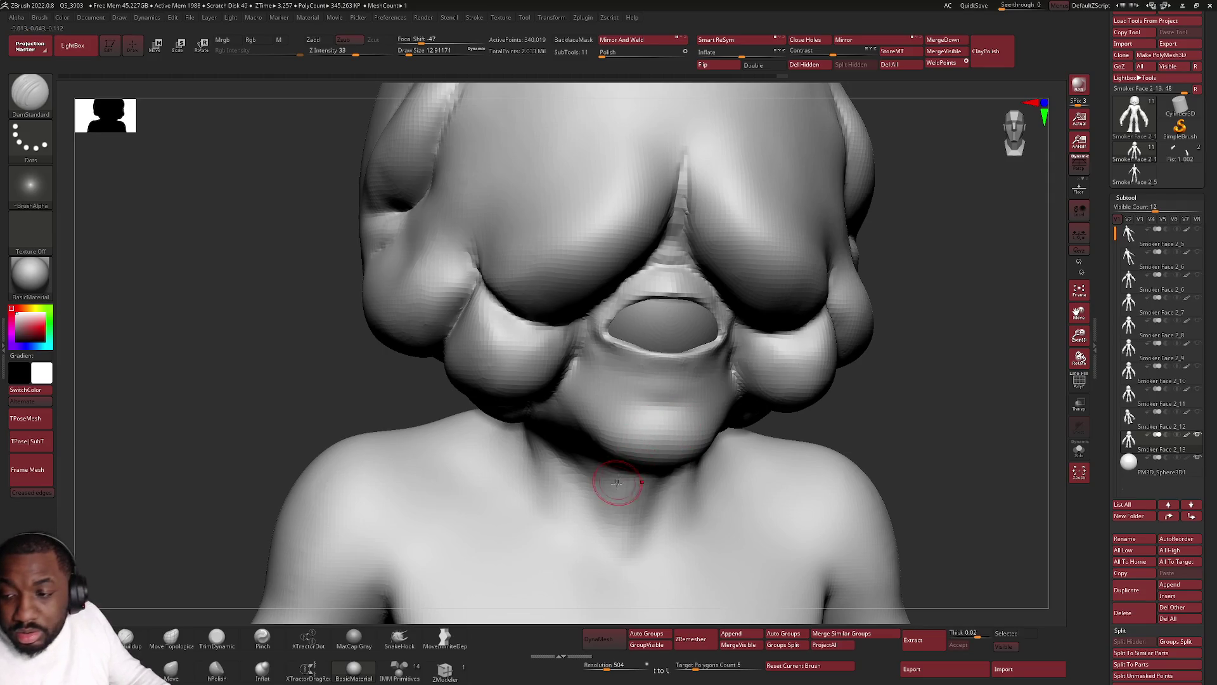
alt+right_drag(619, 544, 701, 320)
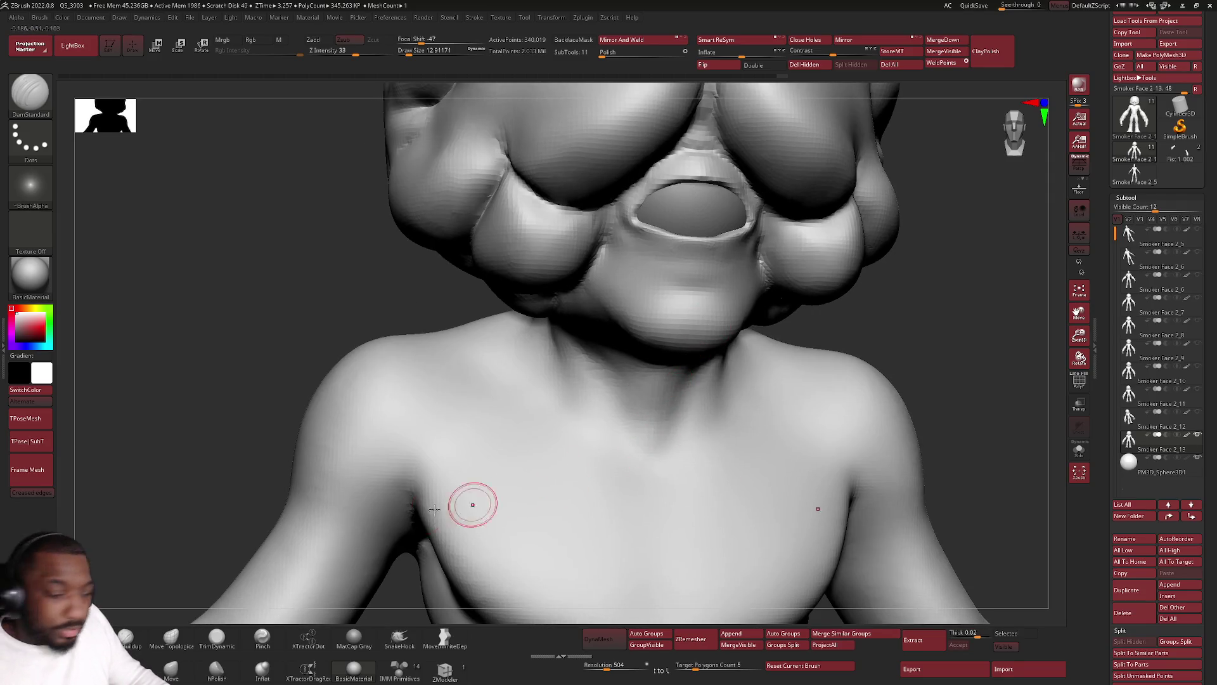
Choose Move Topological, adjust its size and turn the head toward the front.
click(170, 637)
key(space)
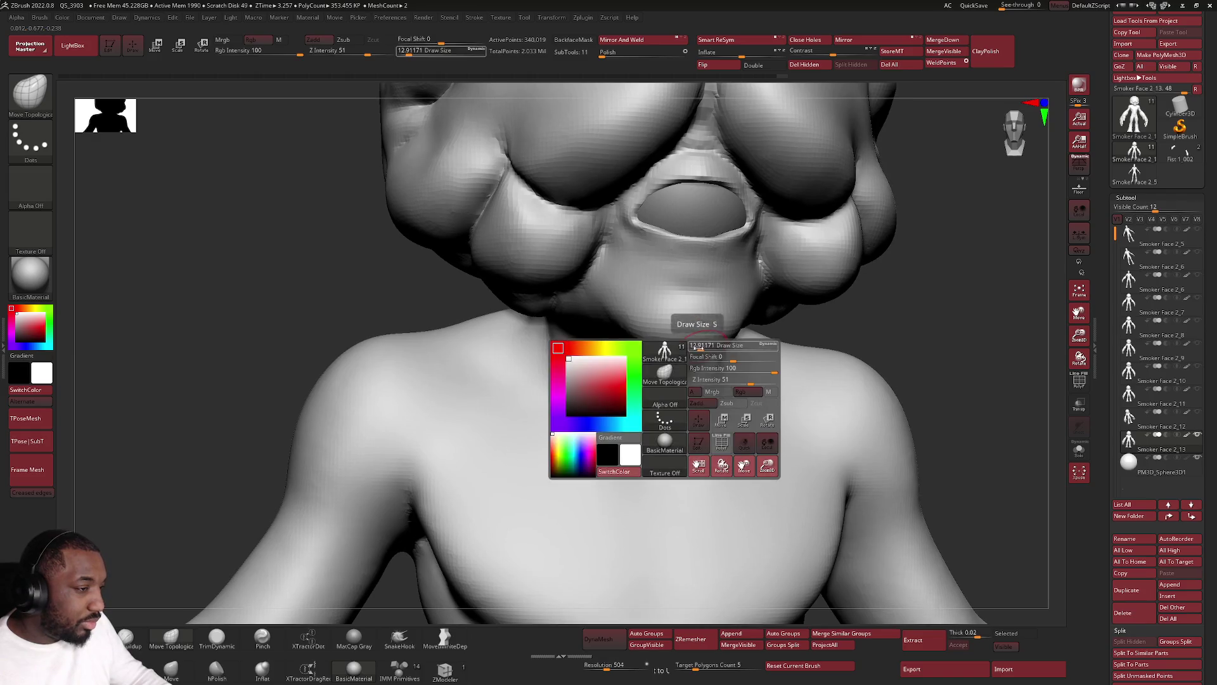
mouse_move(476, 438)
right_down()
mouse_move(706, 339)
mouse_move(734, 346)
mouse_move(661, 368)
right_up()
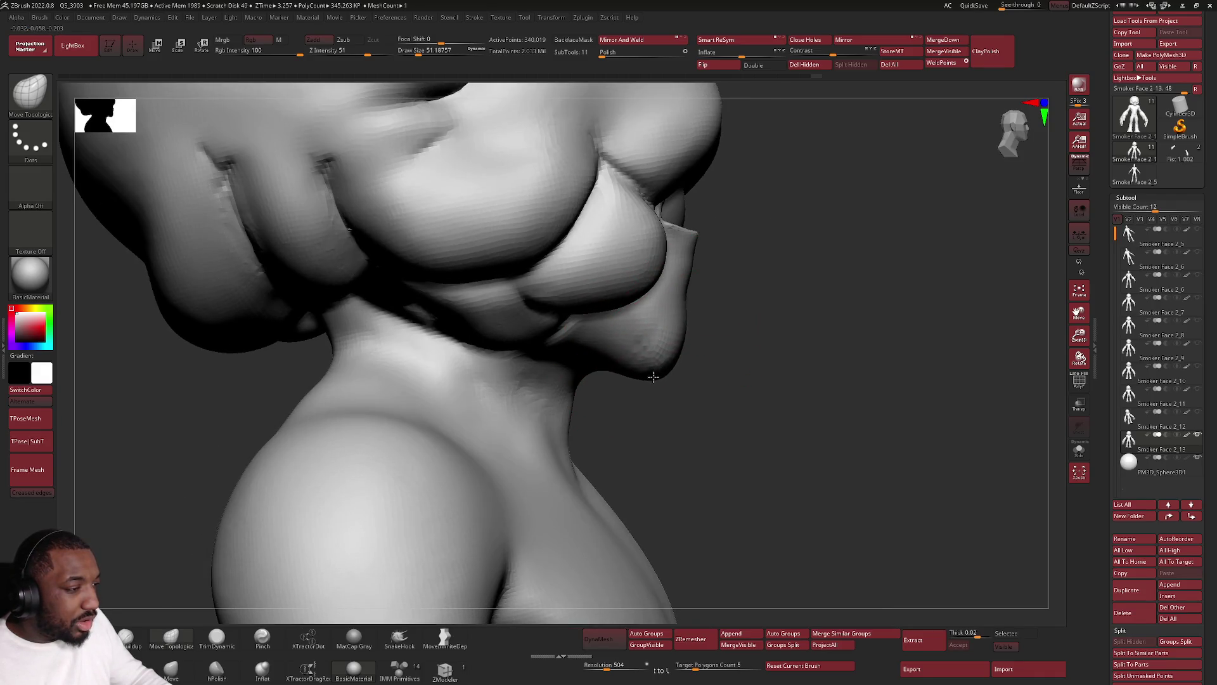
key(space)
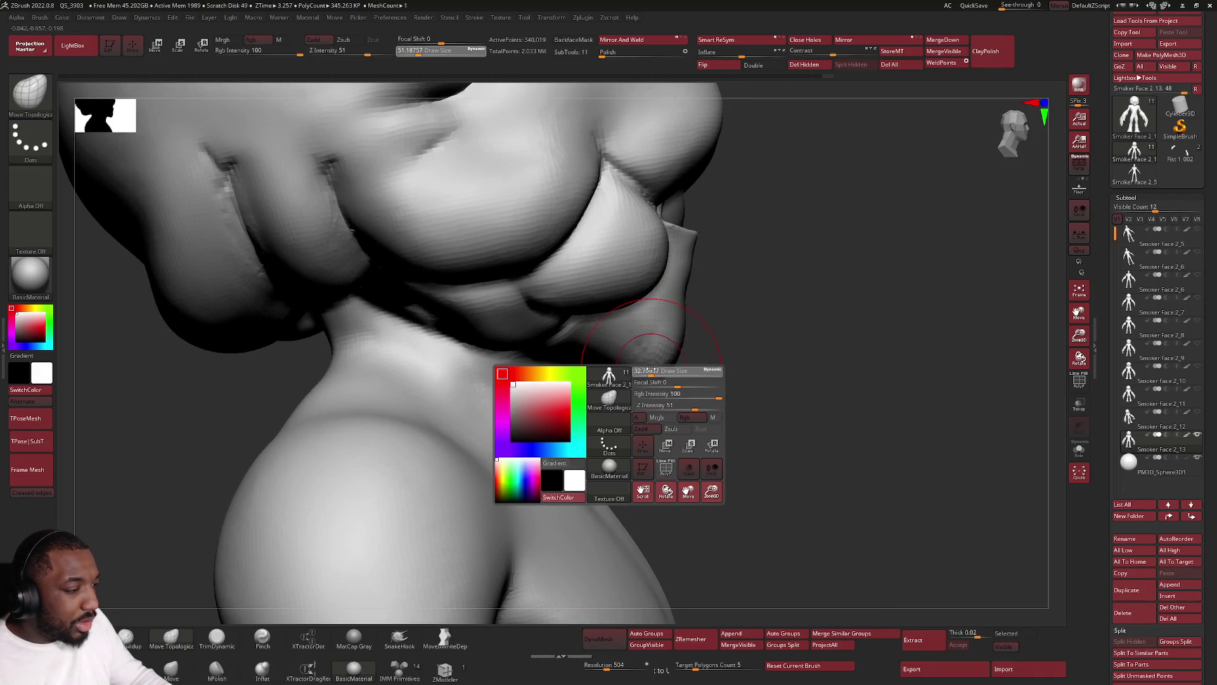
mouse_move(654, 378)
right_down()
mouse_move(703, 362)
mouse_move(765, 301)
mouse_move(739, 304)
mouse_move(706, 364)
right_up()
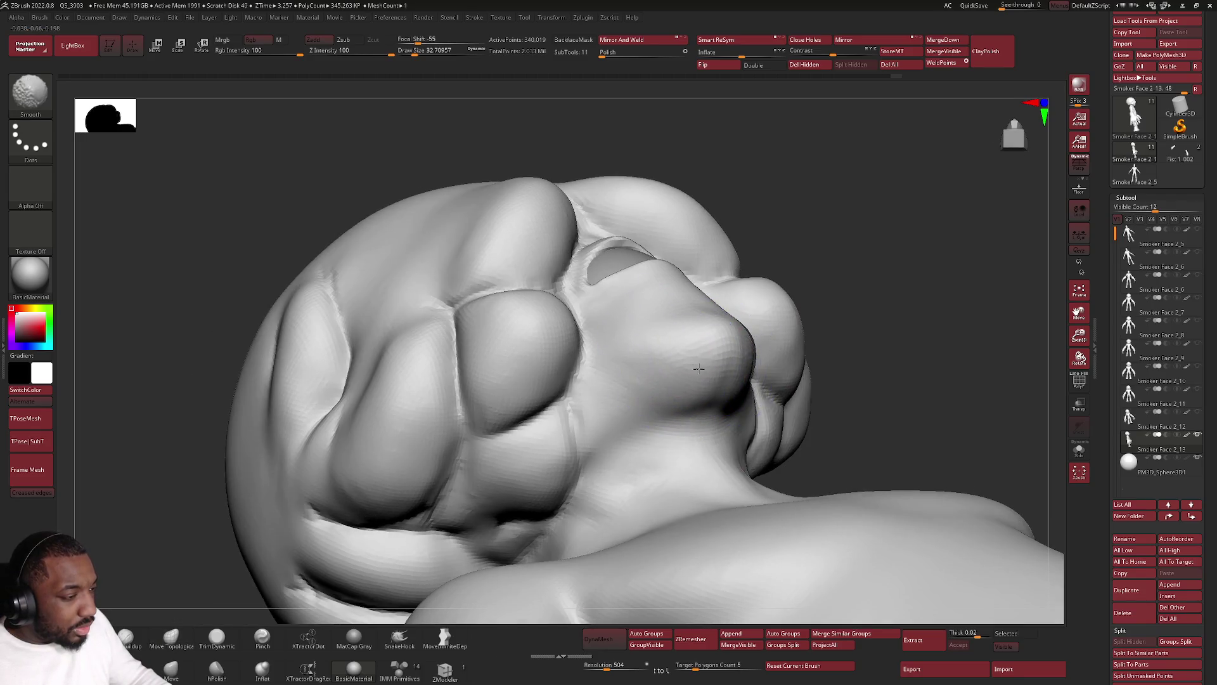
Pull the chin below the mouth lower and rounder, then bring up the reference.
click(171, 637)
right_drag(231, 576, 720, 313)
drag(720, 313, 720, 353)
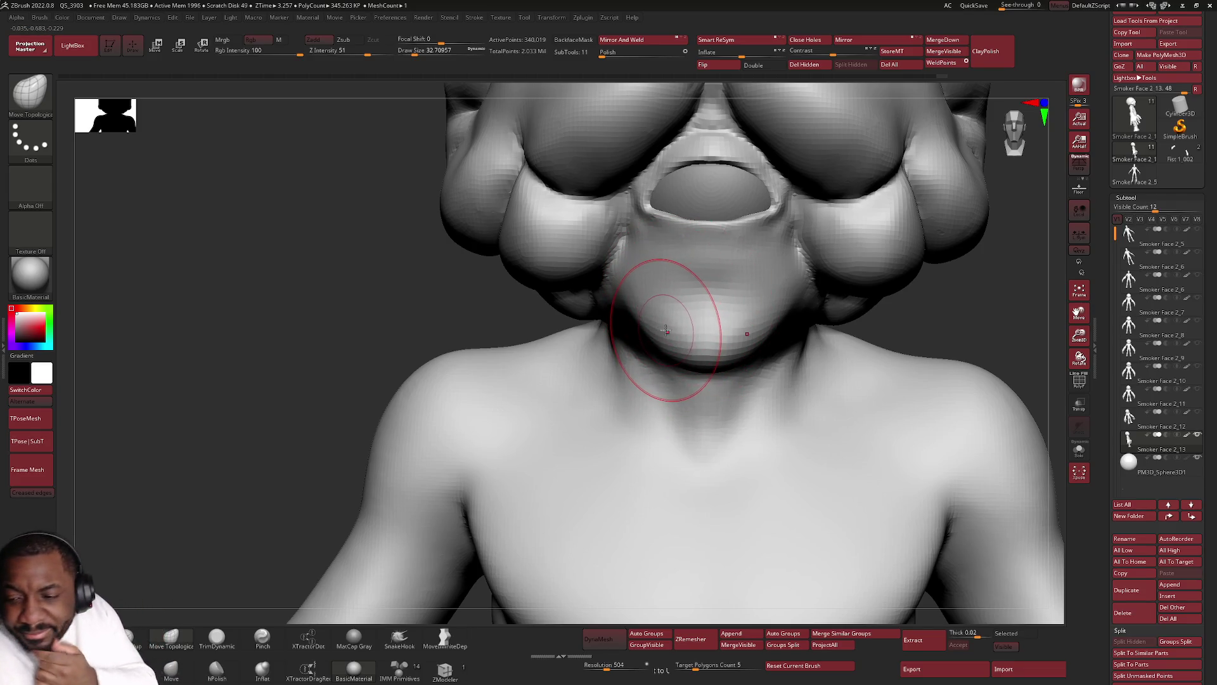
key(alt+Tab)
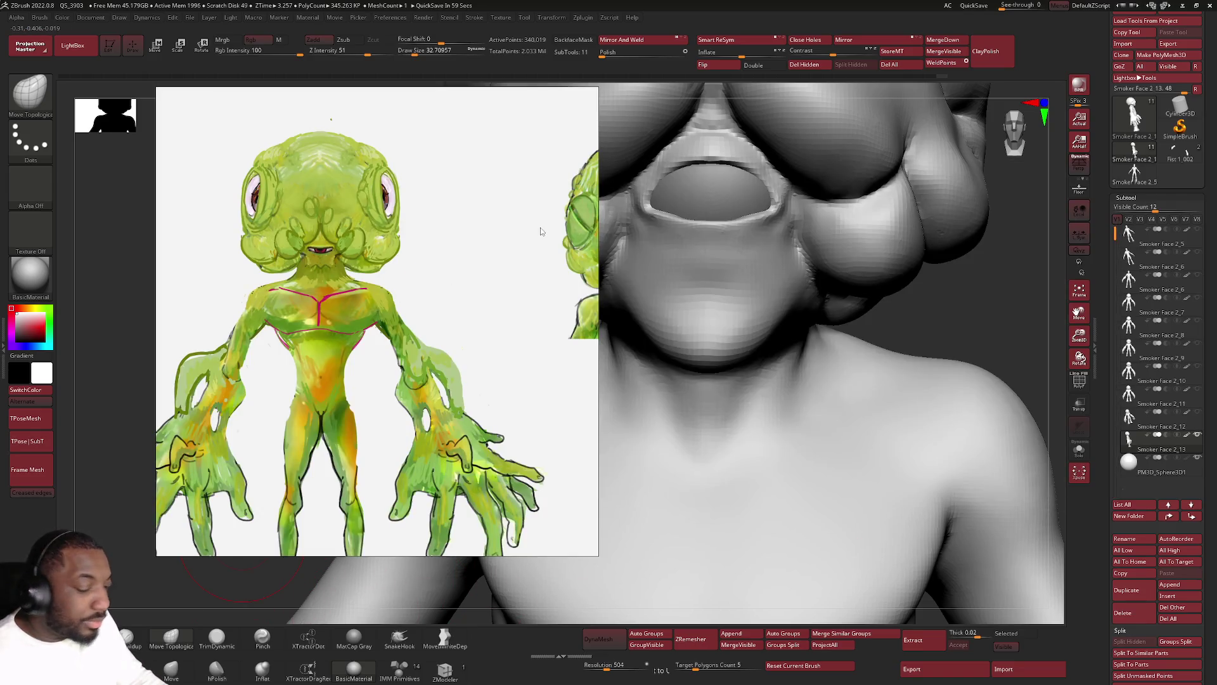
Hide the PureRef reference again and pick DamStandard (BDS) for crease carving.
key(alt+Tab)
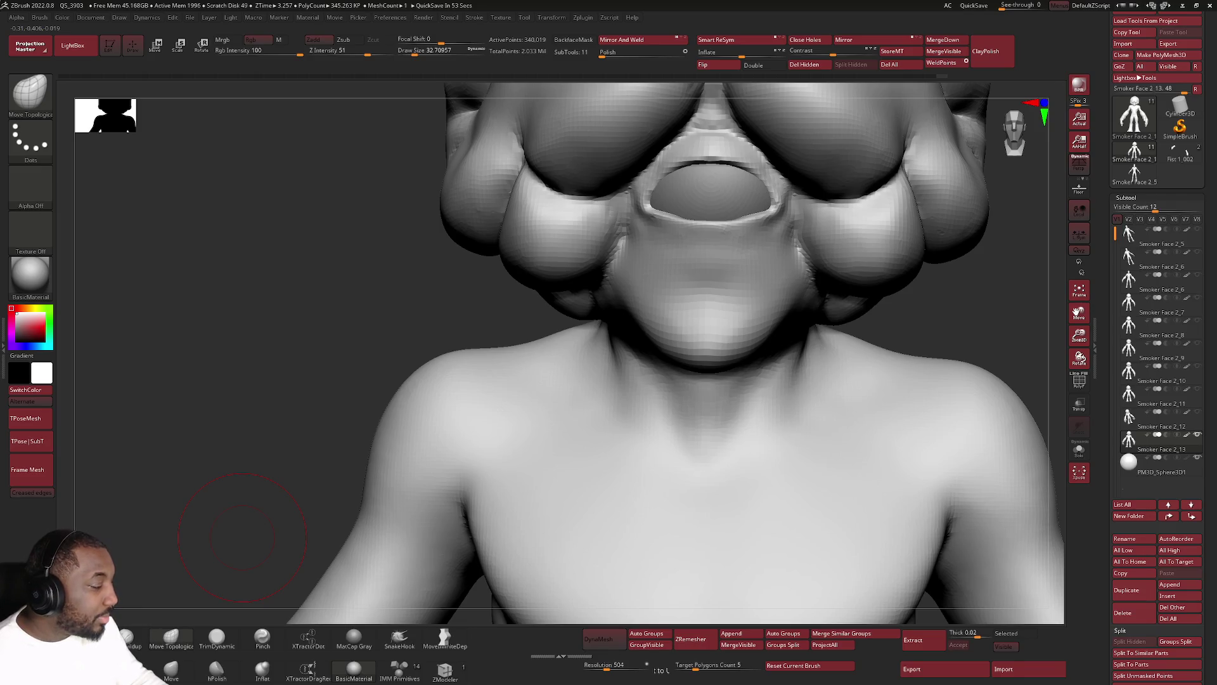
key(b)
key(d)
key(s)
Sharpen the lip line and soften the right side of the upper lip rim.
key(space)
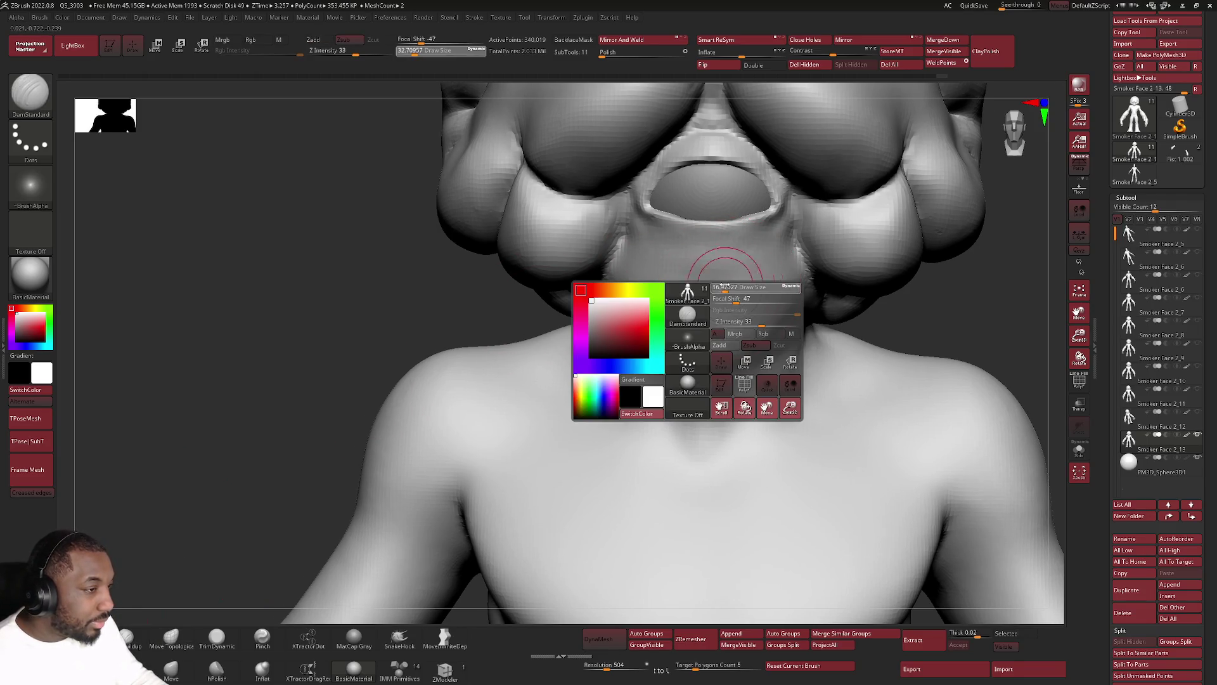
mouse_move(673, 282)
mouse_down()
mouse_move(746, 287)
mouse_move(696, 266)
mouse_move(707, 317)
mouse_move(660, 283)
mouse_up()
key(space)
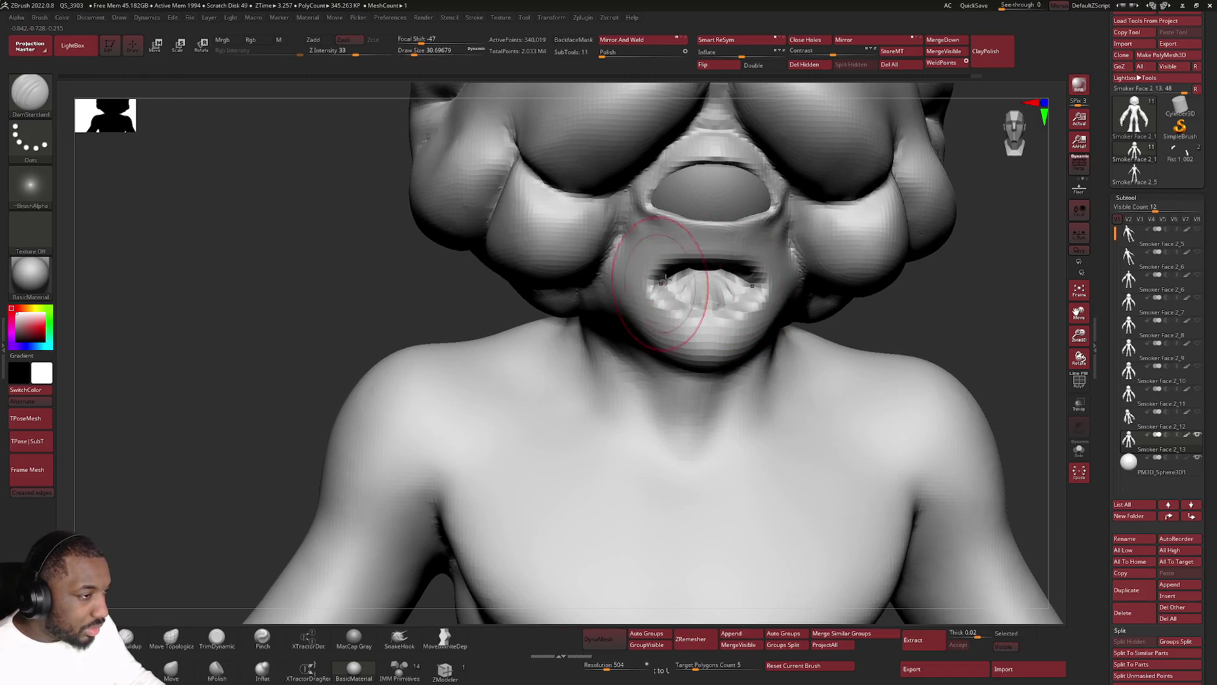
right_drag(753, 267, 731, 232)
key(space)
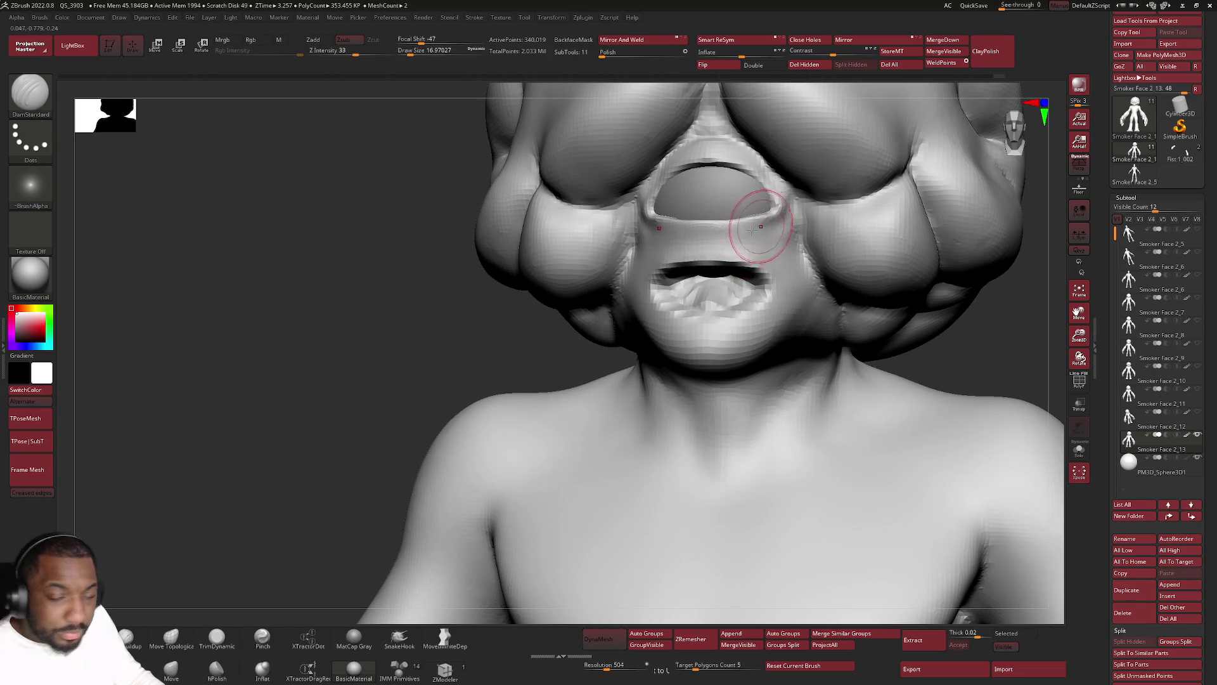
shift+drag(771, 229, 774, 231)
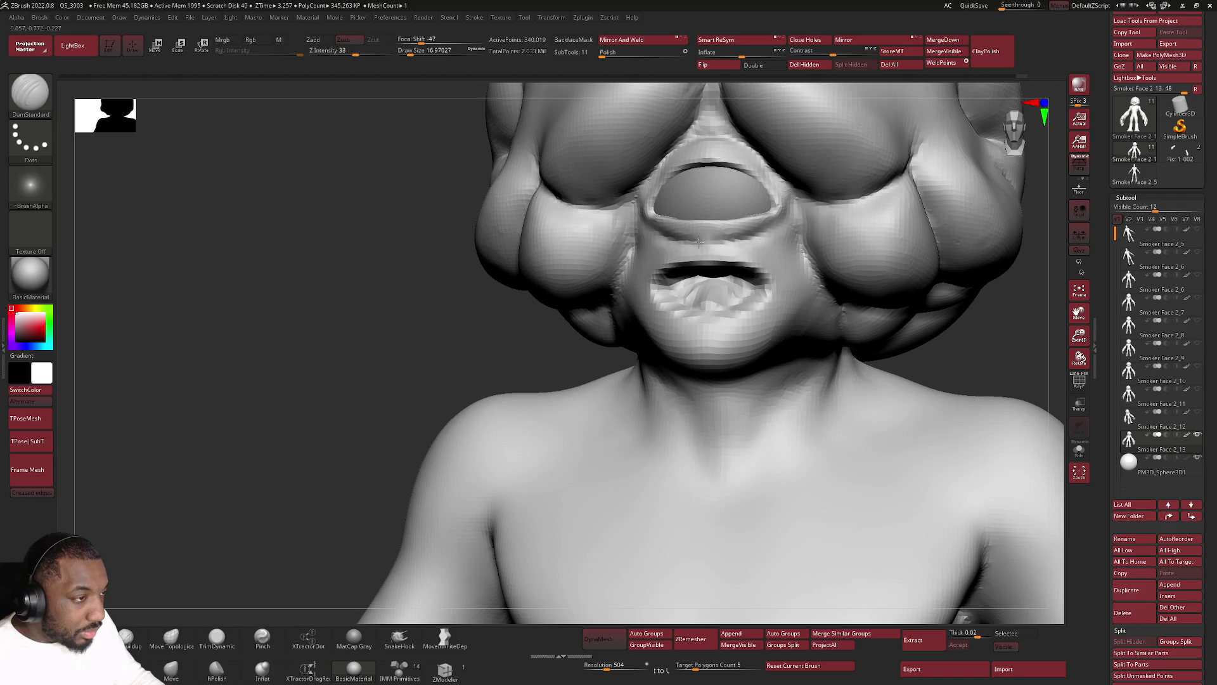
right_drag(753, 277, 718, 285)
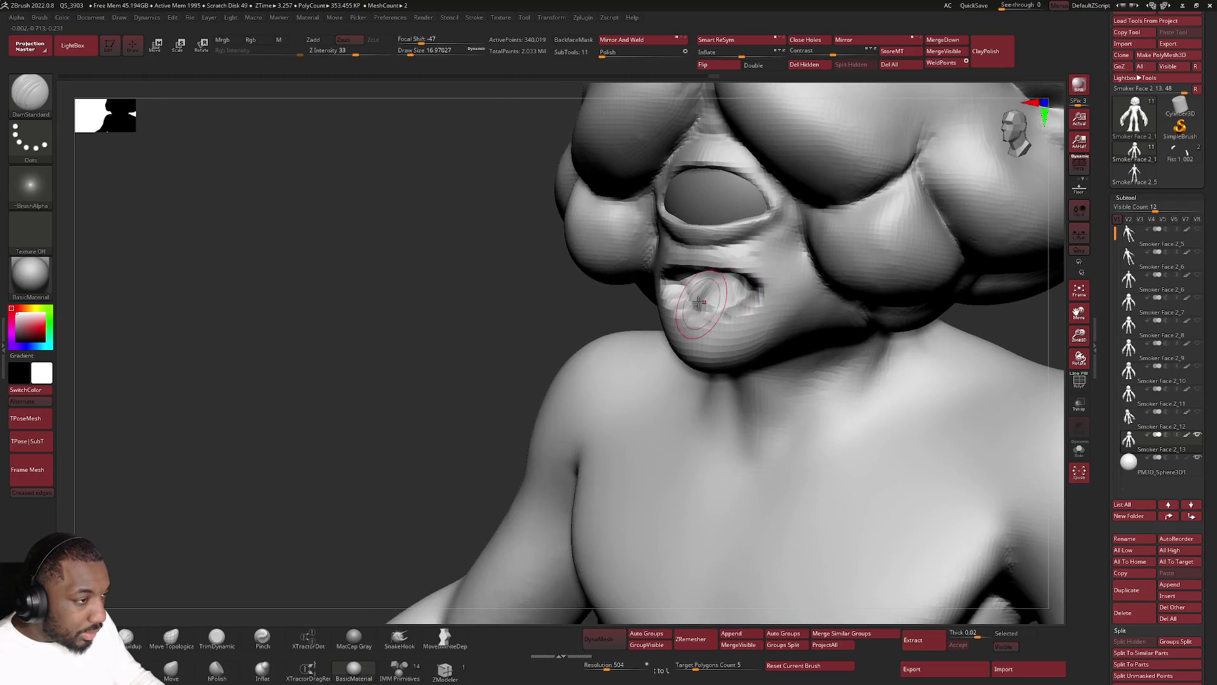
mouse_move(719, 279)
right_down()
mouse_move(739, 269)
mouse_move(725, 259)
mouse_move(654, 276)
mouse_move(681, 280)
mouse_move(557, 536)
mouse_move(652, 402)
right_up()
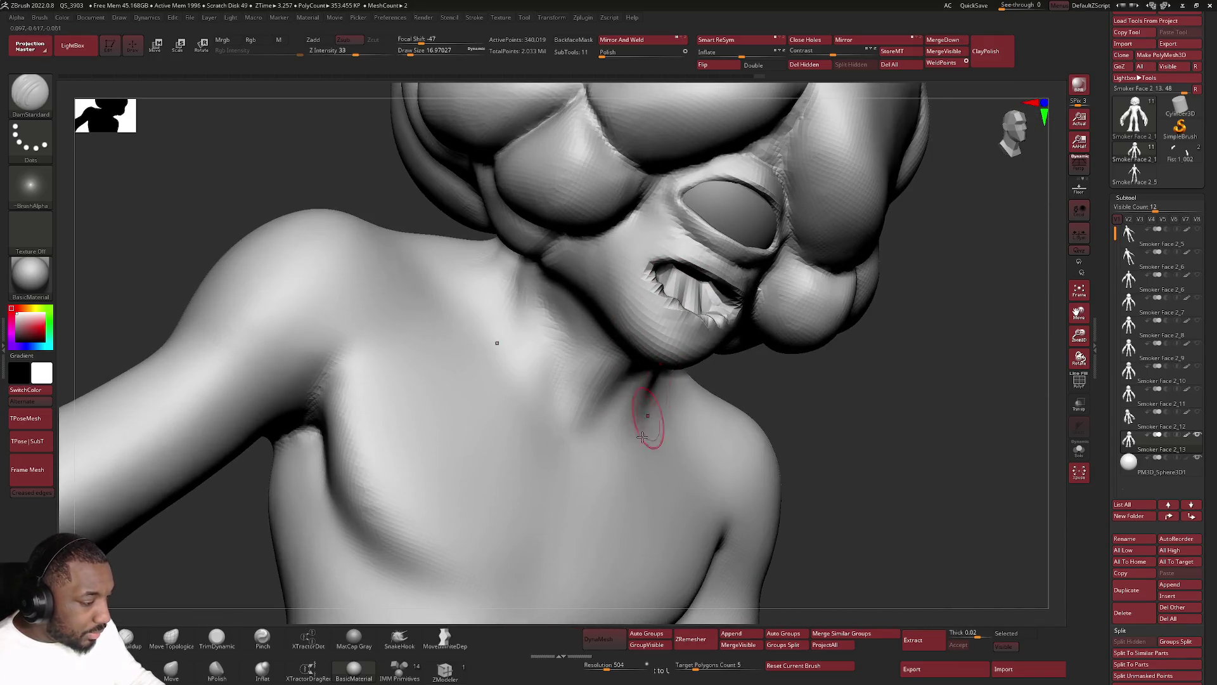
Raise the DynaMesh remesh resolution higher than before.
drag(613, 664, 639, 665)
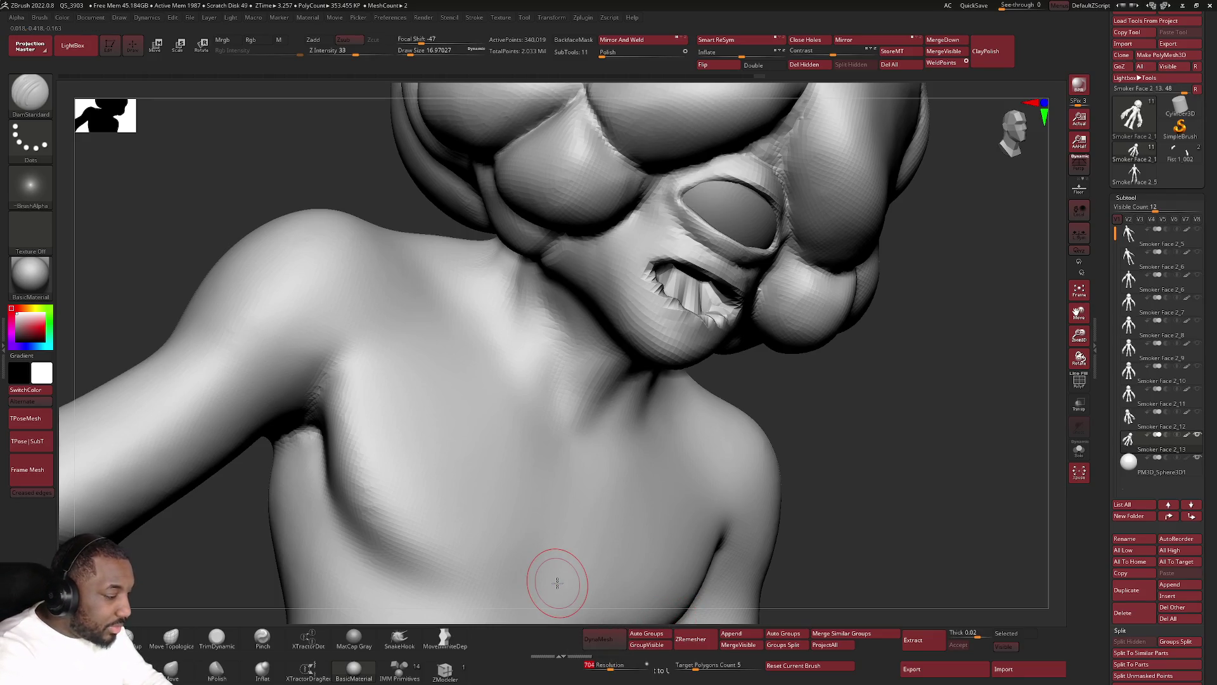
Remesh the model denser and smooth the eye-socket rim and the area around the mouth.
ctrl+drag(861, 400, 850, 402)
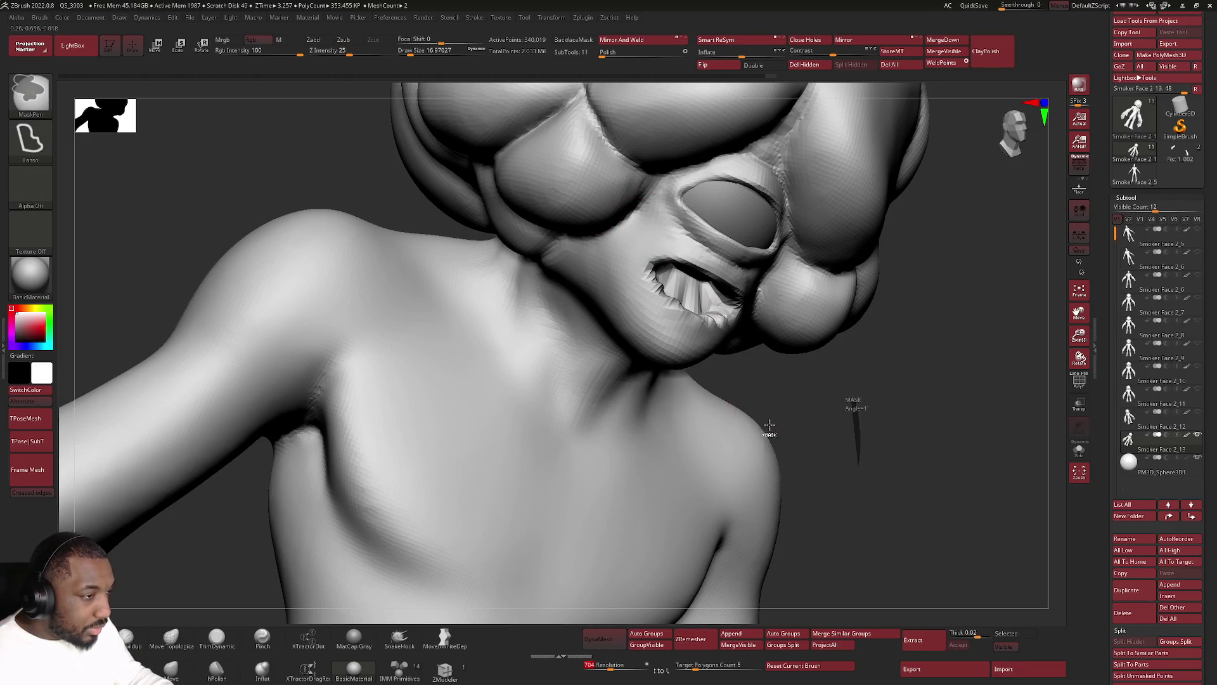
mouse_move(677, 285)
right_down()
mouse_move(678, 270)
mouse_move(690, 298)
mouse_move(677, 257)
right_up()
key(shift)
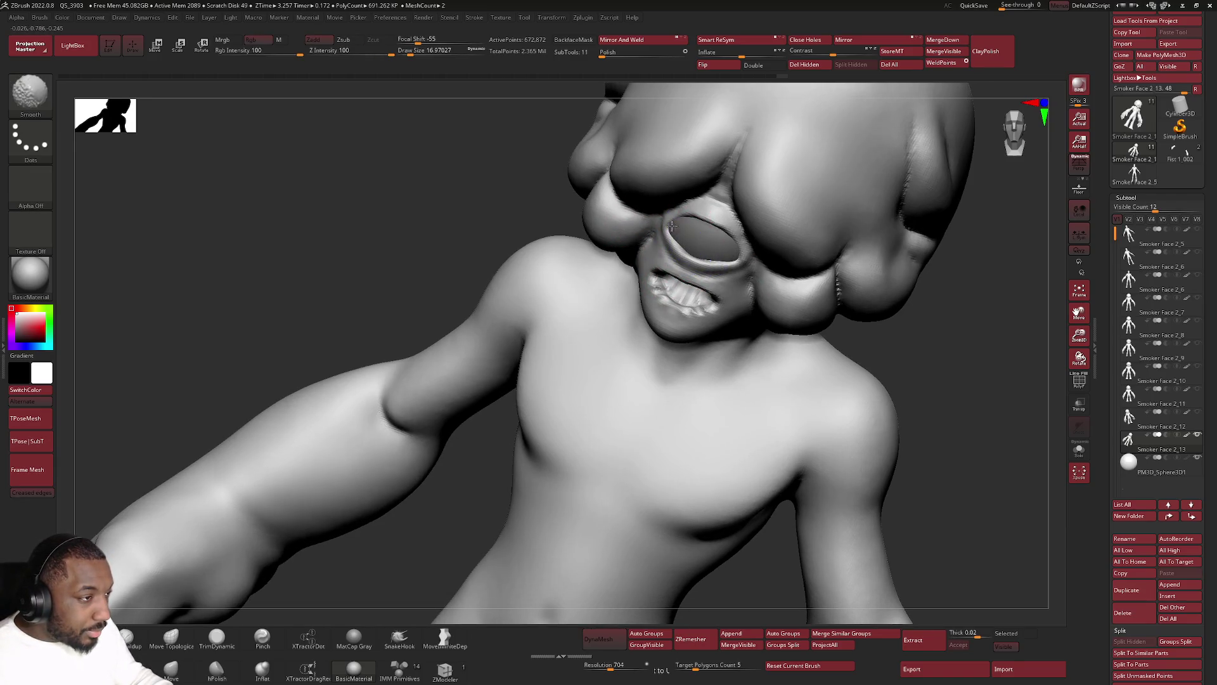
shift+drag(696, 217, 731, 239)
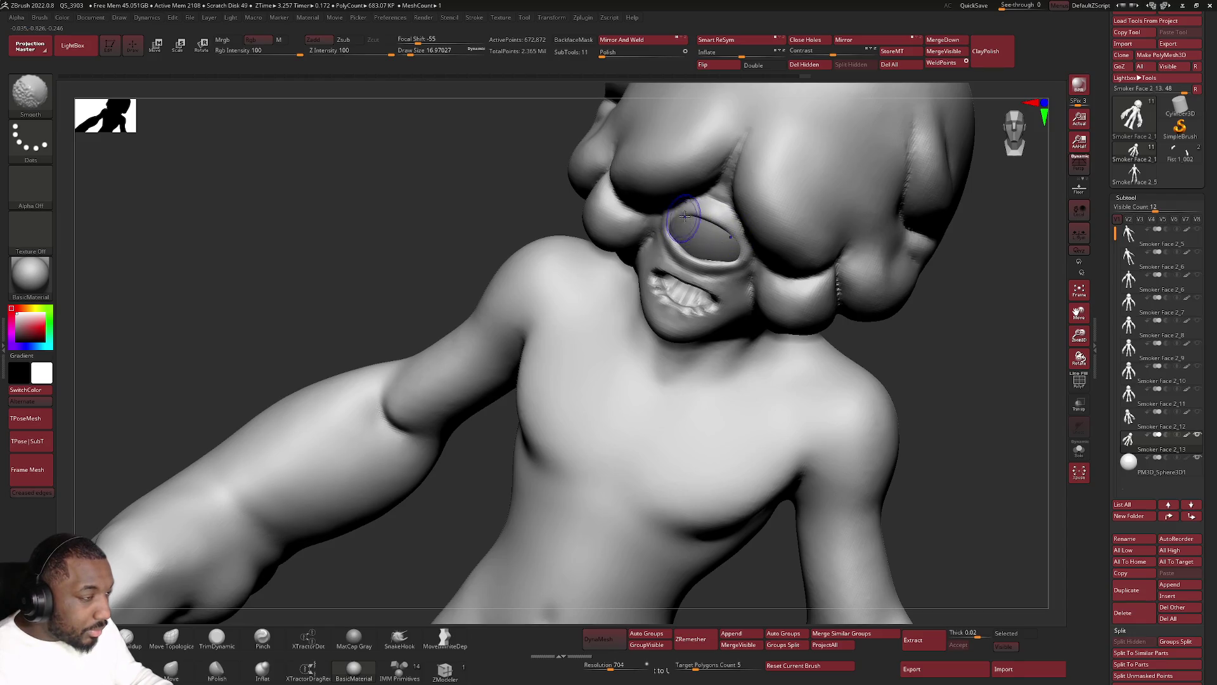
right_drag(683, 217, 653, 237)
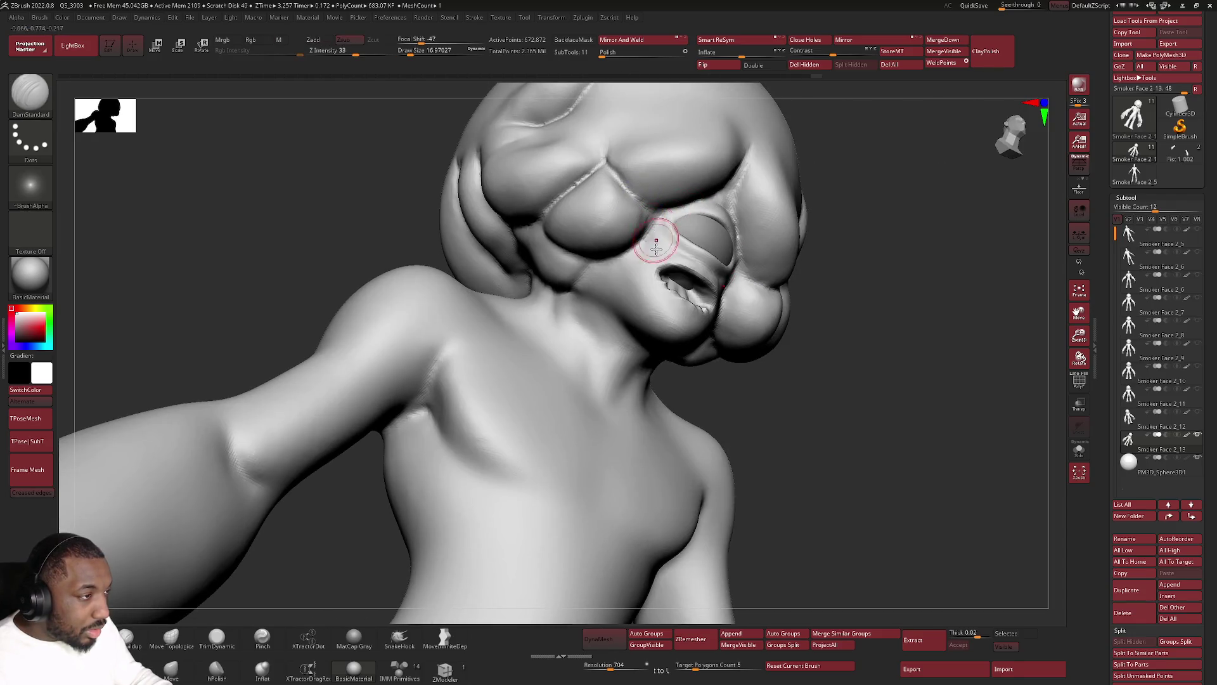
right_drag(660, 304, 668, 312)
key(shift)
shift+drag(672, 303, 689, 309)
mouse_move(672, 296)
right_down()
mouse_move(682, 298)
mouse_move(655, 300)
right_up()
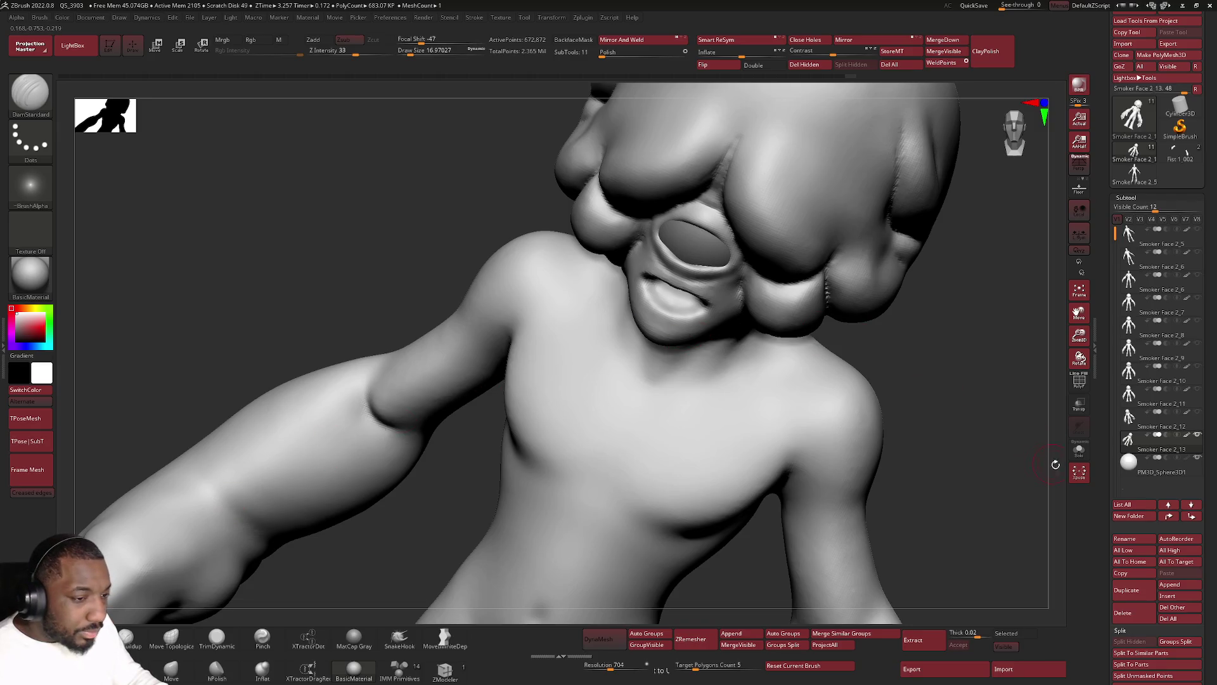
key(ctrl+z)
mouse_move(837, 380)
right_down()
mouse_move(657, 273)
mouse_move(603, 283)
right_up()
key(ctrl+shift+z)
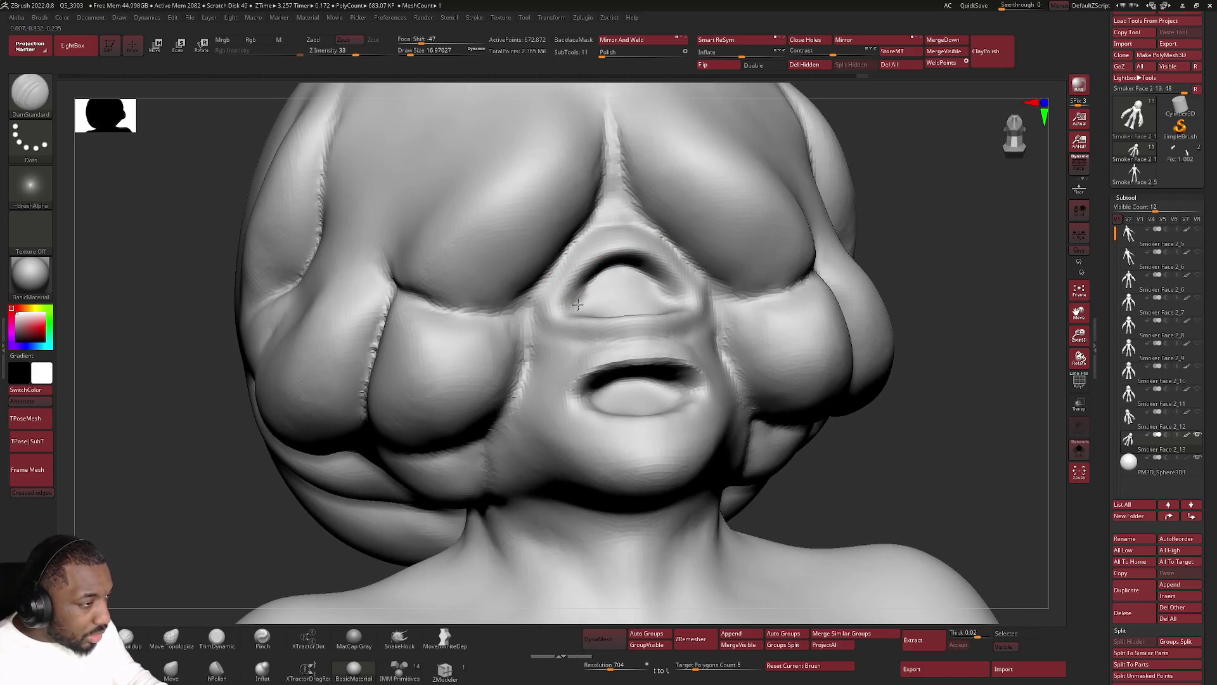
Deepen the right side of the nostril arch and refine the nostril rim.
right_click(605, 280)
mouse_move(616, 269)
mouse_down()
mouse_move(665, 290)
mouse_move(567, 314)
mouse_up()
right_drag(592, 282, 590, 343)
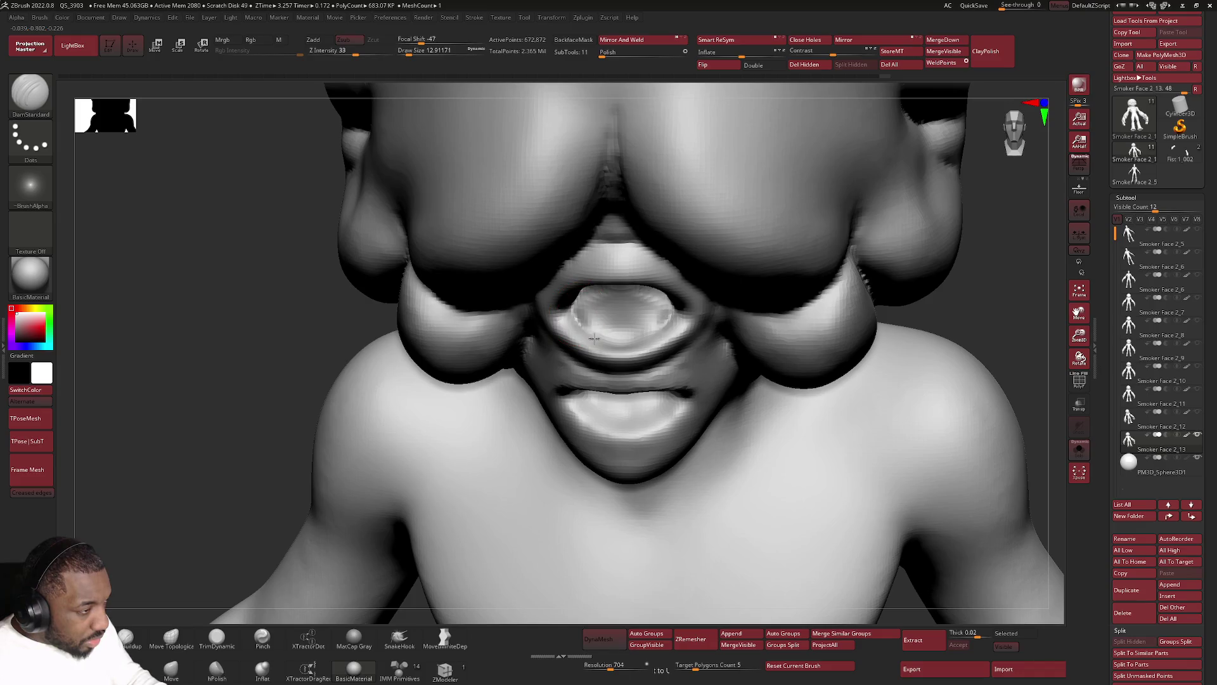
drag(572, 315, 666, 324)
mouse_move(666, 324)
right_down()
mouse_move(685, 264)
mouse_move(652, 407)
mouse_move(625, 394)
mouse_move(578, 409)
mouse_move(602, 375)
right_up()
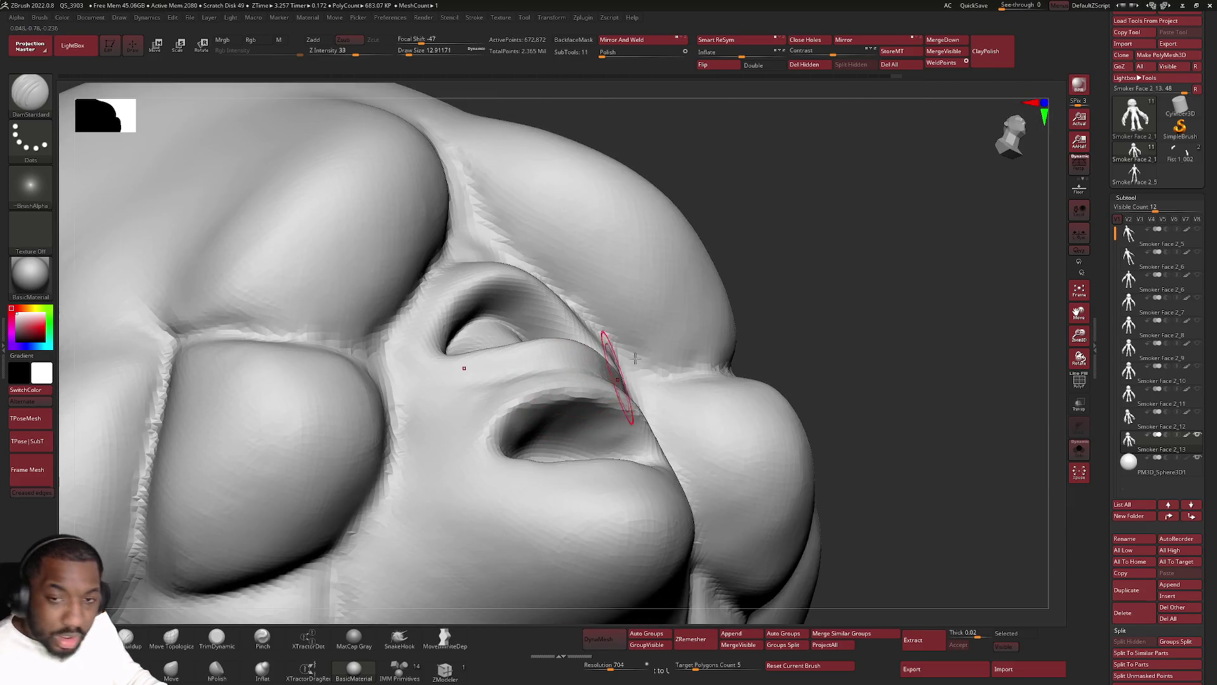
right_drag(663, 431, 667, 435)
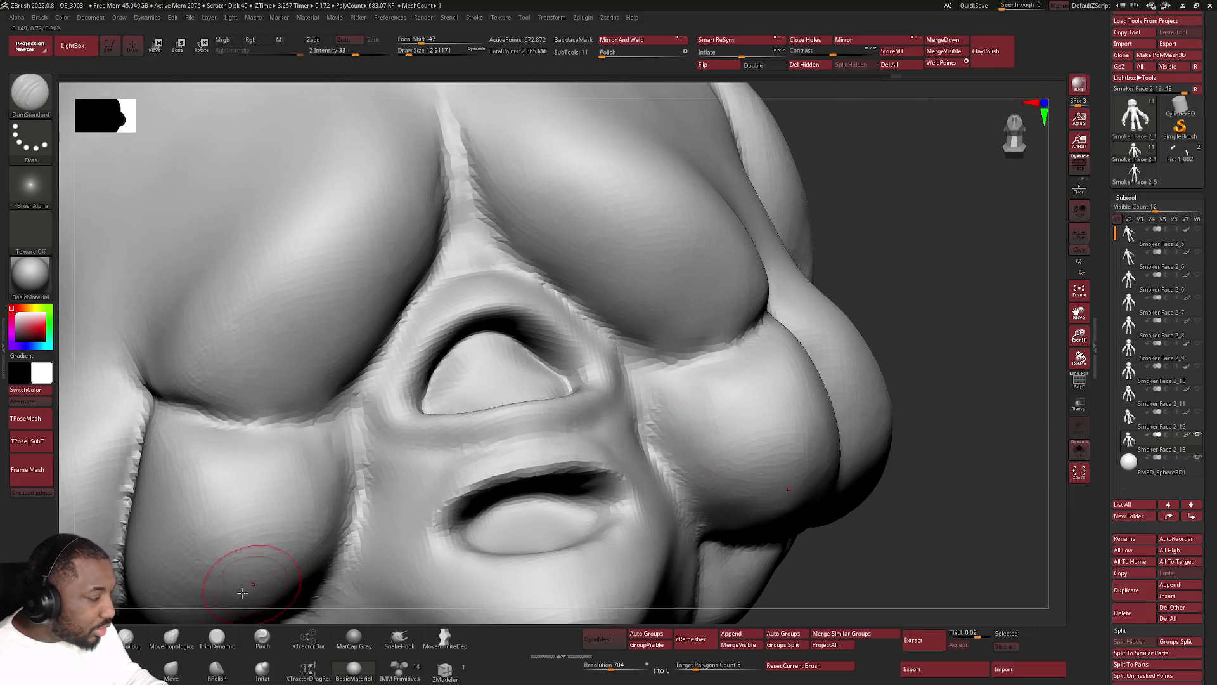
mouse_move(210, 597)
right_down()
mouse_move(394, 372)
mouse_move(580, 442)
mouse_move(570, 418)
right_up()
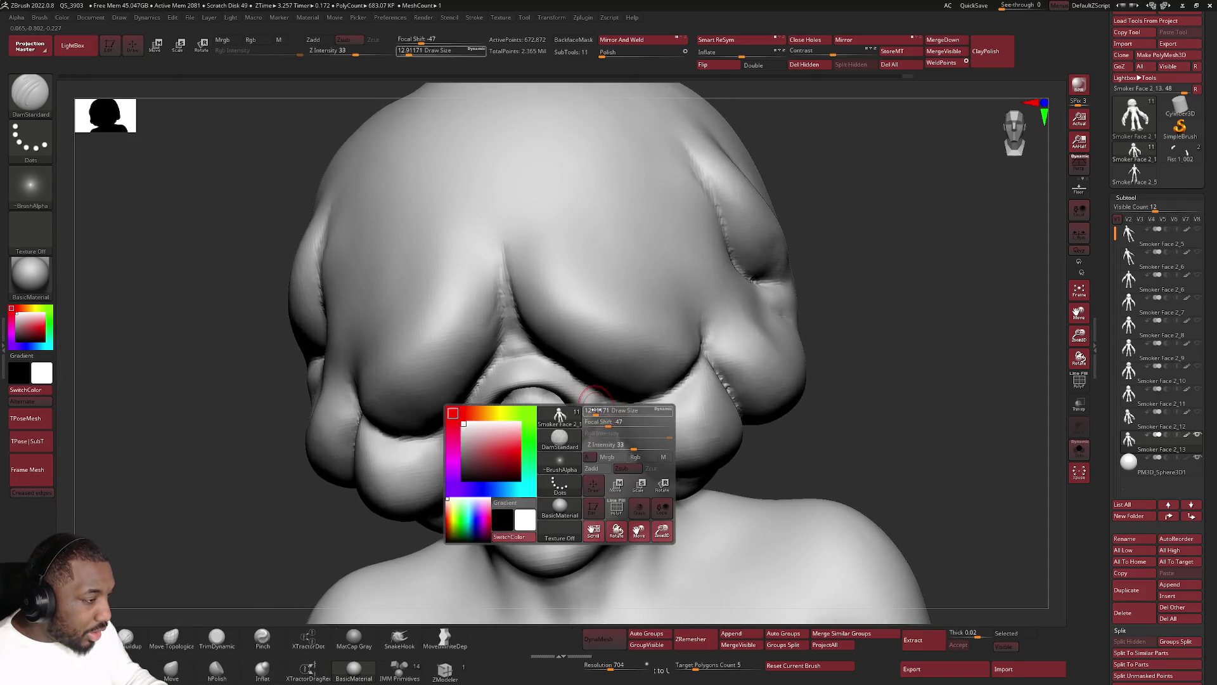
mouse_move(603, 304)
right_down()
mouse_move(604, 399)
mouse_move(619, 435)
mouse_move(533, 451)
mouse_move(556, 464)
right_up()
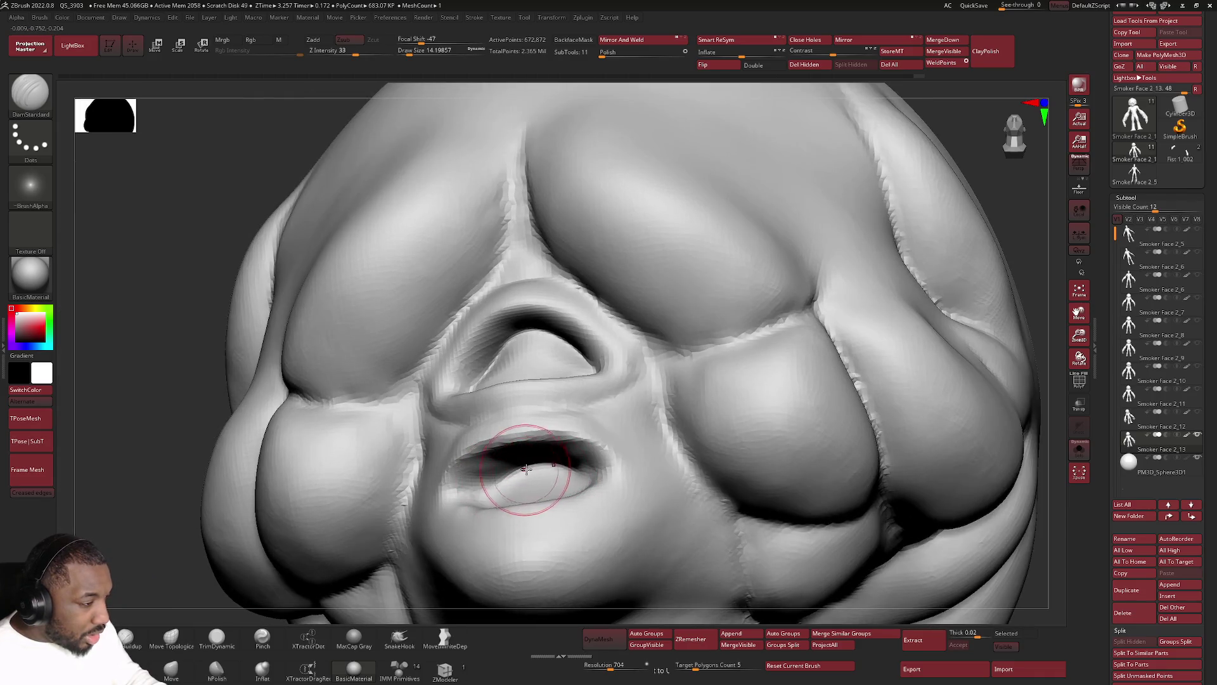
Reshape the mouth area with Move Topological from a frontal view.
click(172, 637)
mouse_move(590, 314)
right_down()
mouse_move(596, 371)
mouse_move(561, 381)
right_up()
mouse_move(561, 381)
mouse_down()
mouse_move(557, 400)
mouse_move(554, 386)
mouse_up()
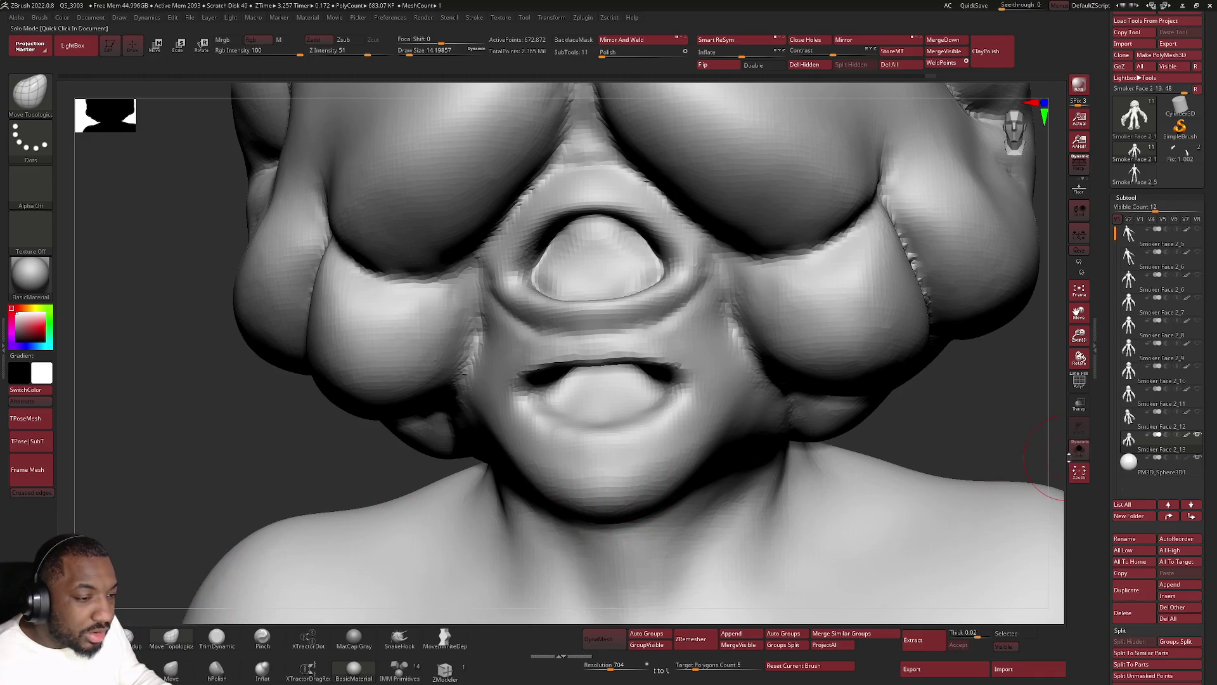
mouse_move(610, 400)
right_down()
mouse_move(663, 383)
mouse_move(645, 392)
right_up()
Alternate Move Topological and ClayBuildup on the lips, setting the brush to about 30.
right_click(654, 455)
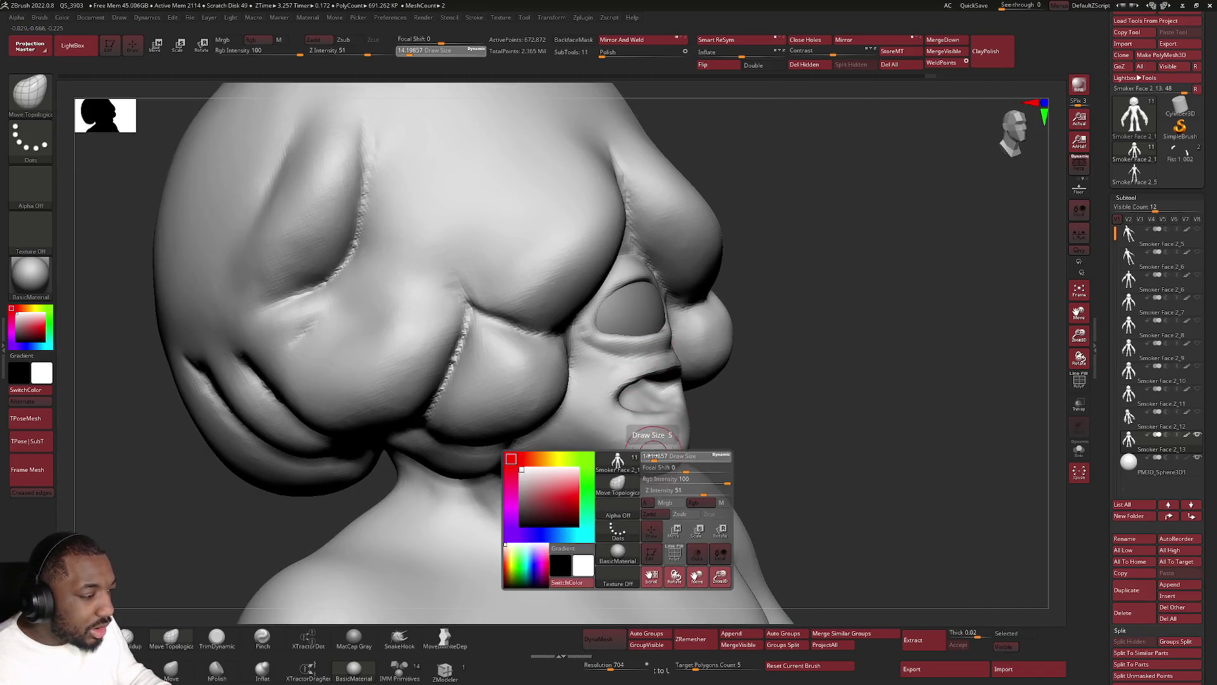
drag(627, 437, 666, 437)
right_drag(613, 440, 611, 475)
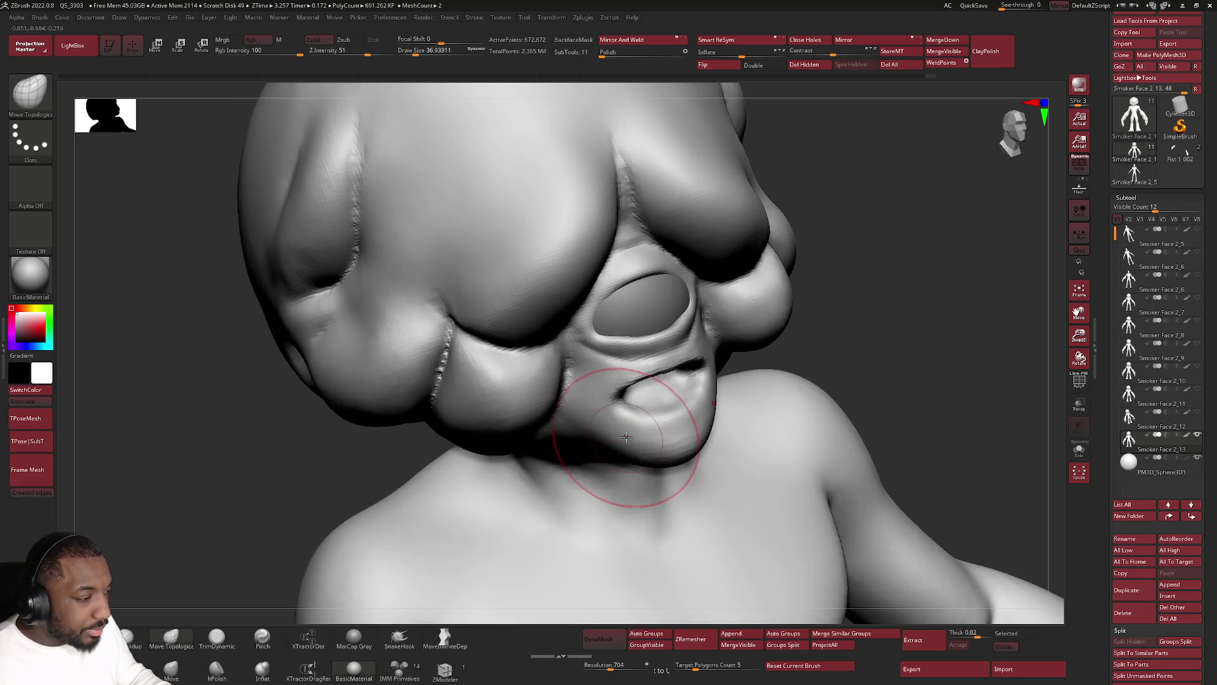
click(133, 638)
right_drag(590, 410, 646, 364)
right_click(645, 364)
drag(645, 365, 637, 364)
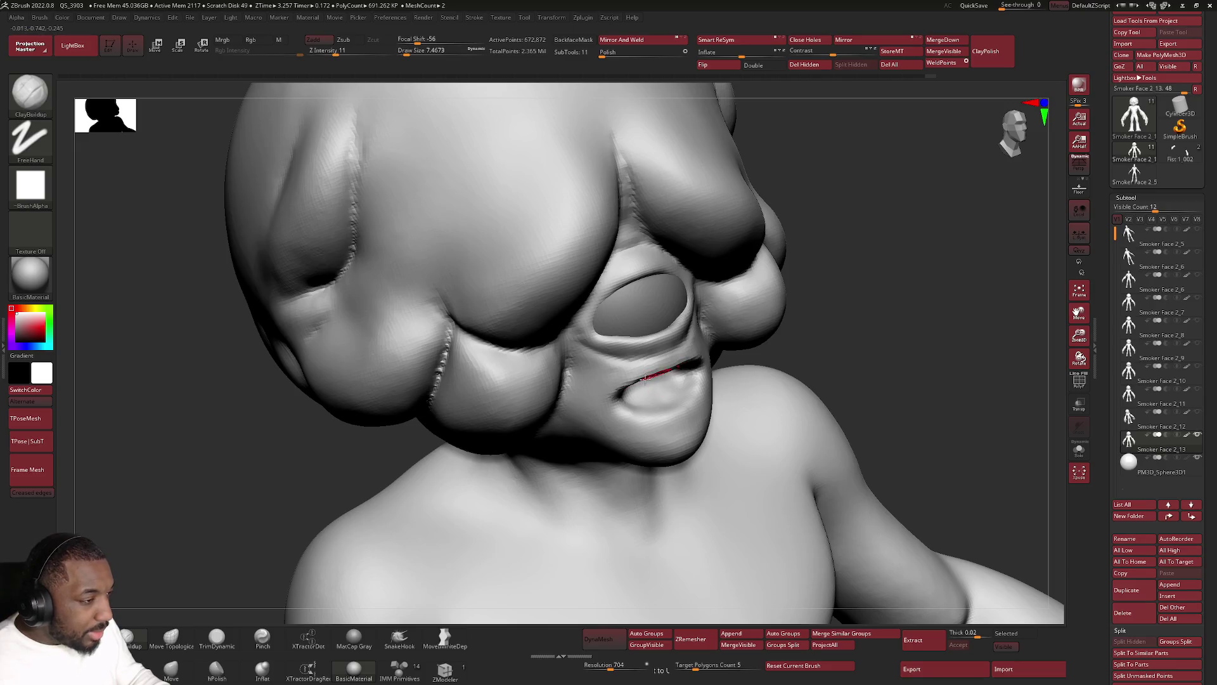
click(171, 637)
right_click(647, 371)
right_click(647, 380)
drag(647, 380, 618, 392)
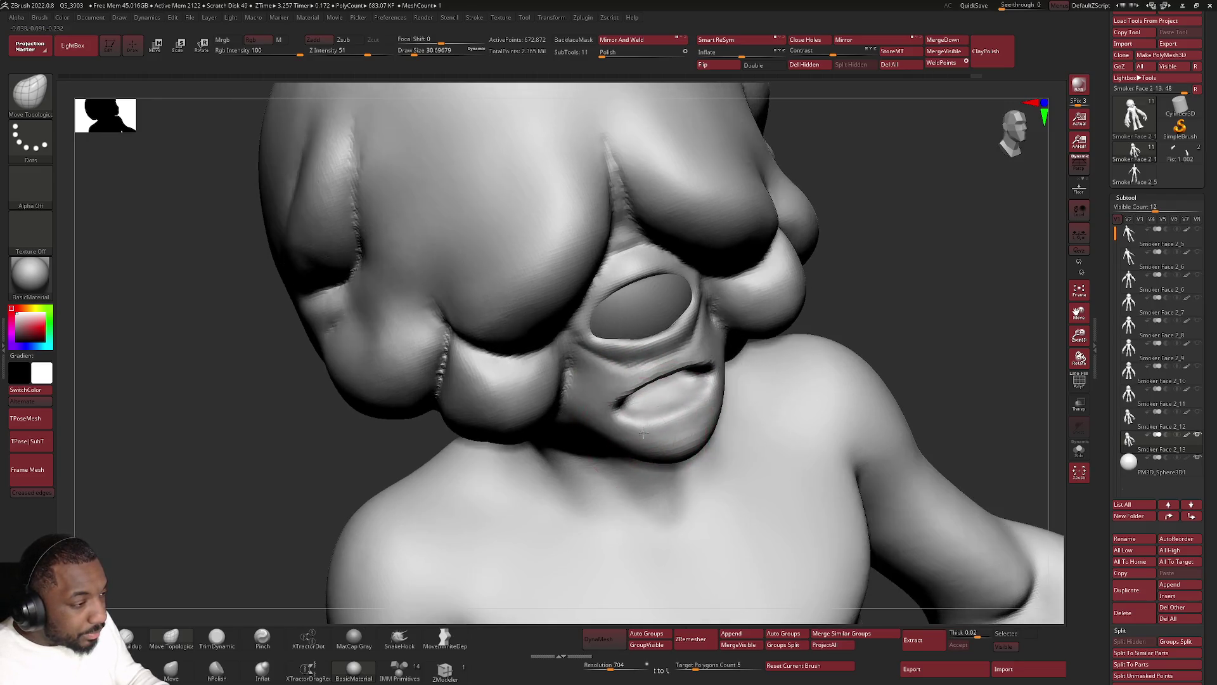
Check the protruding mouth from profile and three-quarter views, then choose ClayBuildup.
right_drag(637, 422, 706, 372)
right_click(705, 372)
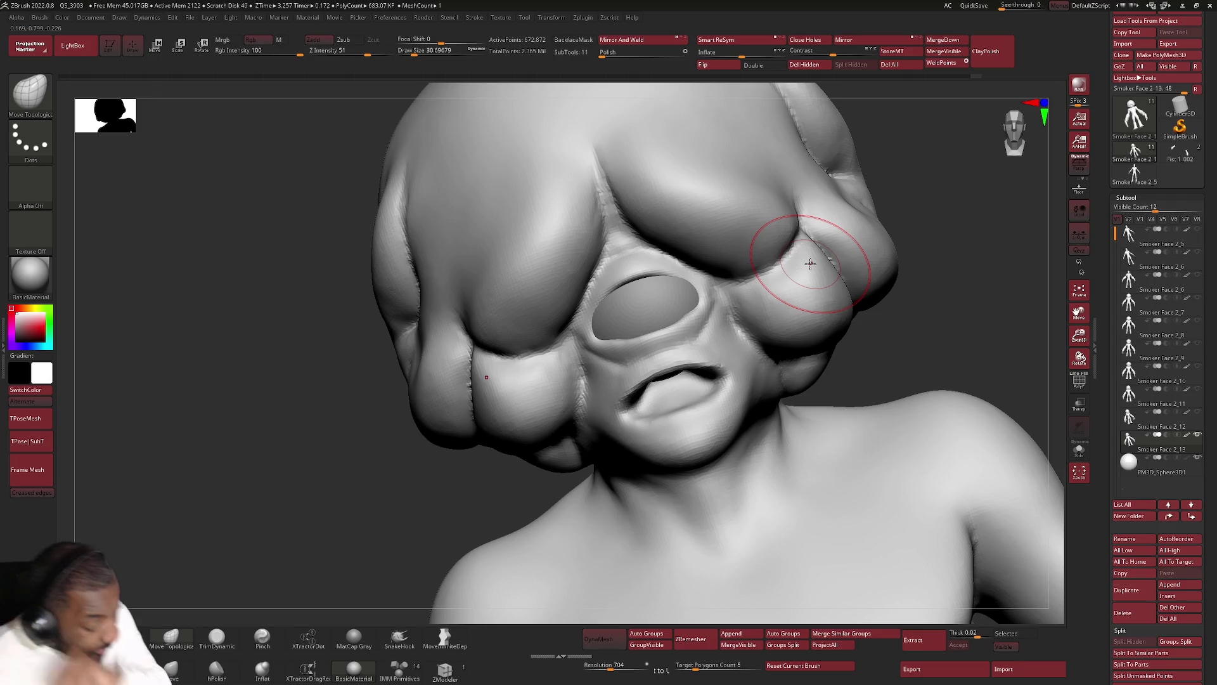
mouse_move(675, 360)
right_down()
mouse_move(678, 408)
mouse_move(705, 452)
mouse_move(698, 438)
right_up()
key(space)
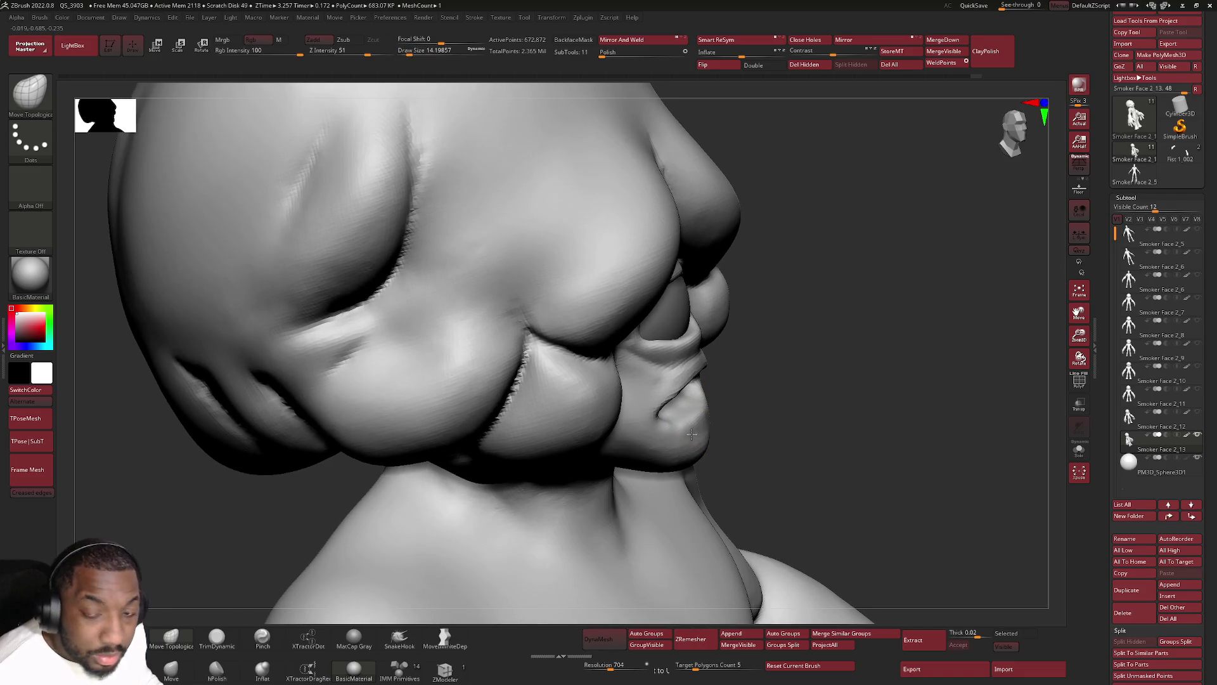
right_drag(683, 436, 701, 423)
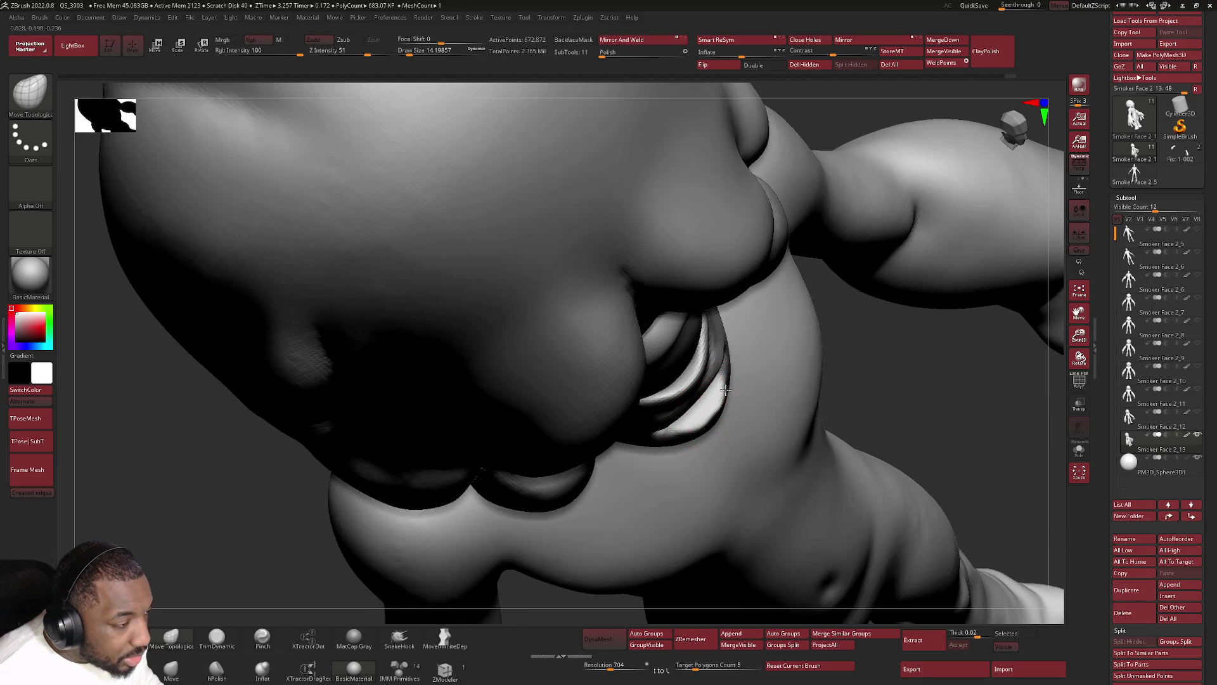
mouse_move(708, 415)
right_down()
mouse_move(676, 431)
mouse_move(712, 420)
right_up()
key(b)
key(c)
key(b)
key(space)
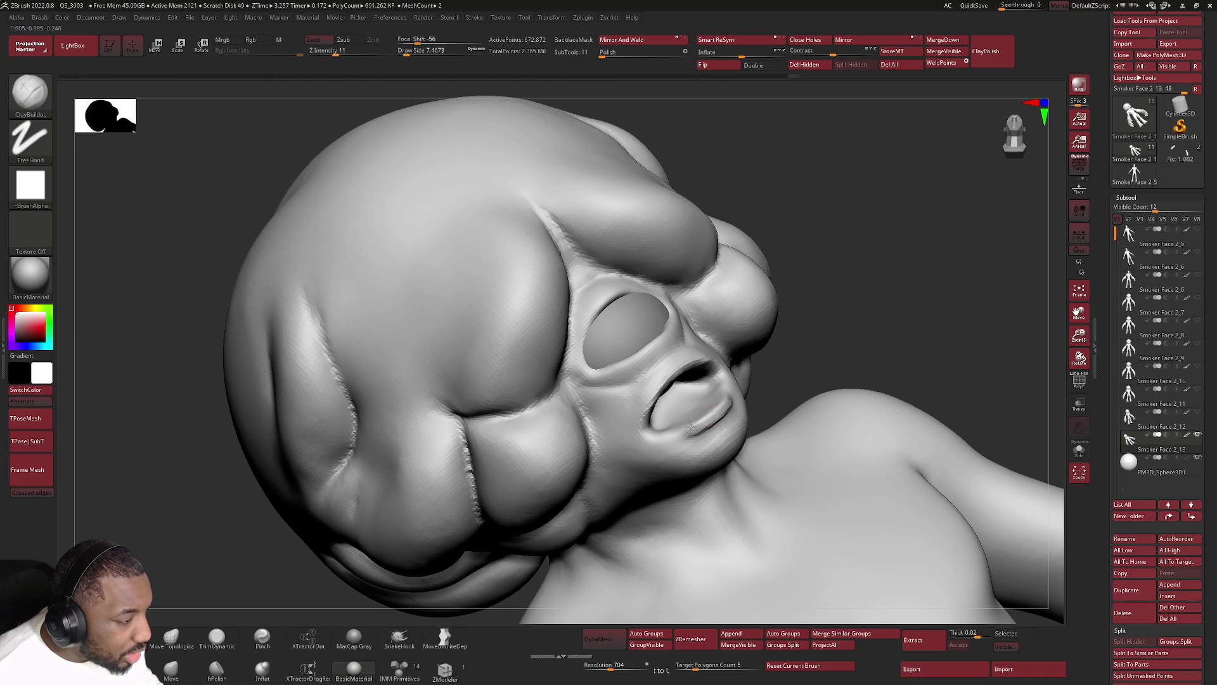
Inspect the face from front and profile, then bring up the window switcher.
mouse_move(679, 431)
right_down()
mouse_move(711, 408)
mouse_move(656, 412)
mouse_move(670, 377)
right_up()
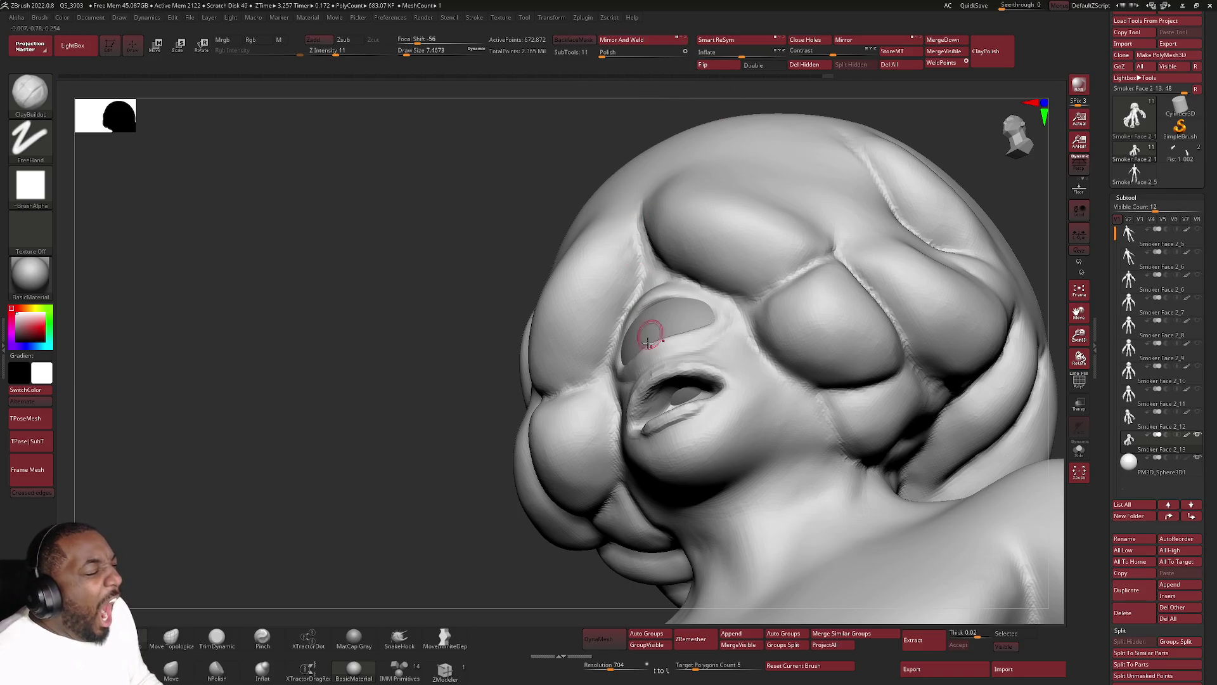
right_drag(653, 328, 662, 324)
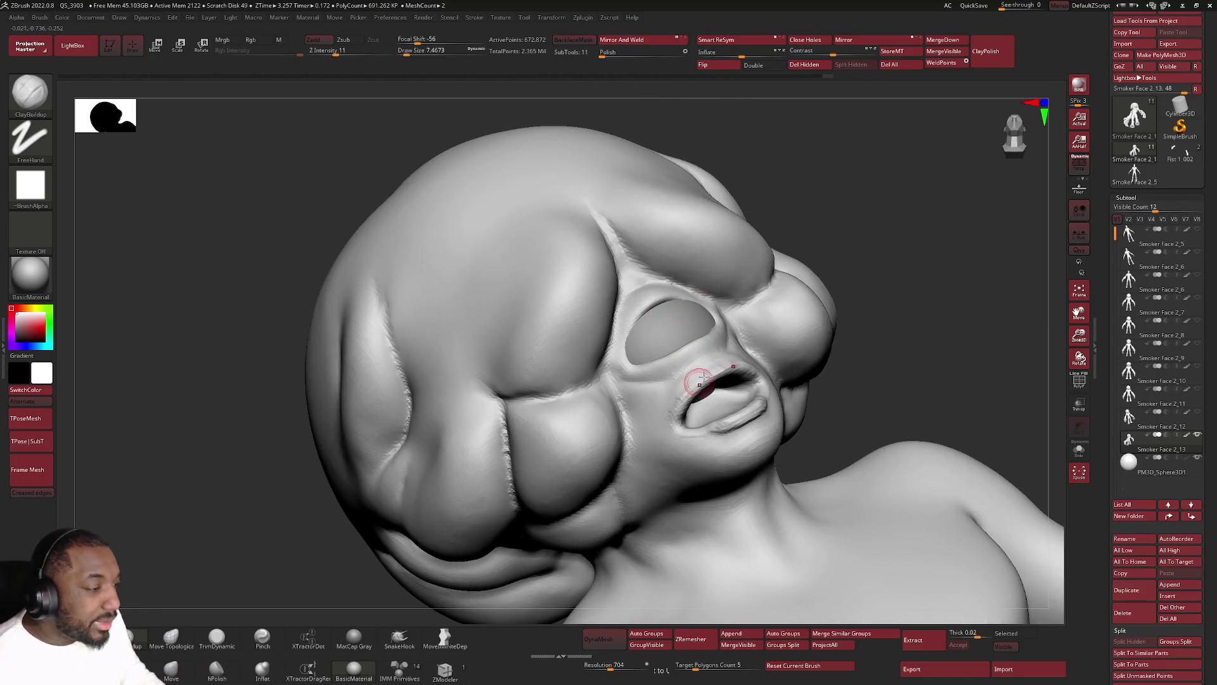
right_drag(678, 419, 699, 406)
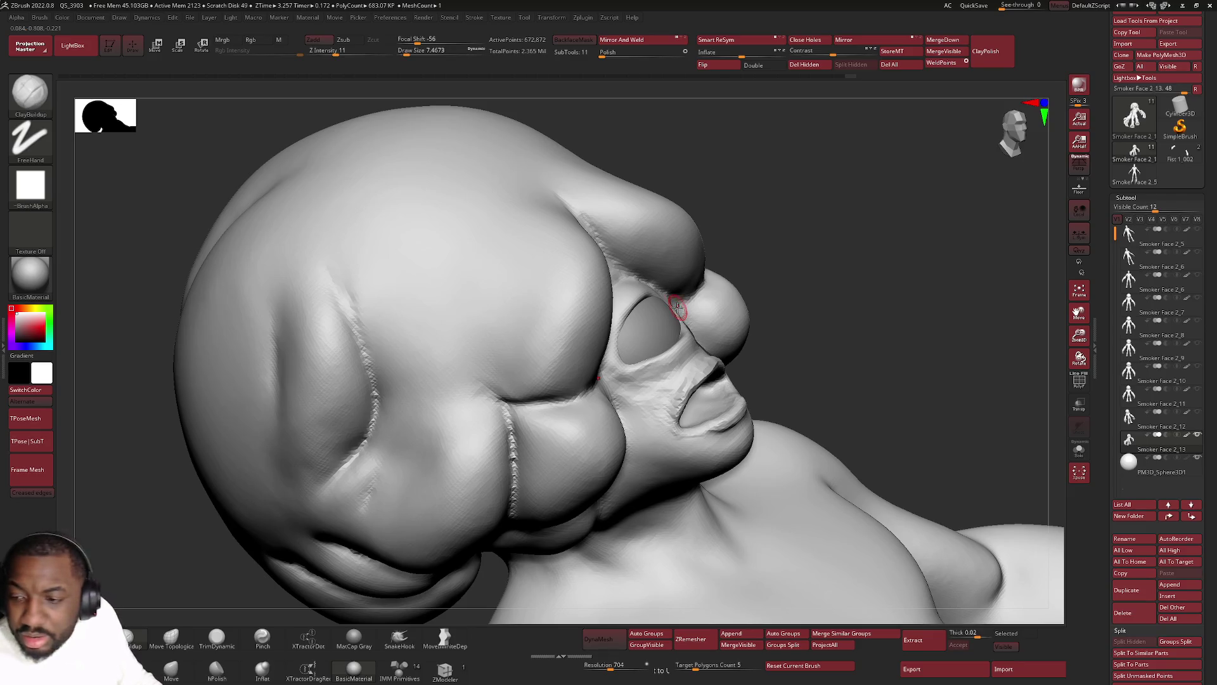
key(alt+Tab)
key(alt+Tab)
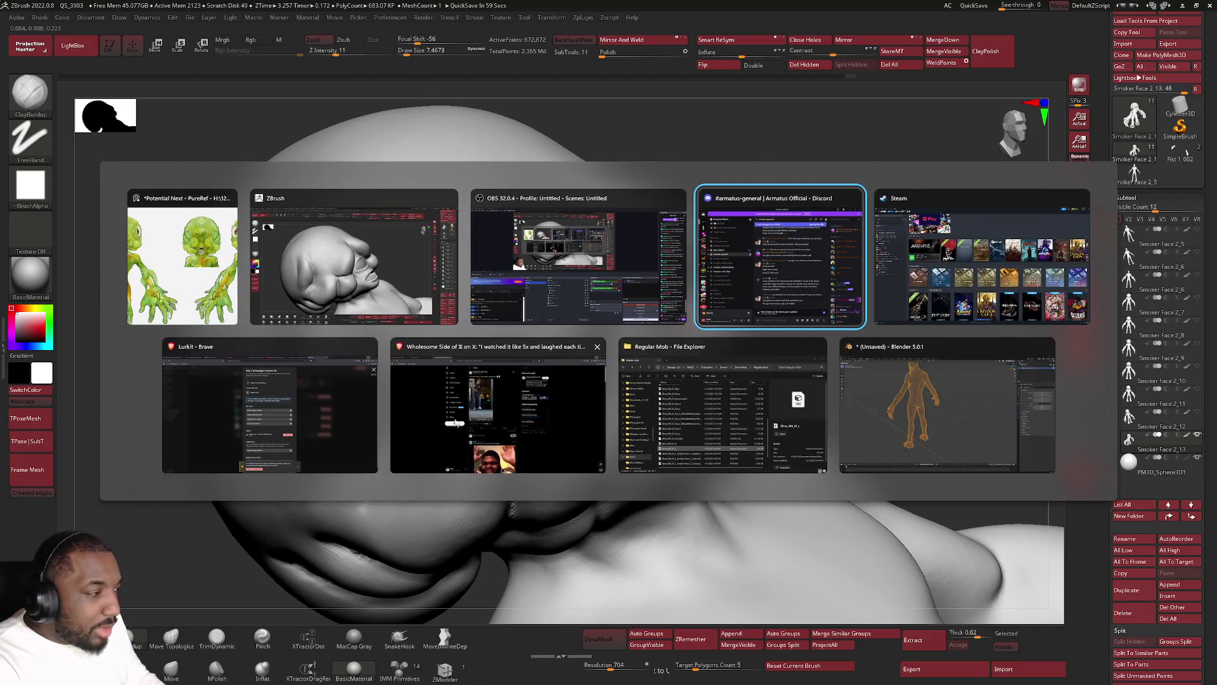
key(Escape)
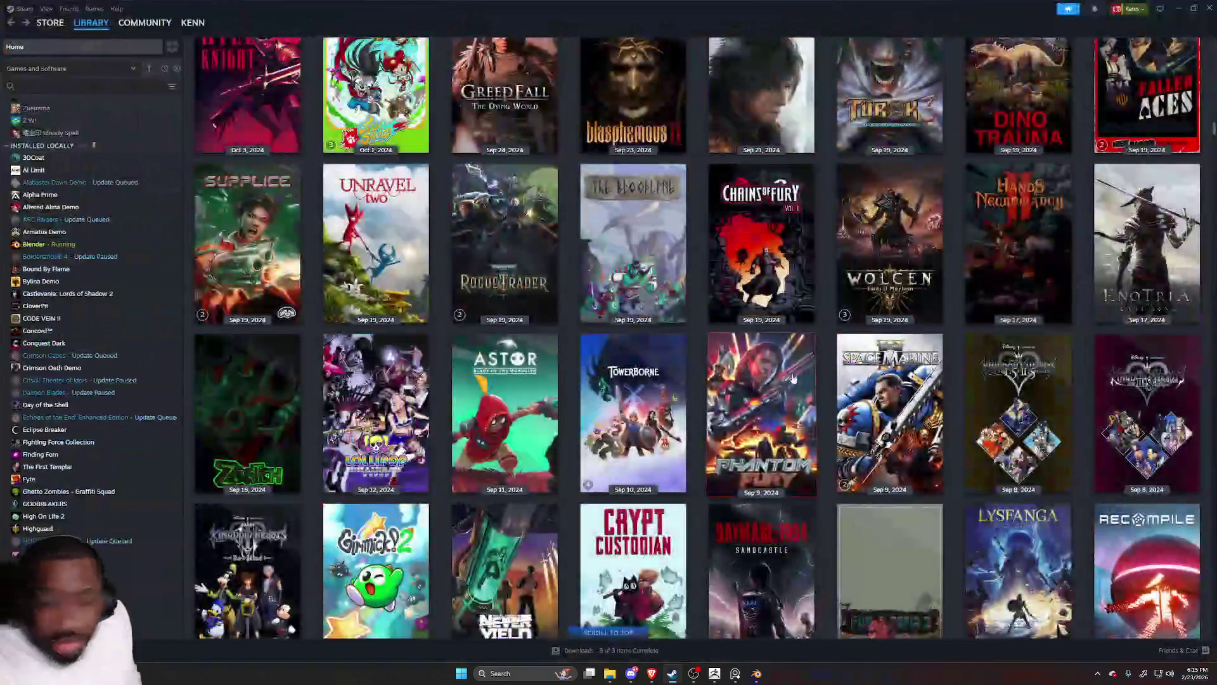
scroll(703, 370, up, 4)
scroll(822, 388, up, 2)
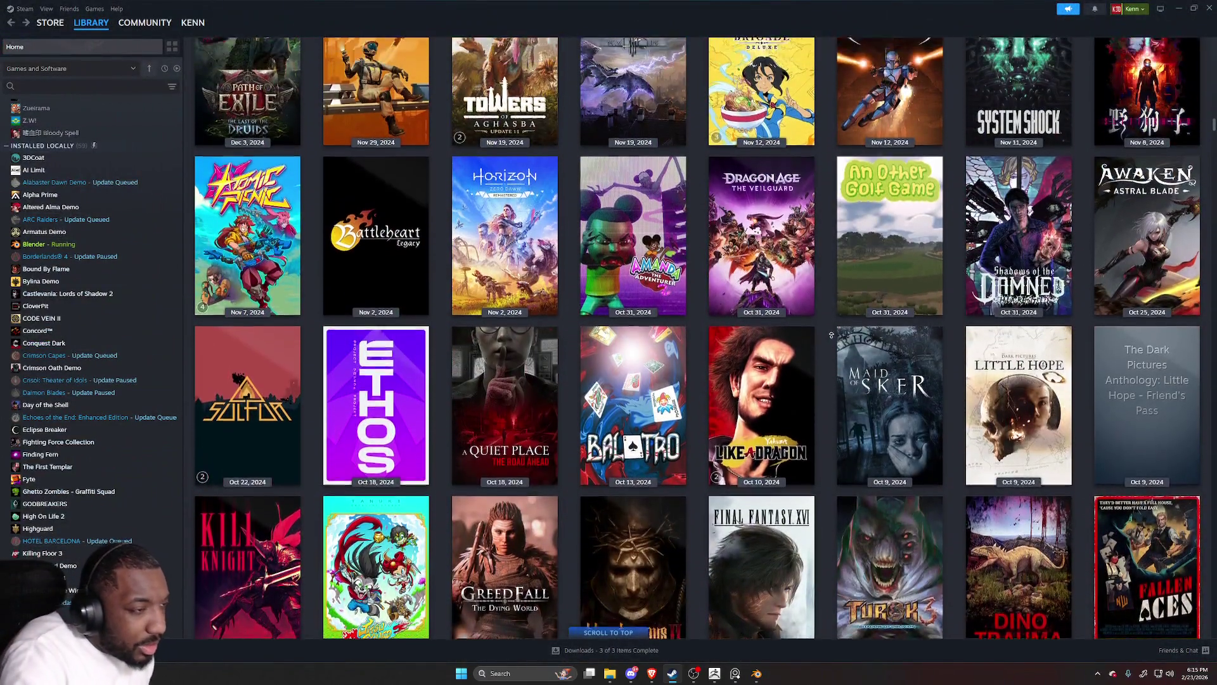
scroll(831, 335, up, 2)
scroll(831, 336, up, 2)
scroll(831, 335, up, 2)
scroll(832, 335, up, 2)
scroll(832, 335, up, 2)
scroll(835, 342, up, 2)
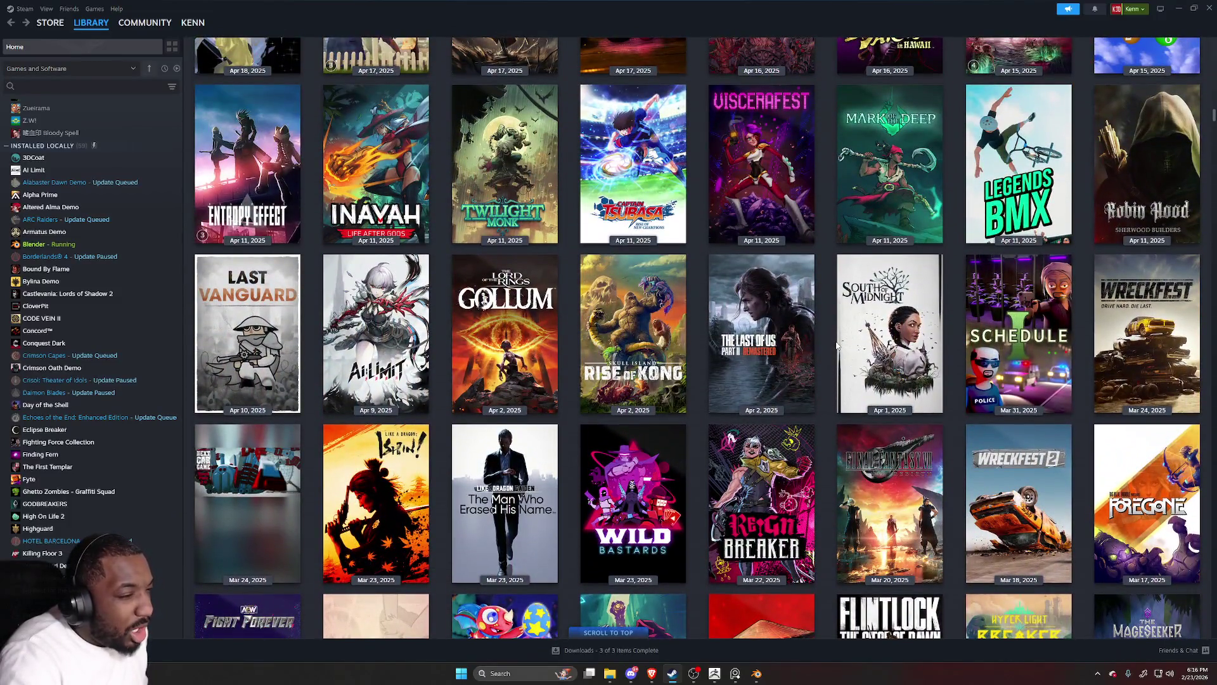
scroll(818, 336, up, 2)
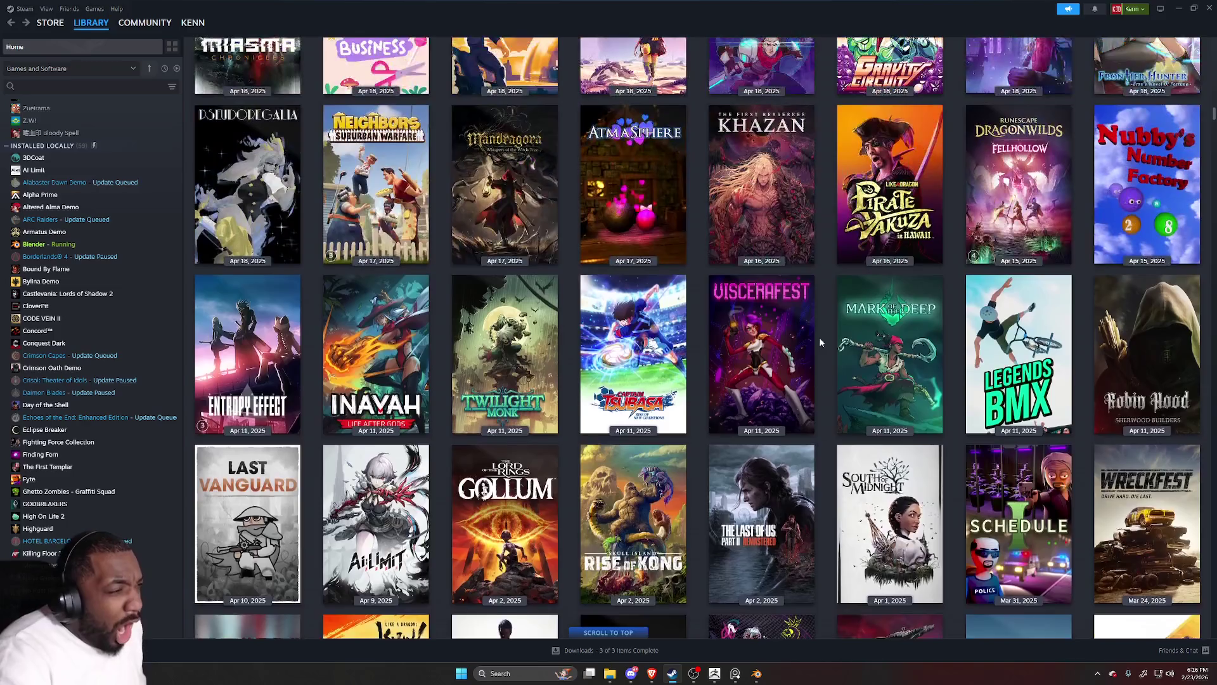
scroll(825, 350, up, 2)
scroll(826, 348, down, 2)
scroll(827, 348, up, 1)
scroll(827, 348, down, 2)
scroll(826, 348, down, 2)
scroll(826, 348, down, 2)
scroll(827, 348, down, 1)
scroll(827, 348, down, 1)
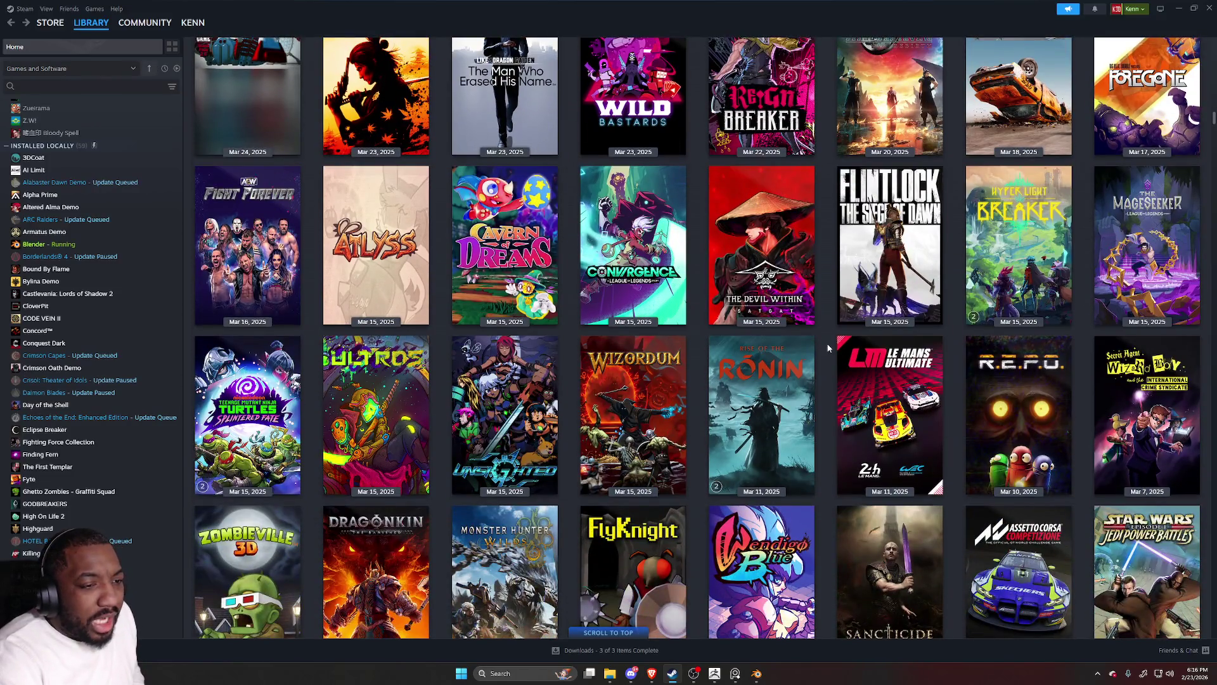
scroll(827, 348, down, 2)
scroll(827, 348, down, 1)
scroll(828, 347, down, 1)
scroll(828, 346, down, 1)
scroll(827, 342, down, 1)
scroll(830, 338, down, 2)
scroll(829, 339, down, 1)
scroll(827, 339, down, 1)
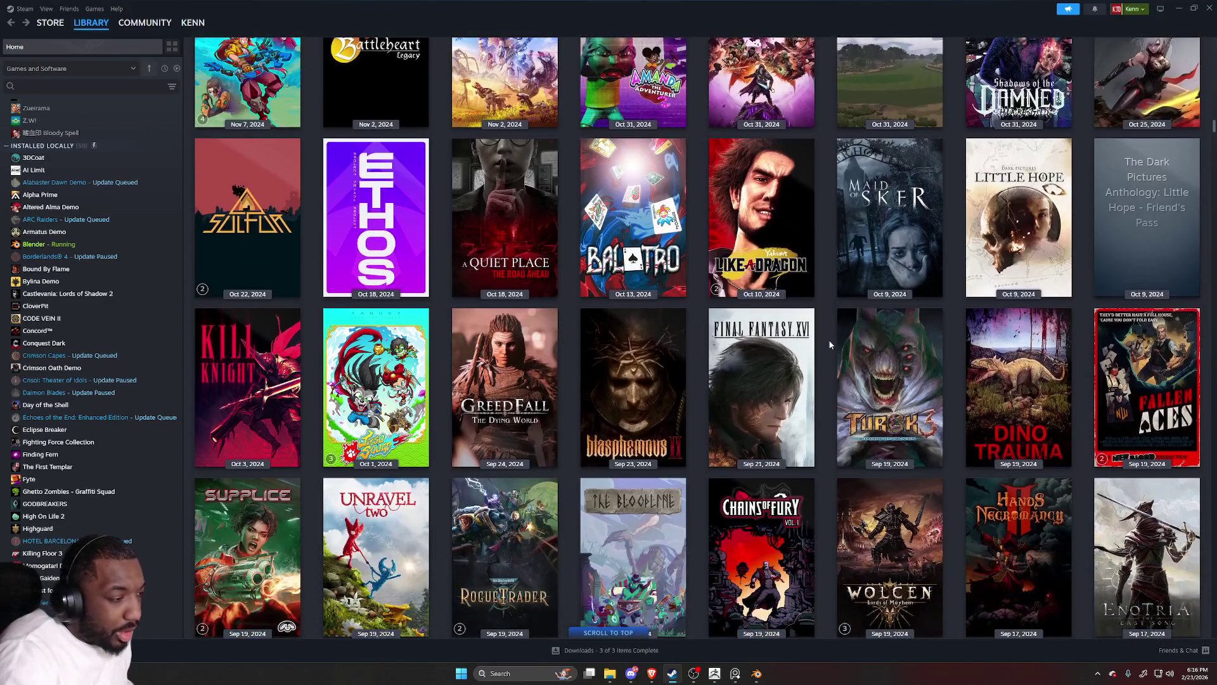
scroll(565, 476, down, 2)
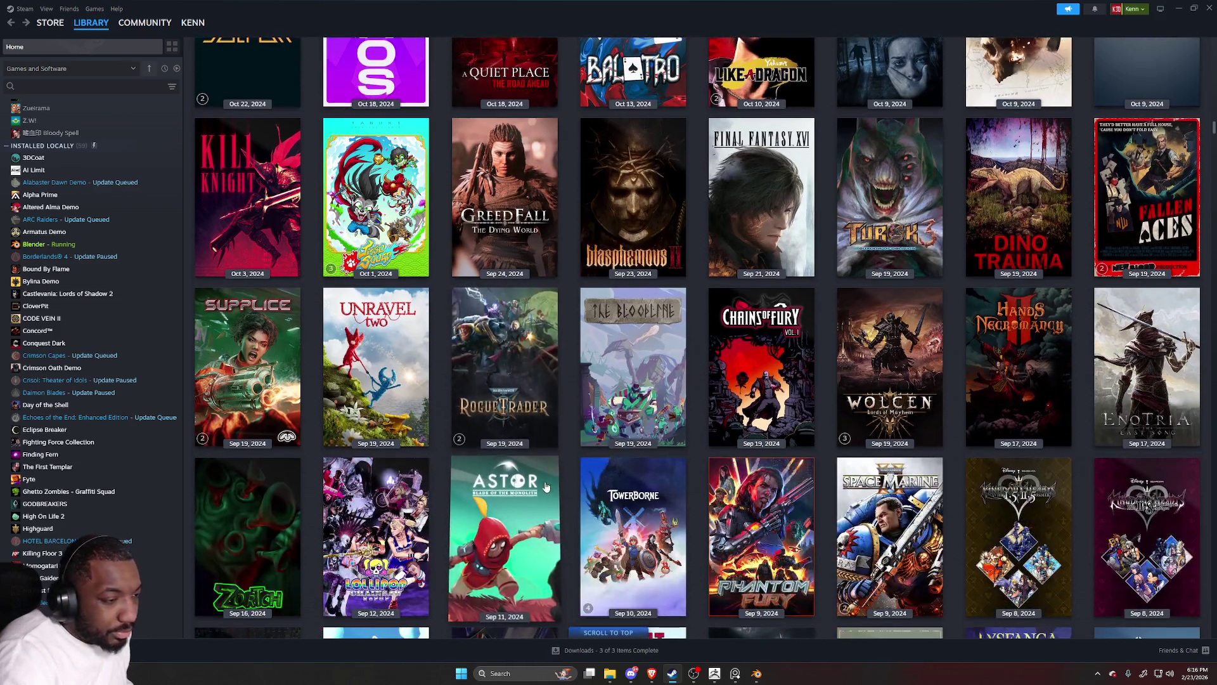
scroll(568, 470, down, 1)
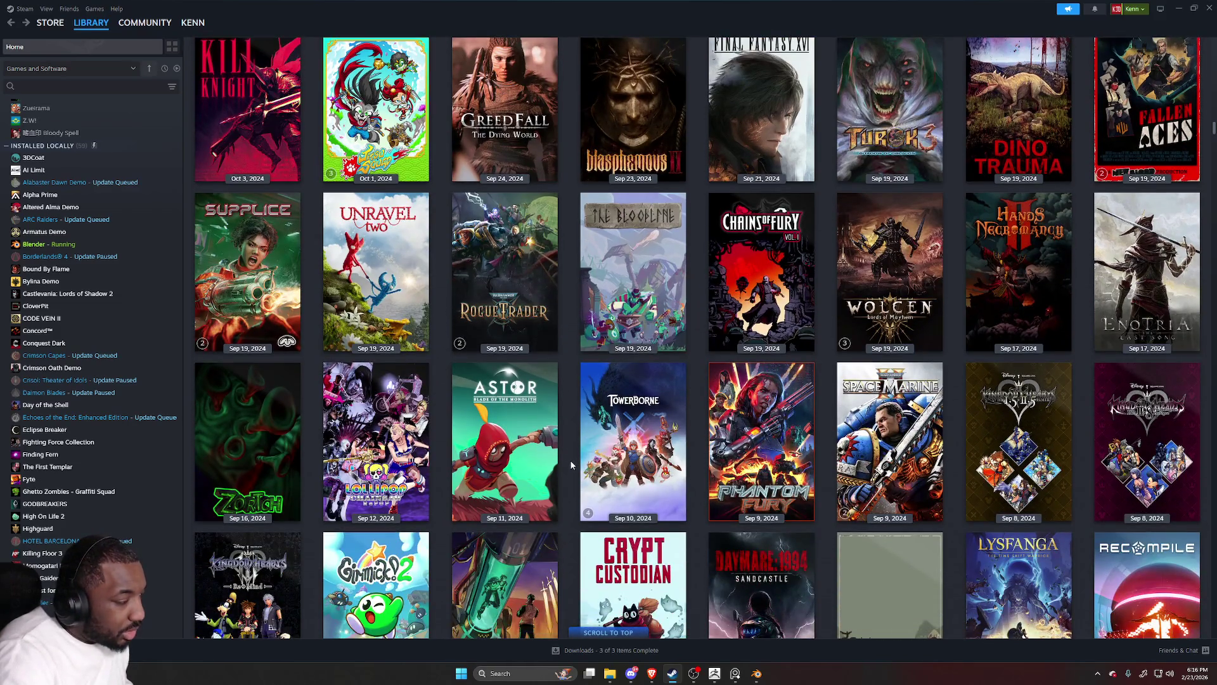
scroll(565, 405, up, 2)
scroll(563, 399, up, 2)
scroll(563, 393, up, 2)
scroll(562, 386, up, 1)
scroll(562, 387, up, 2)
scroll(563, 388, up, 2)
scroll(563, 388, up, 2)
scroll(563, 390, up, 2)
scroll(563, 388, up, 2)
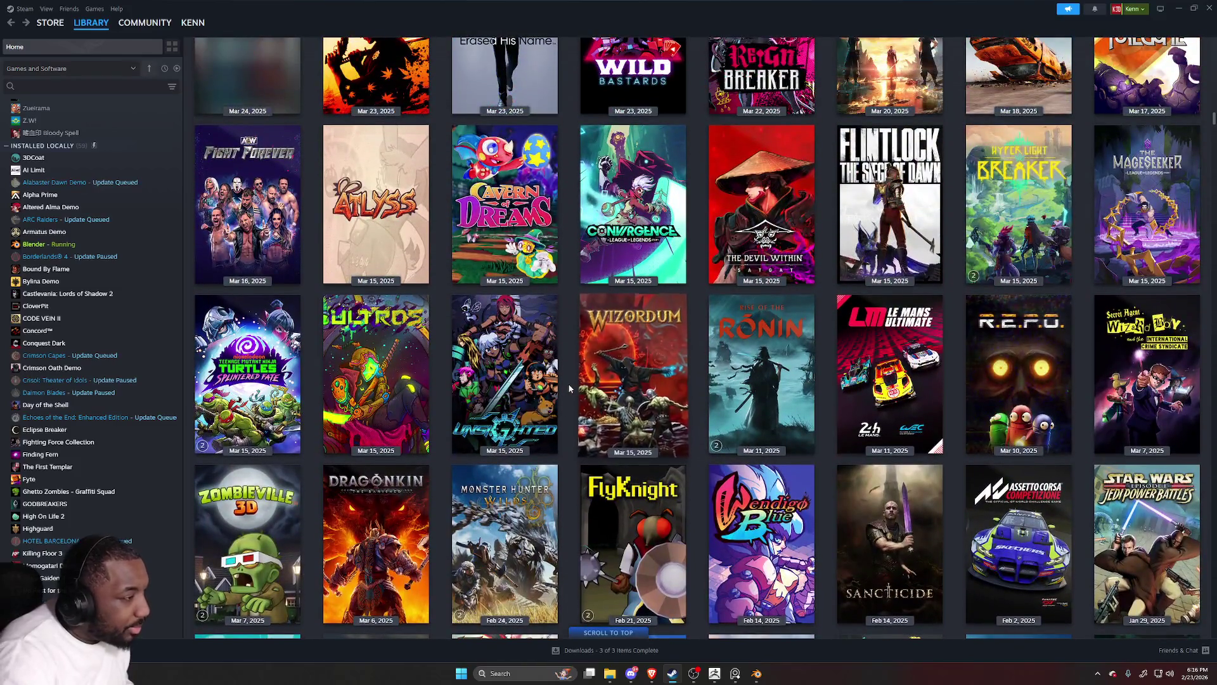
scroll(570, 385, up, 1)
scroll(559, 384, up, 1)
scroll(559, 383, up, 2)
scroll(560, 383, up, 1)
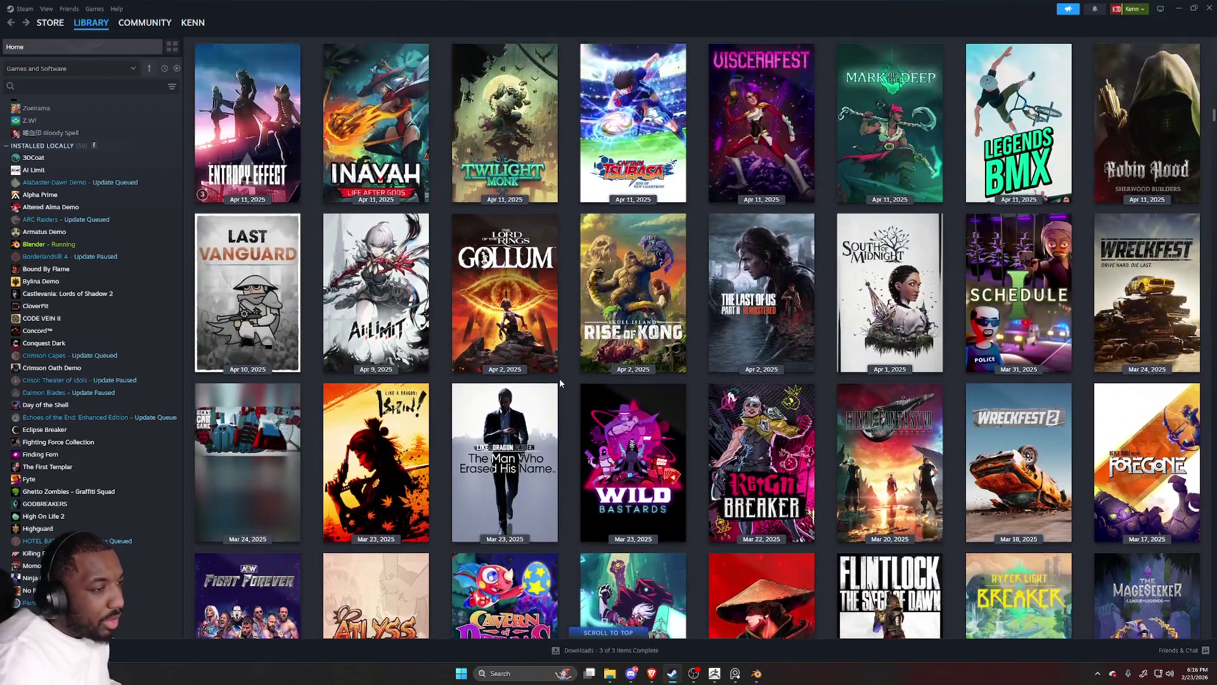
scroll(561, 381, up, 1)
scroll(563, 380, up, 2)
scroll(563, 375, up, 2)
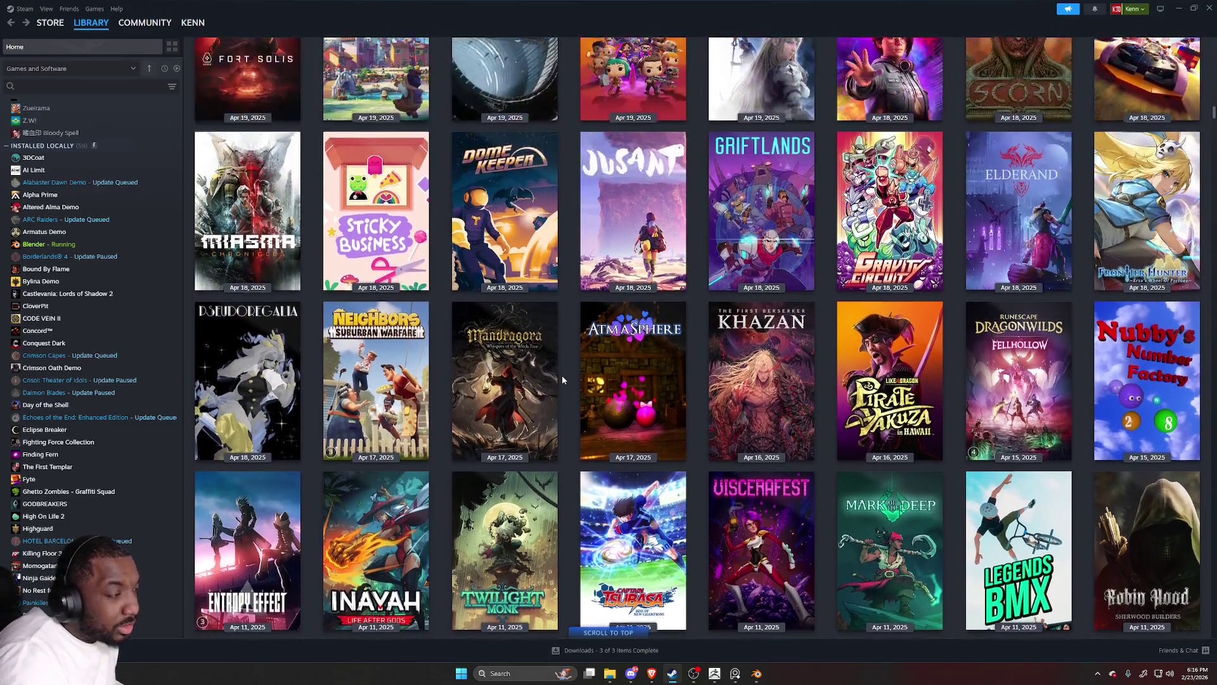
scroll(563, 376, up, 2)
scroll(565, 381, up, 1)
scroll(566, 381, up, 1)
scroll(566, 380, up, 1)
scroll(565, 381, up, 1)
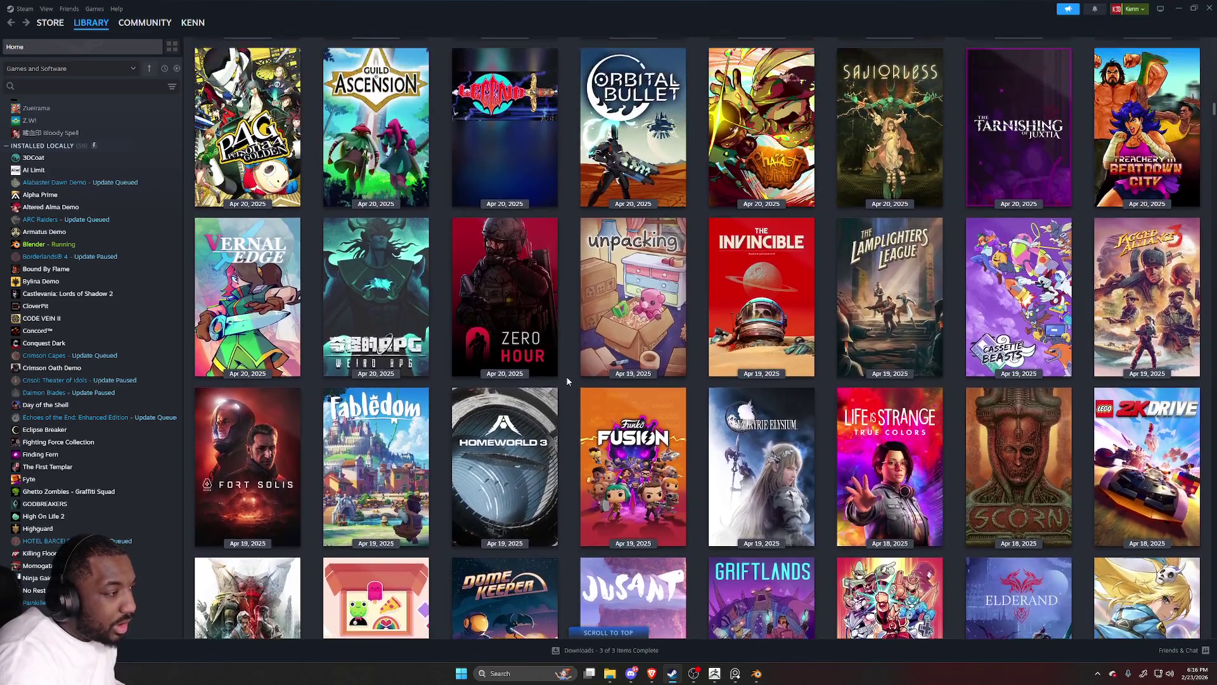
scroll(572, 377, up, 1)
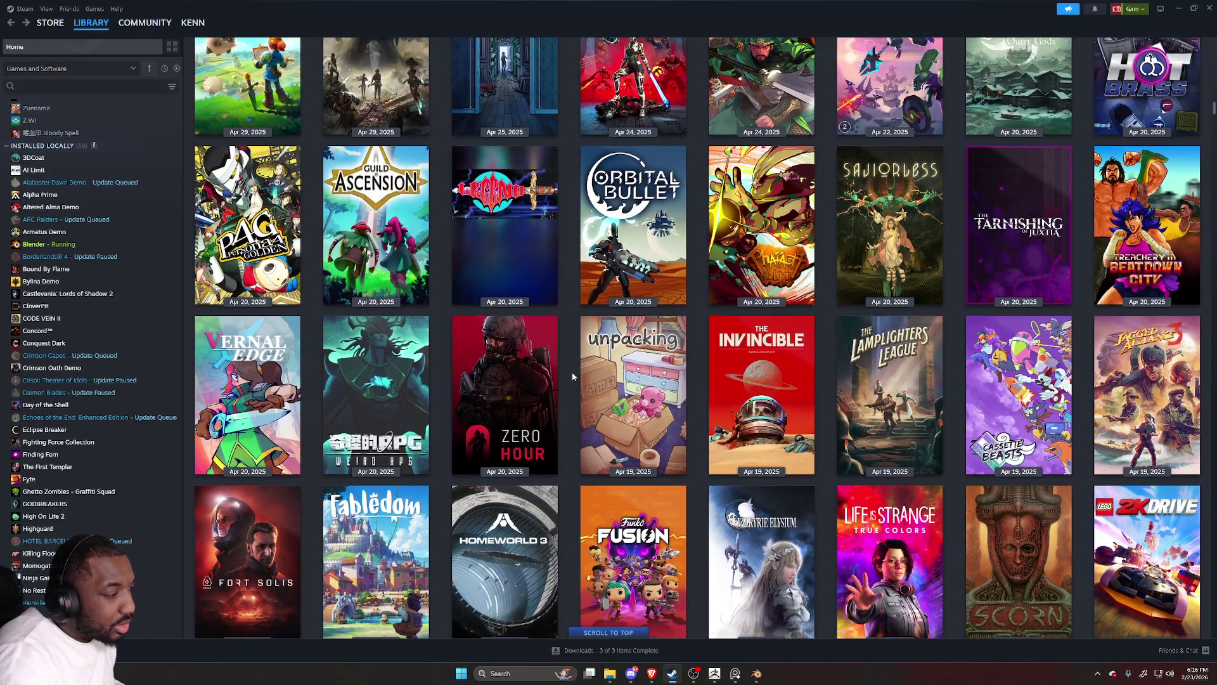
scroll(571, 378, up, 1)
scroll(572, 378, up, 1)
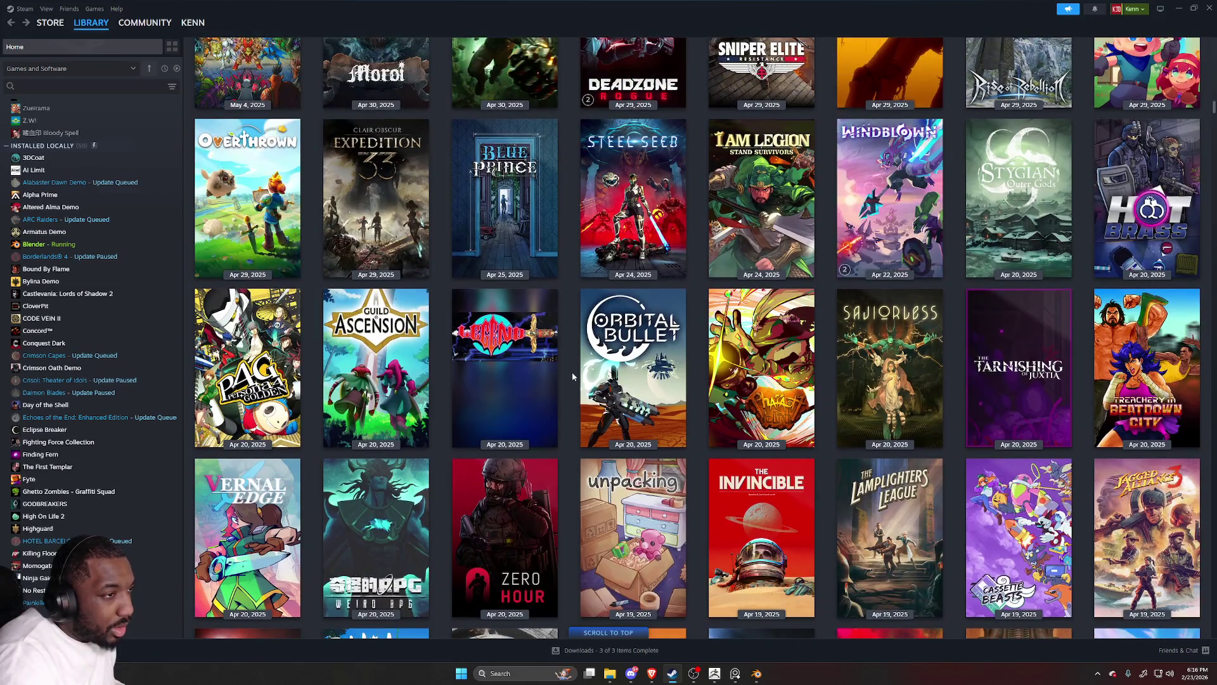
mouse_move(632, 200)
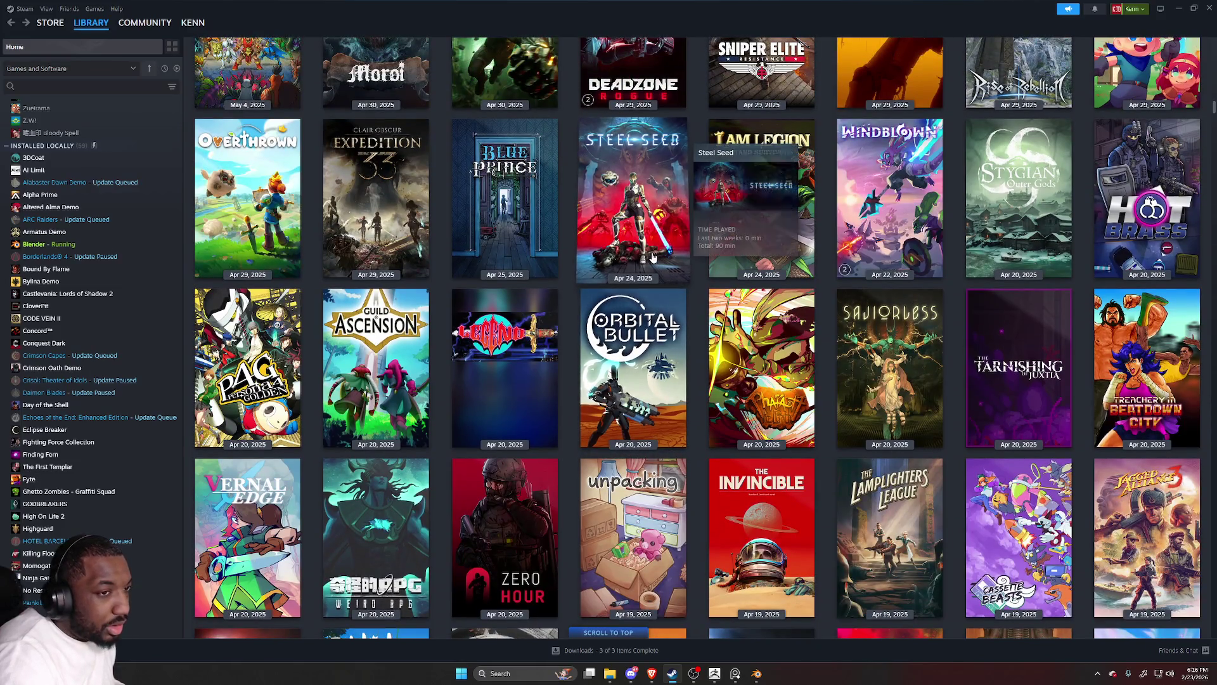
scroll(643, 328, up, 3)
scroll(311, 336, up, 2)
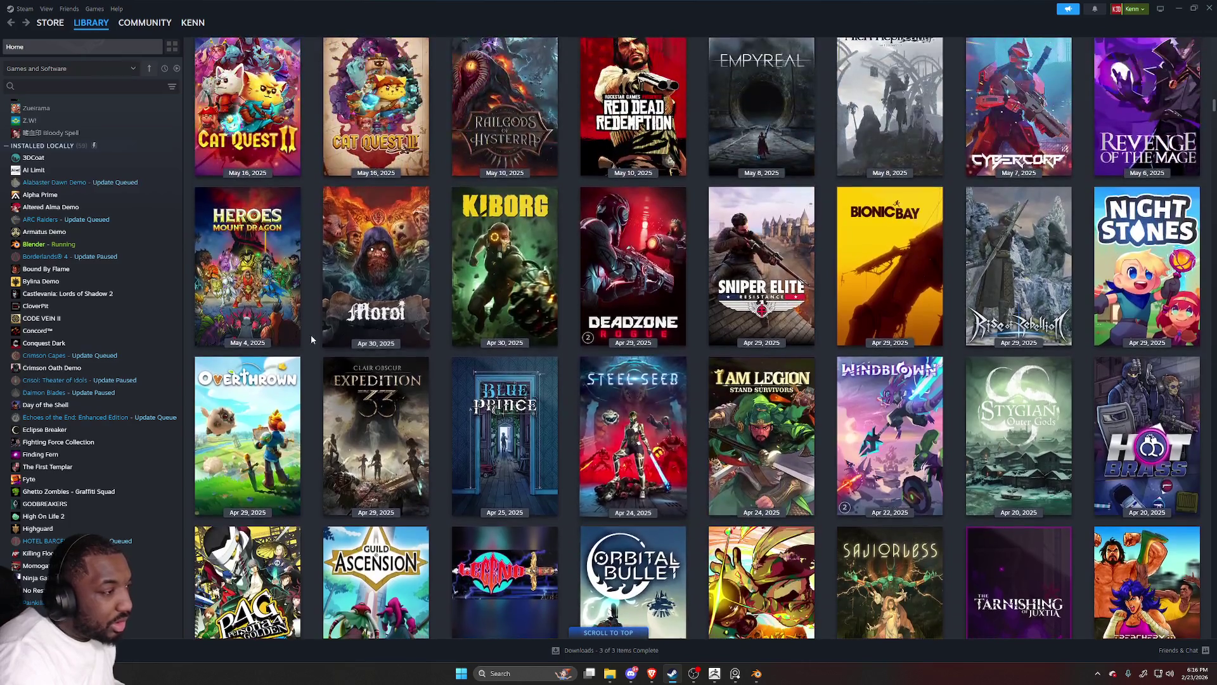
scroll(409, 336, up, 2)
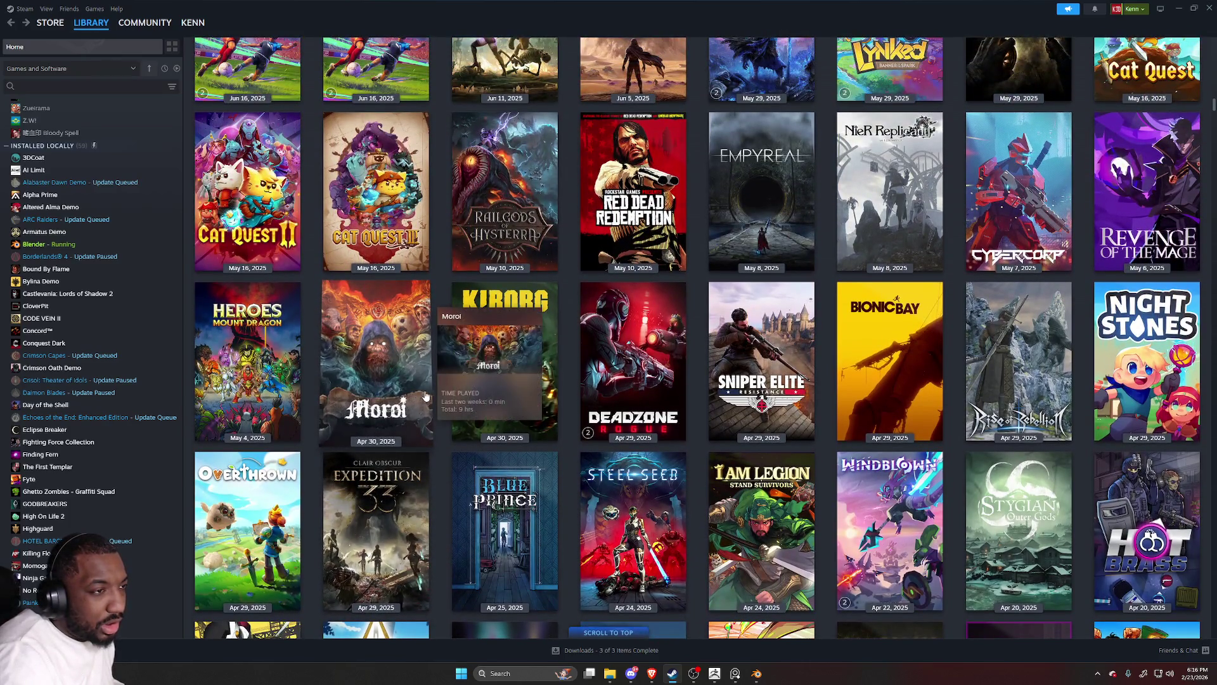
click(744, 176)
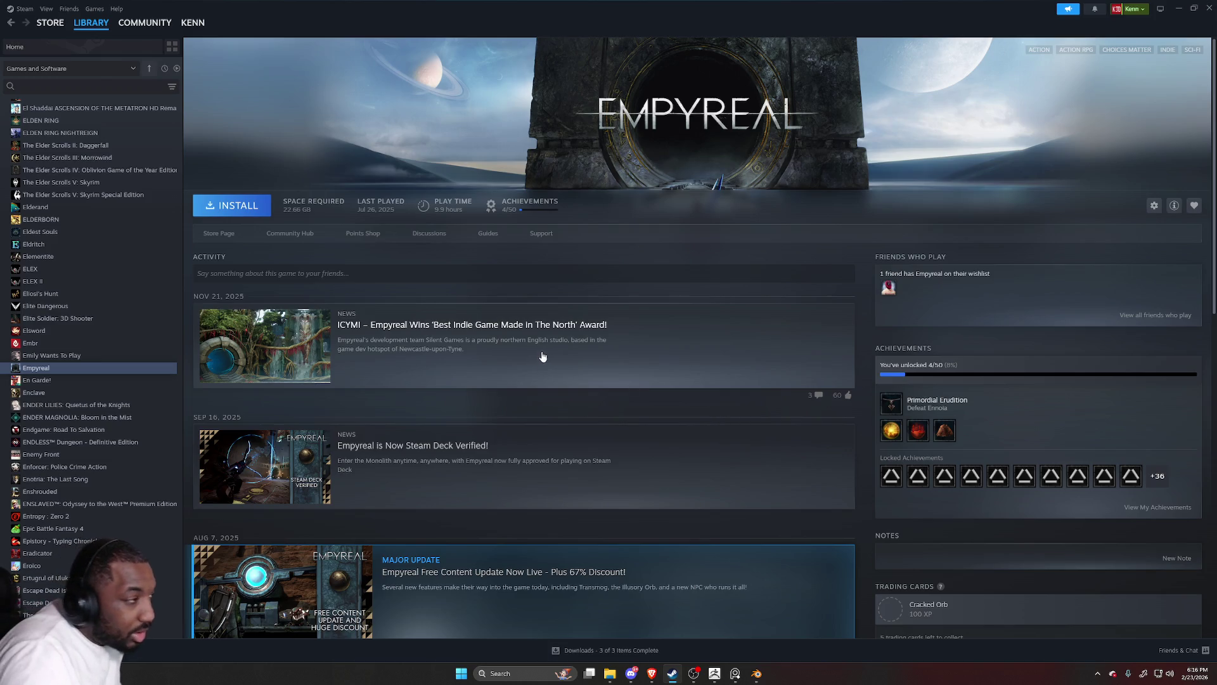
Read the 'ICYMI – Empyreal Wins' award article in Steam and close it.
click(506, 345)
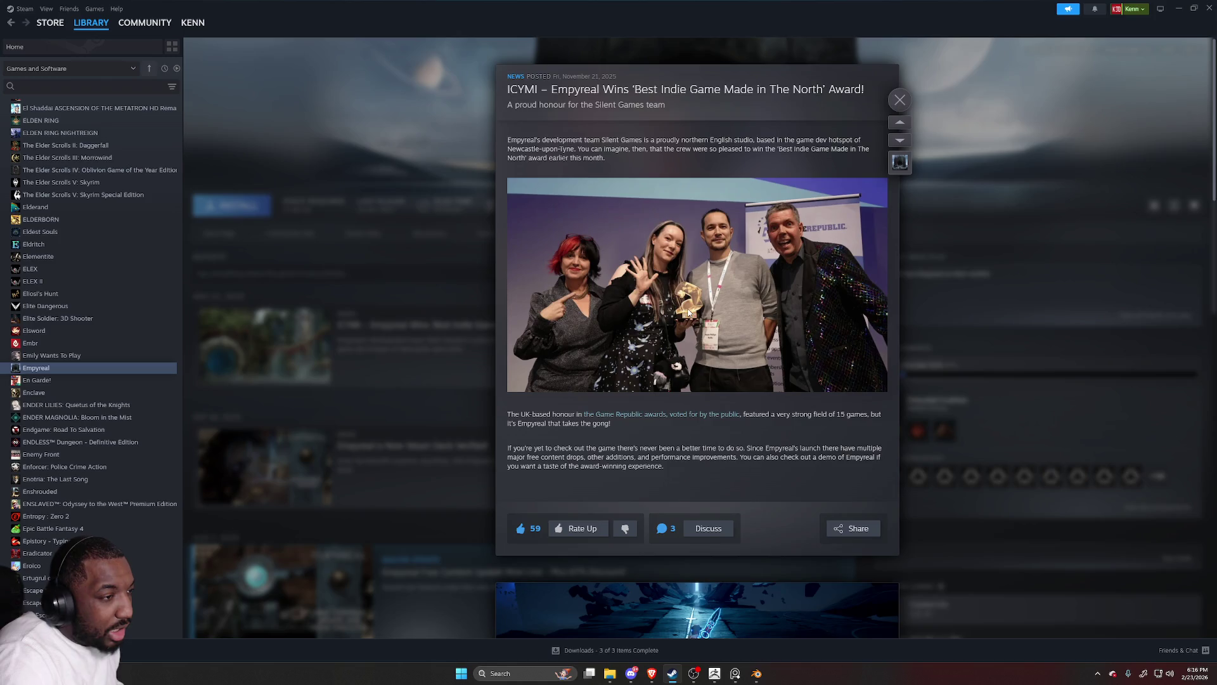
scroll(690, 314, down, 2)
scroll(697, 333, up, 1)
scroll(697, 332, down, 1)
scroll(697, 333, down, 1)
scroll(698, 333, up, 1)
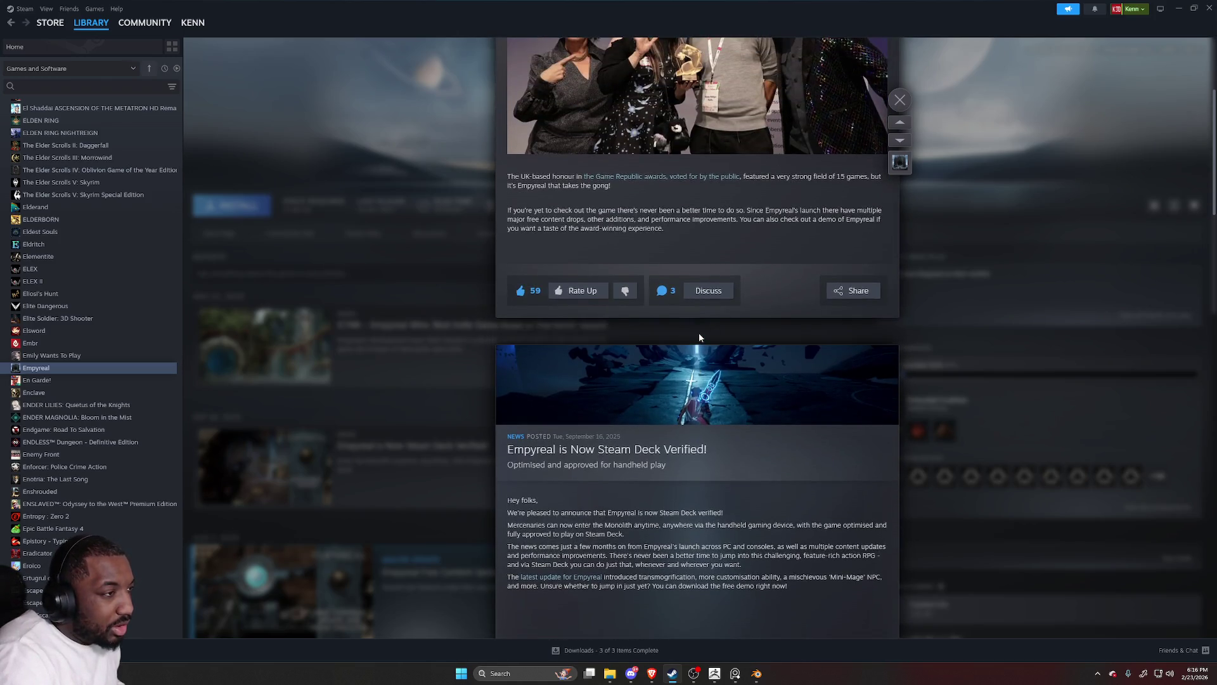
scroll(700, 337, up, 1)
scroll(699, 336, up, 2)
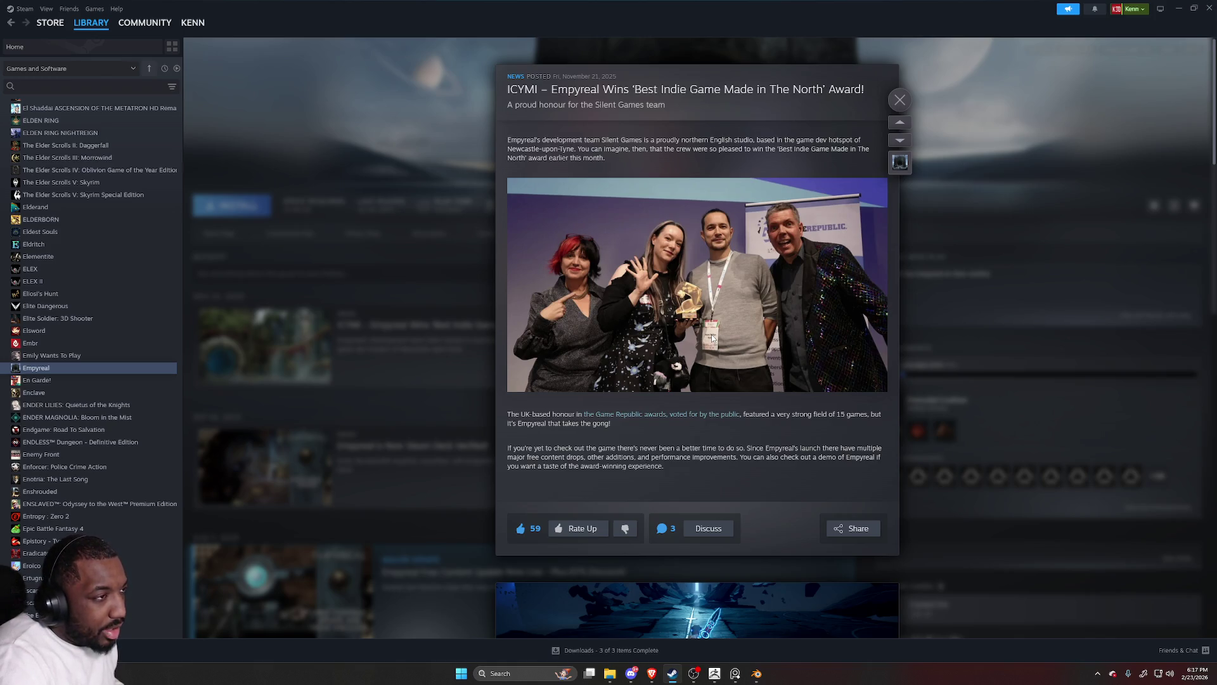
click(426, 315)
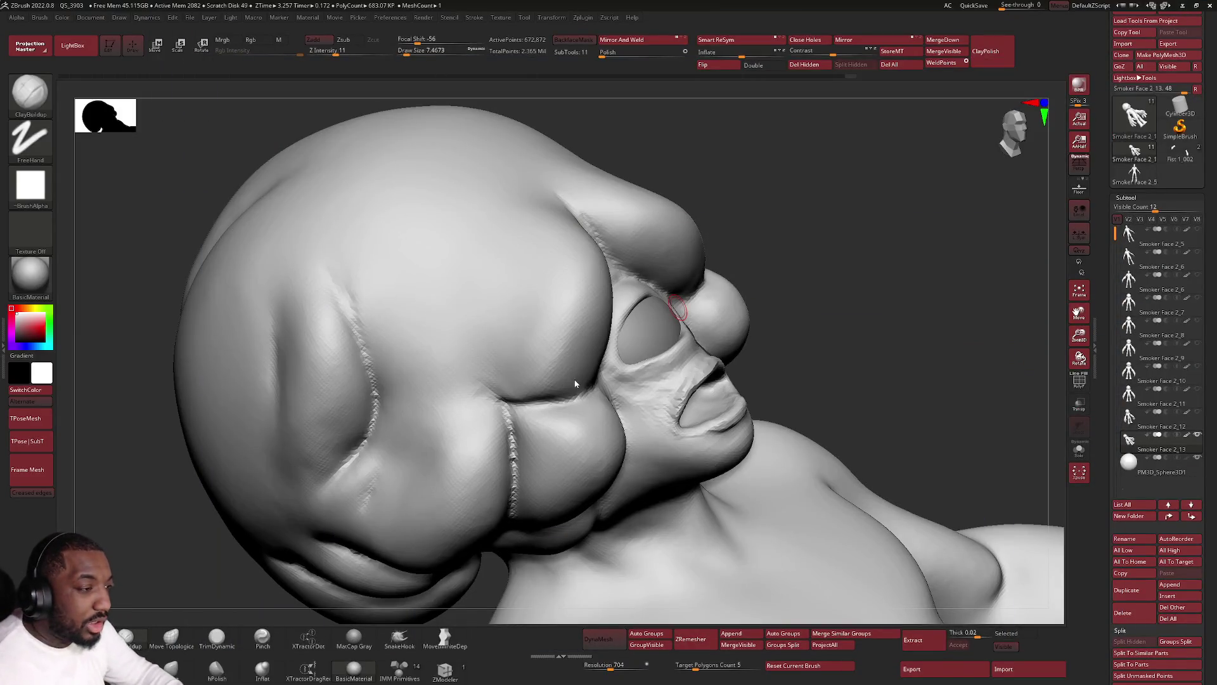
Deepen the crease between the brow and cheek lobes with DamStandard.
click(172, 632)
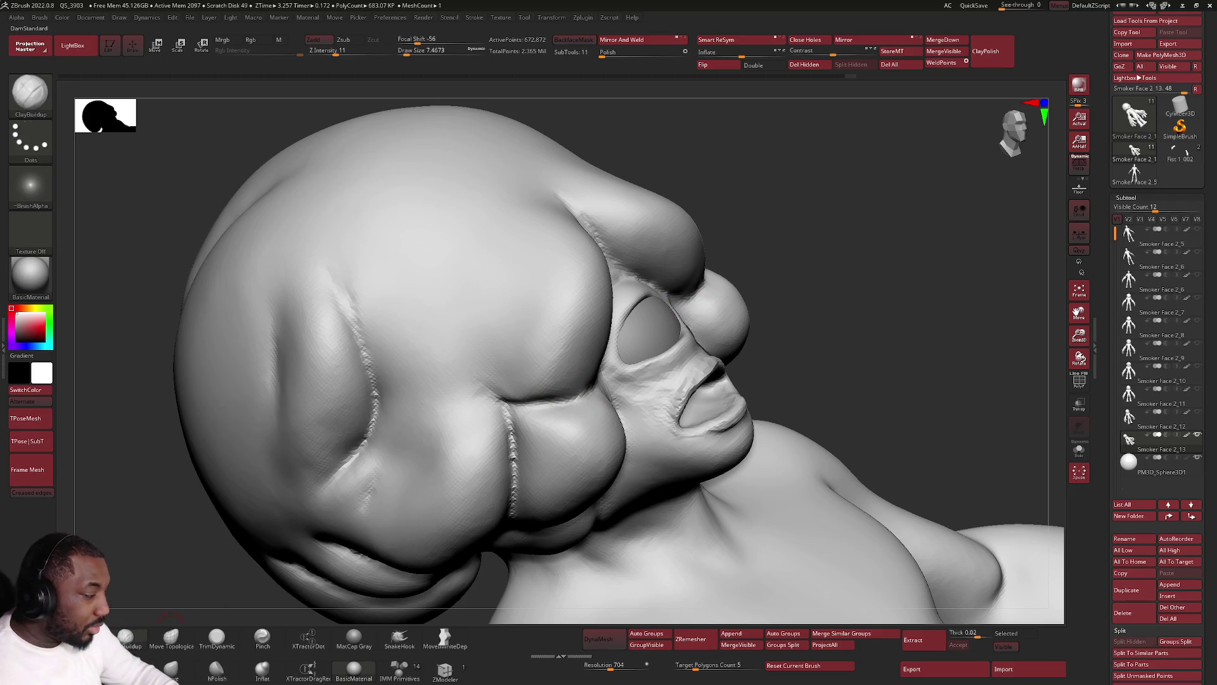
right_drag(641, 244, 584, 368)
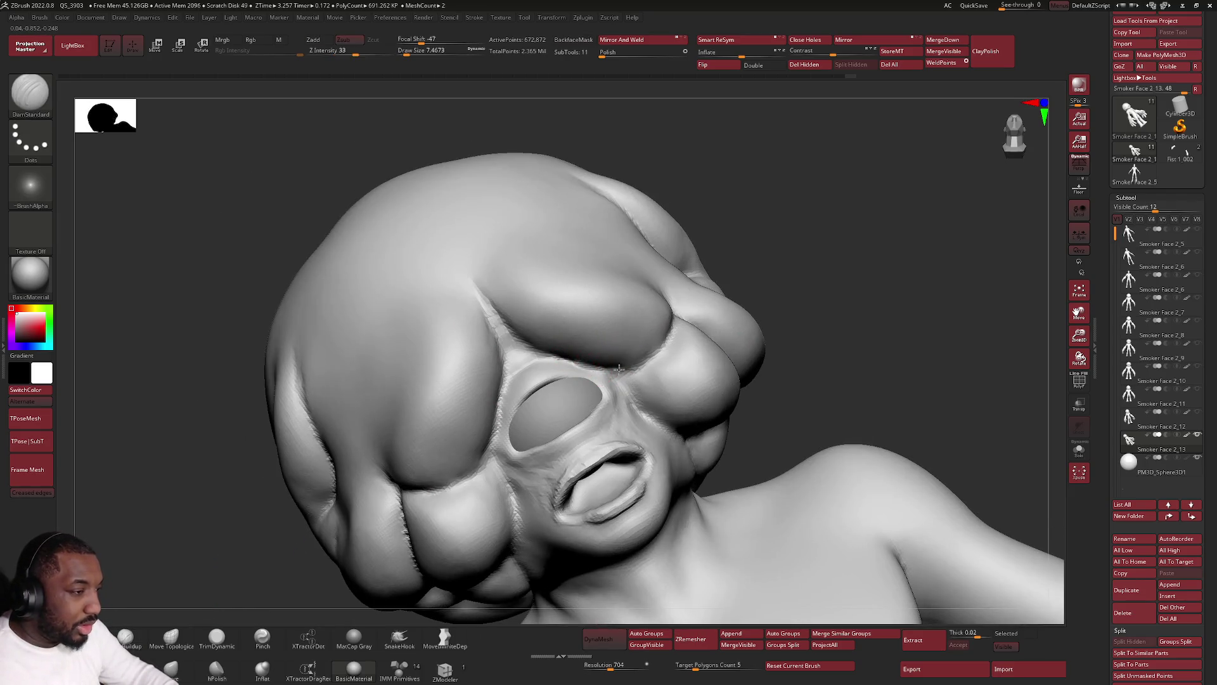
drag(672, 319, 655, 355)
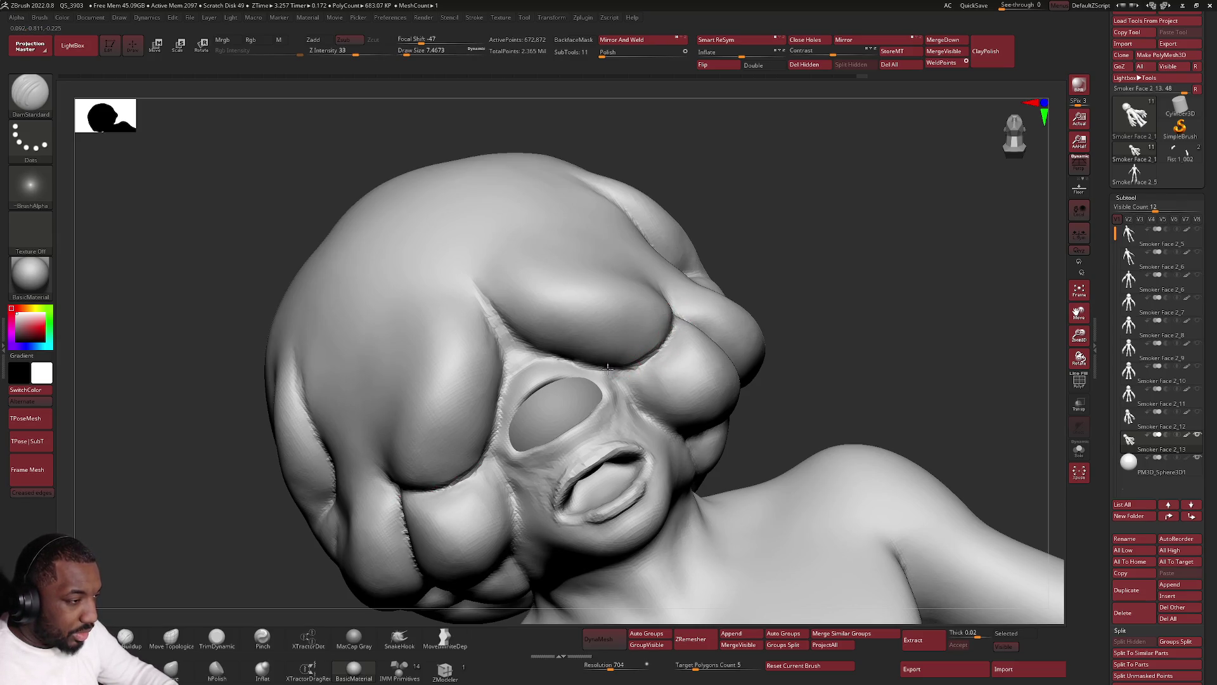
right_drag(614, 380, 634, 414)
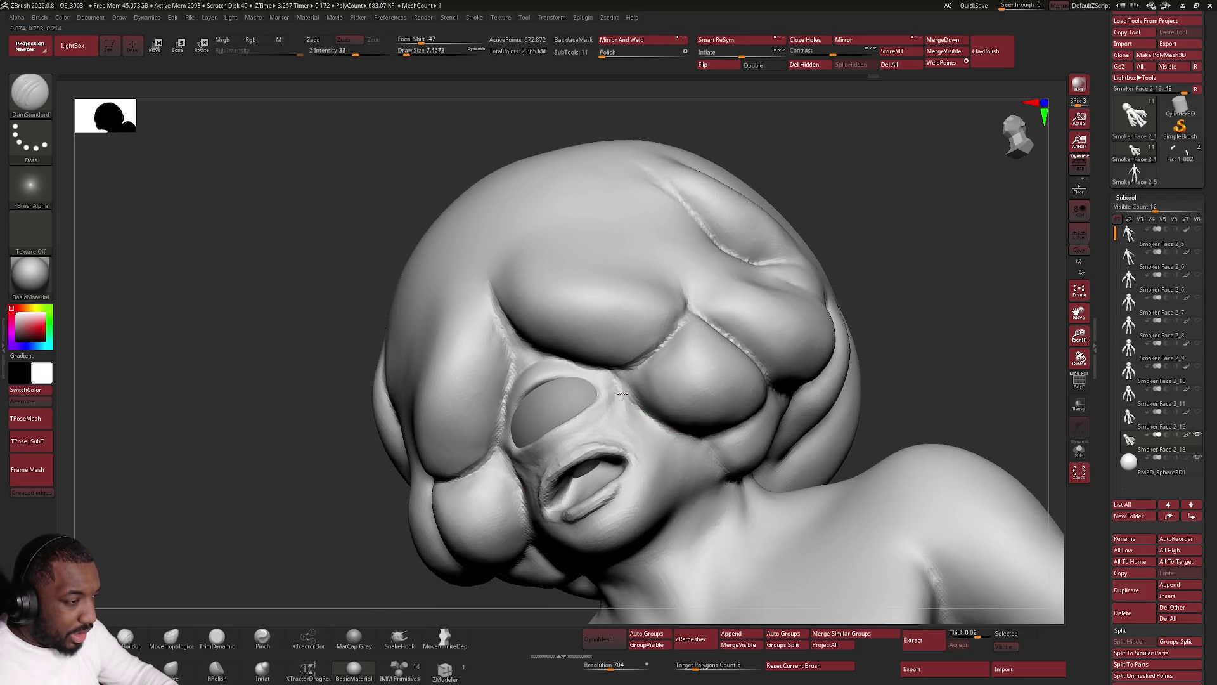
Inspect the head from side, frontal and upward angles, then return to Steam.
right_drag(718, 431, 735, 273)
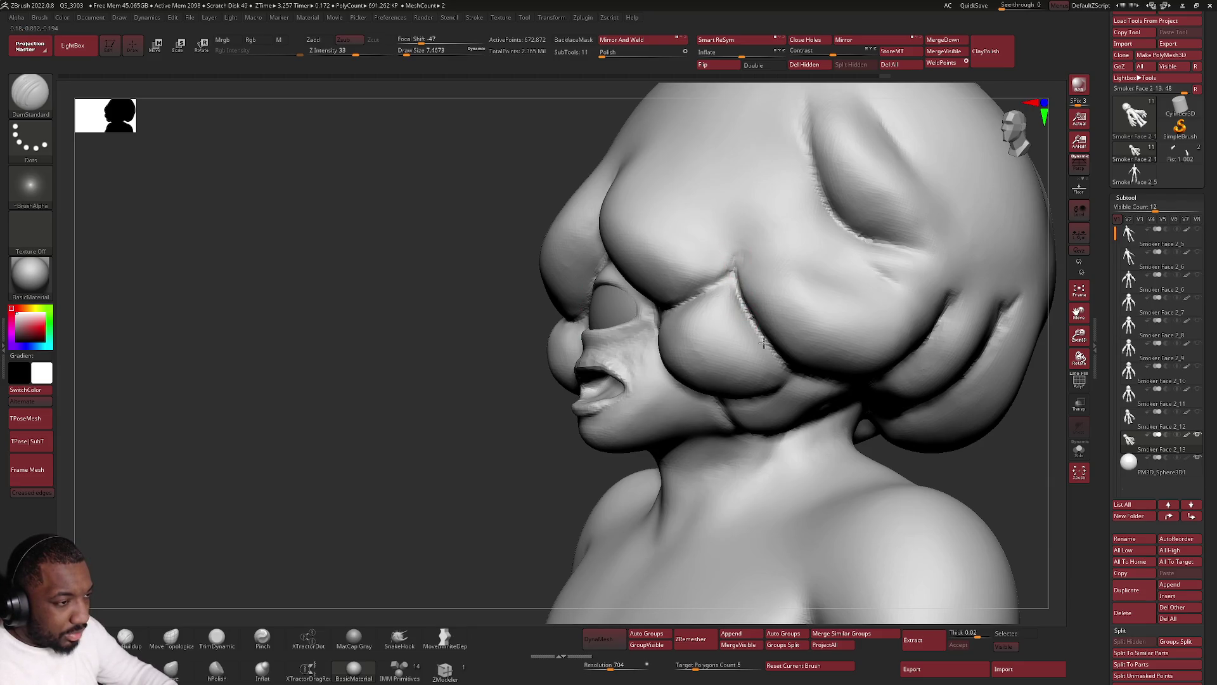
right_drag(768, 342, 787, 373)
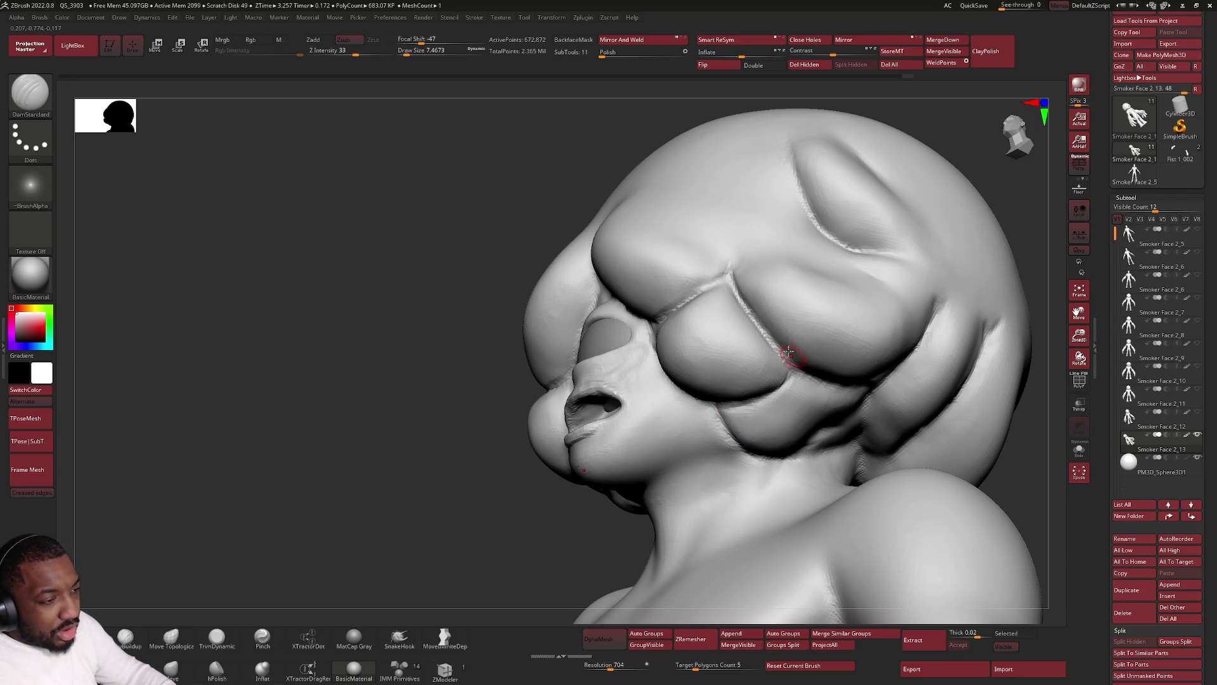
right_drag(789, 354, 796, 369)
mouse_move(893, 346)
right_down()
mouse_move(834, 307)
mouse_move(829, 195)
right_up()
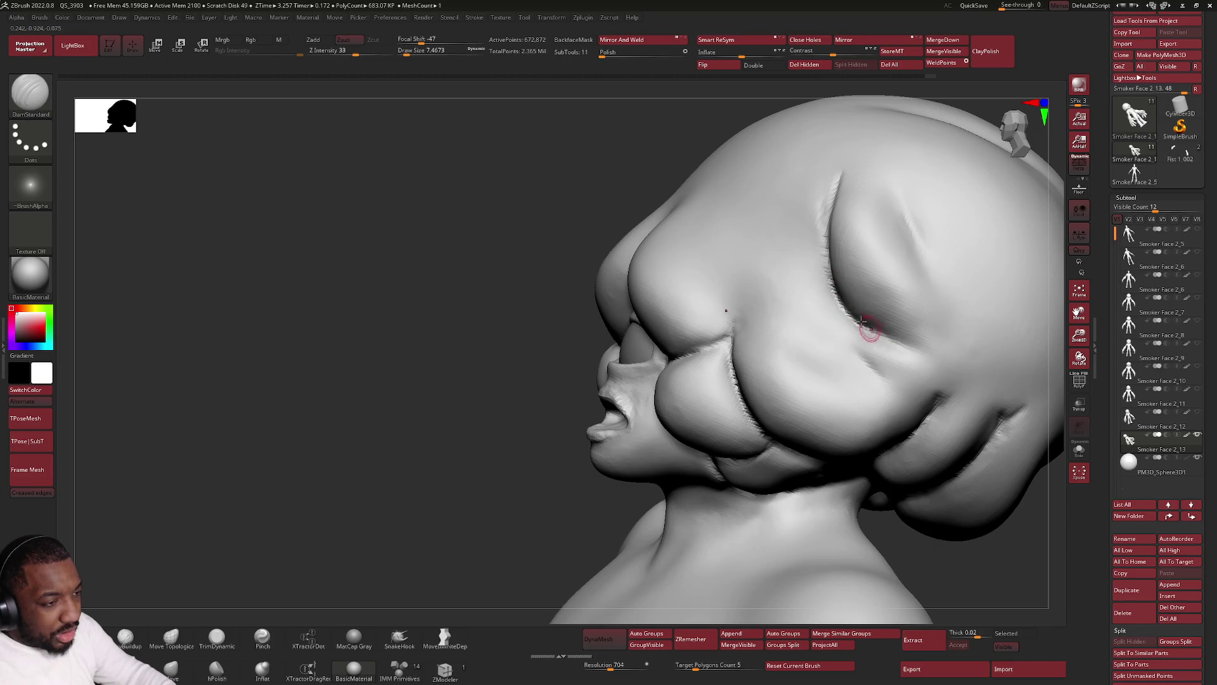
mouse_move(896, 388)
right_down()
mouse_move(919, 403)
mouse_move(931, 391)
right_up()
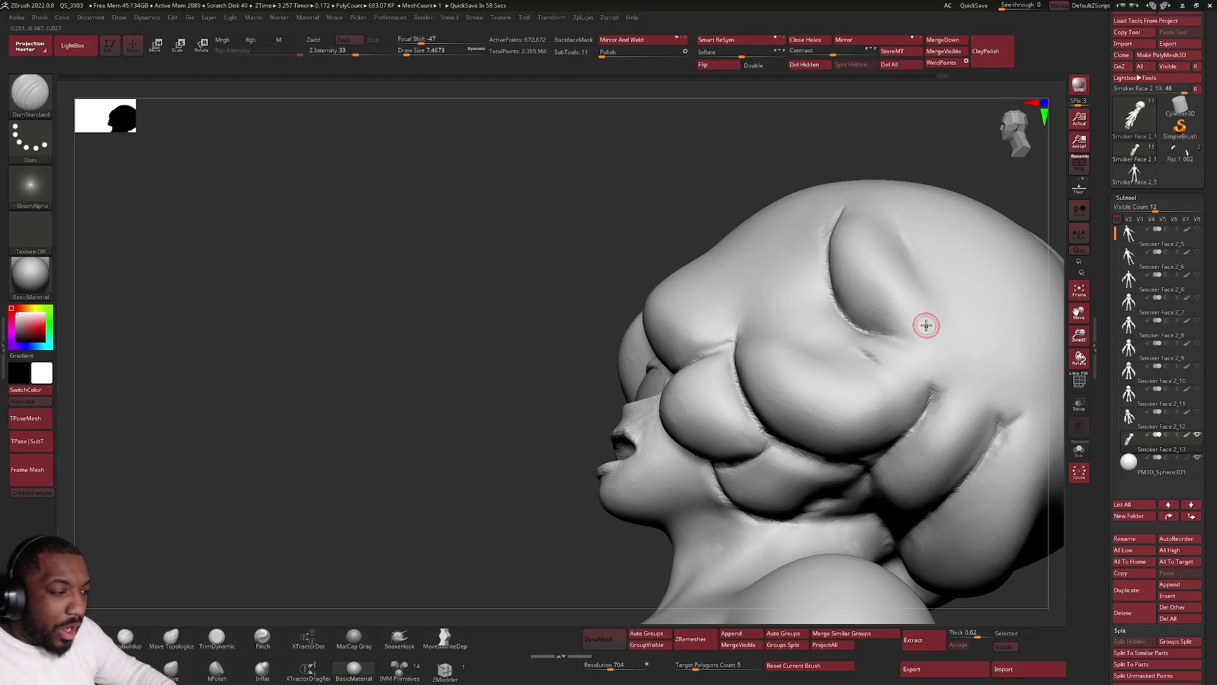
key(alt+Tab)
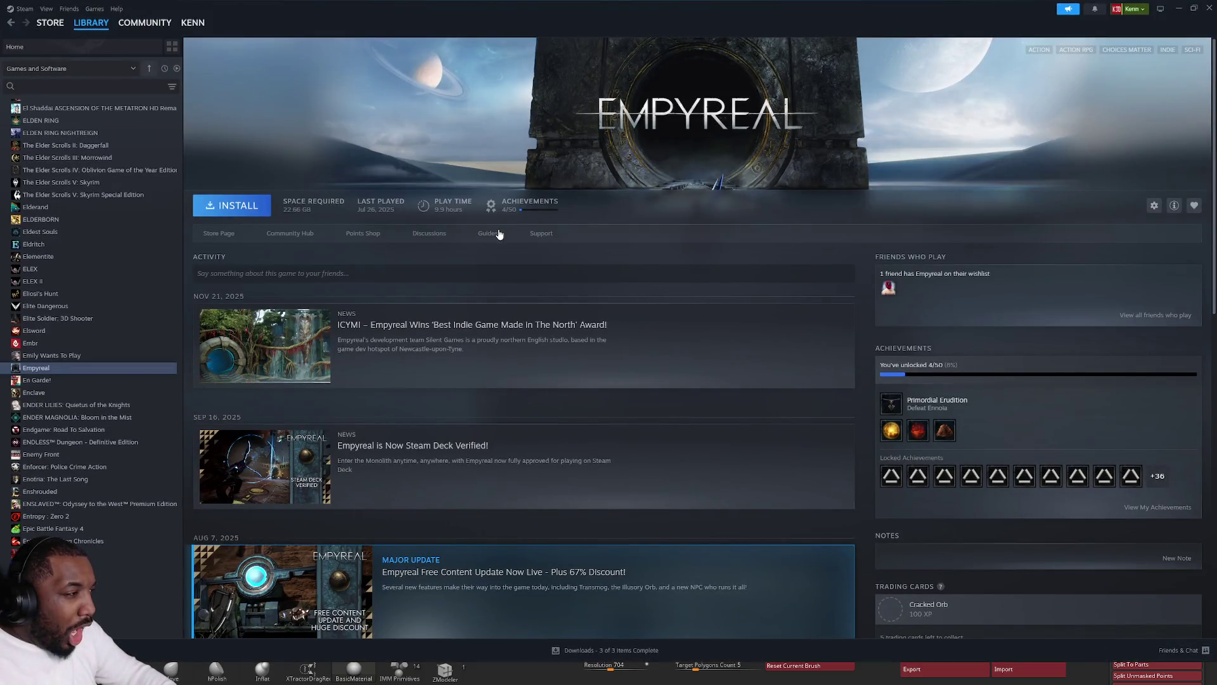
Show Empyreal's Steam store page and skip its launch trailer ahead.
click(217, 233)
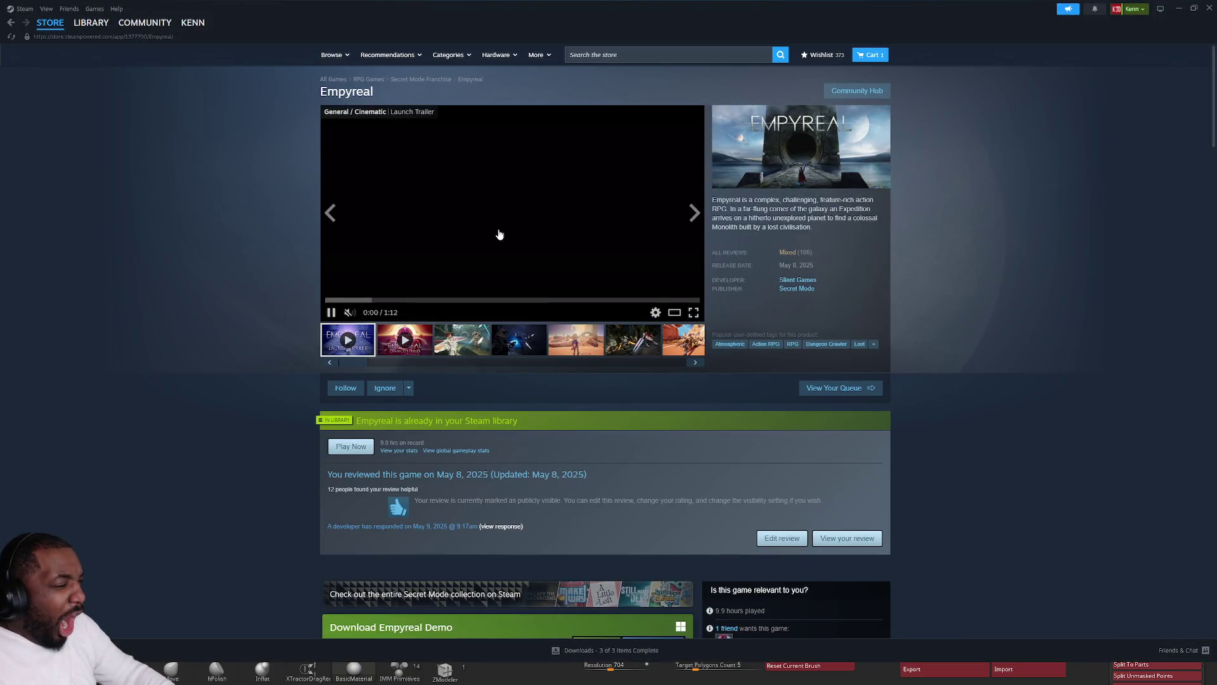
click(455, 300)
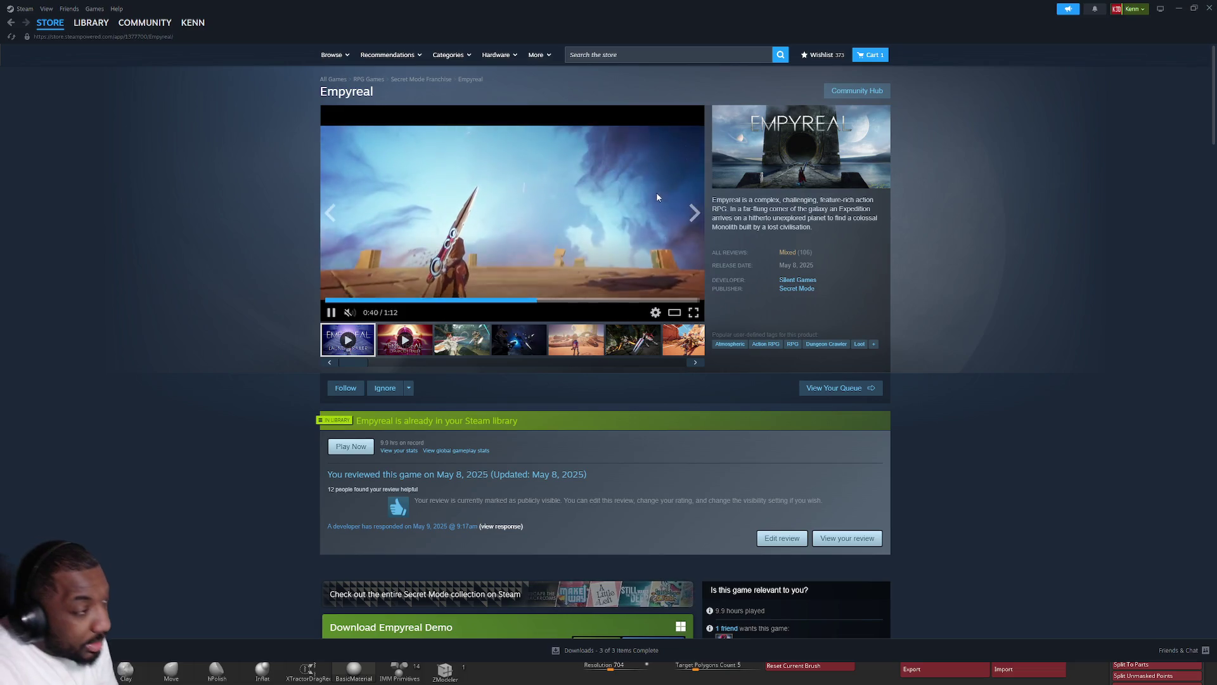
scroll(637, 188, down, 3)
scroll(636, 192, up, 2)
scroll(637, 195, down, 3)
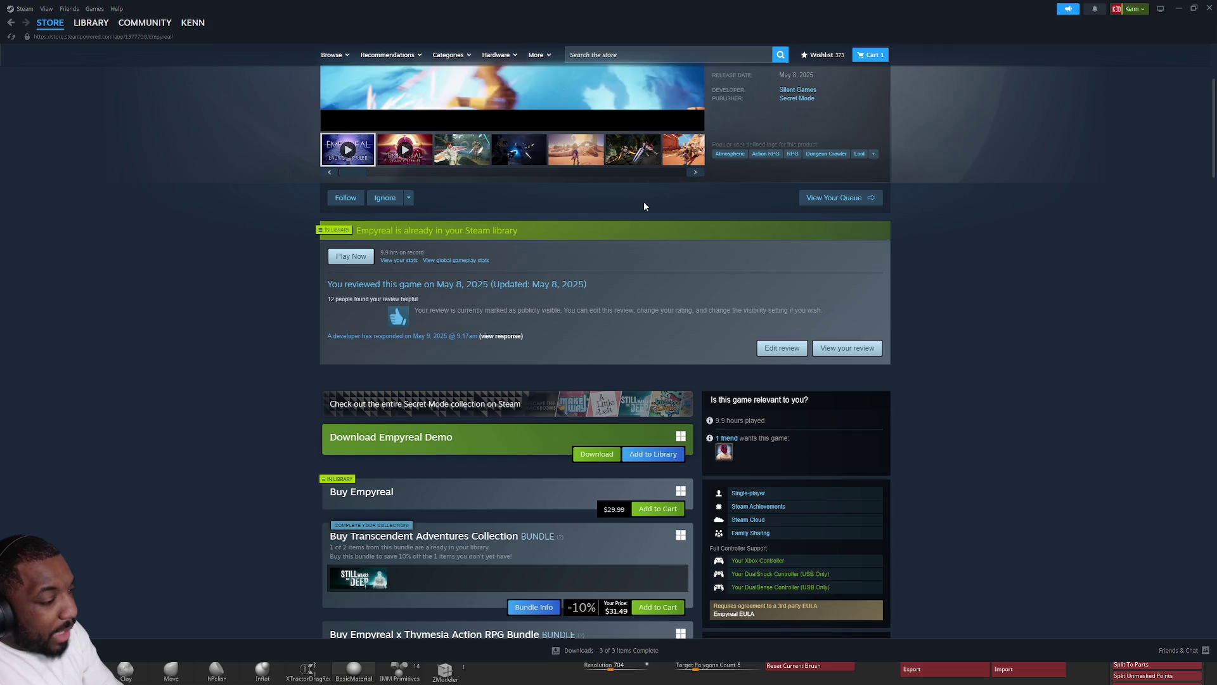
scroll(643, 202, up, 3)
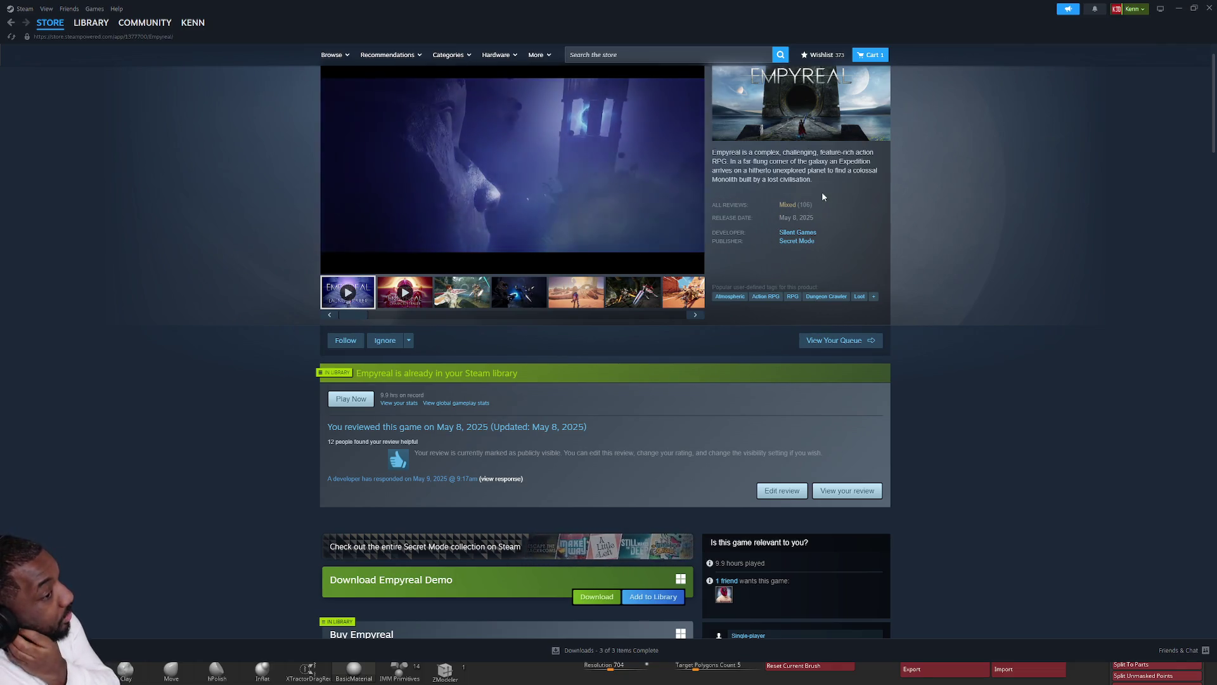
scroll(821, 191, up, 1)
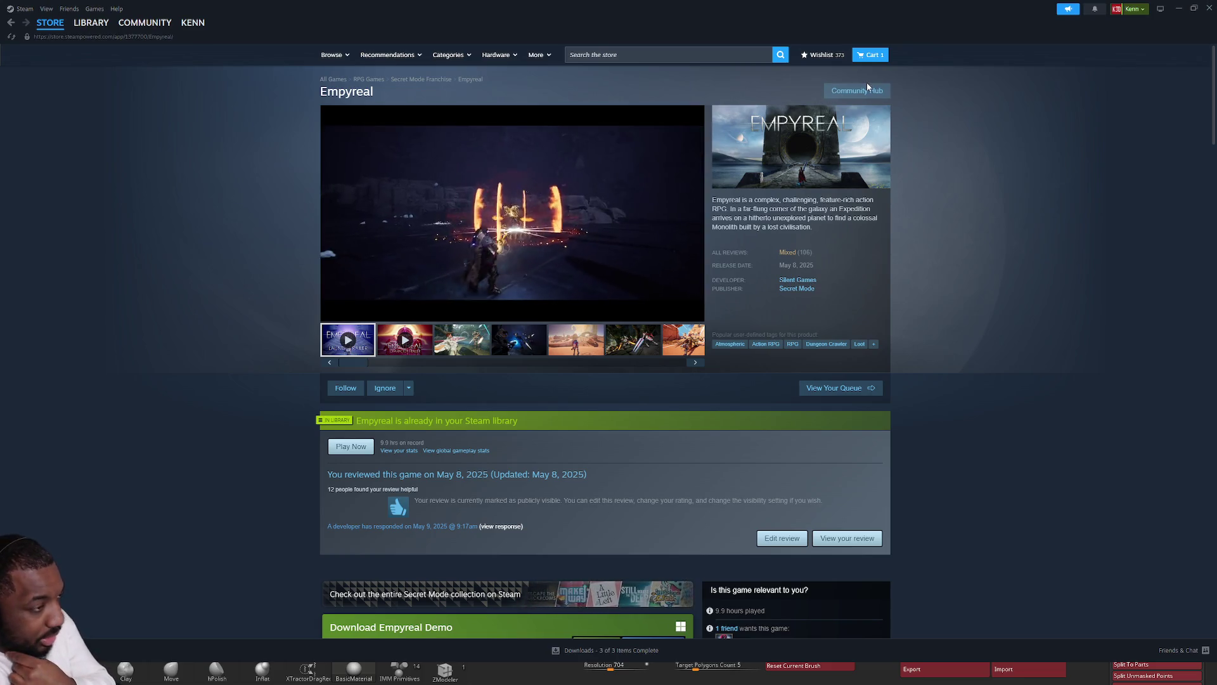
Browse Empyreal's community hub and library page, then minimize Steam.
click(867, 91)
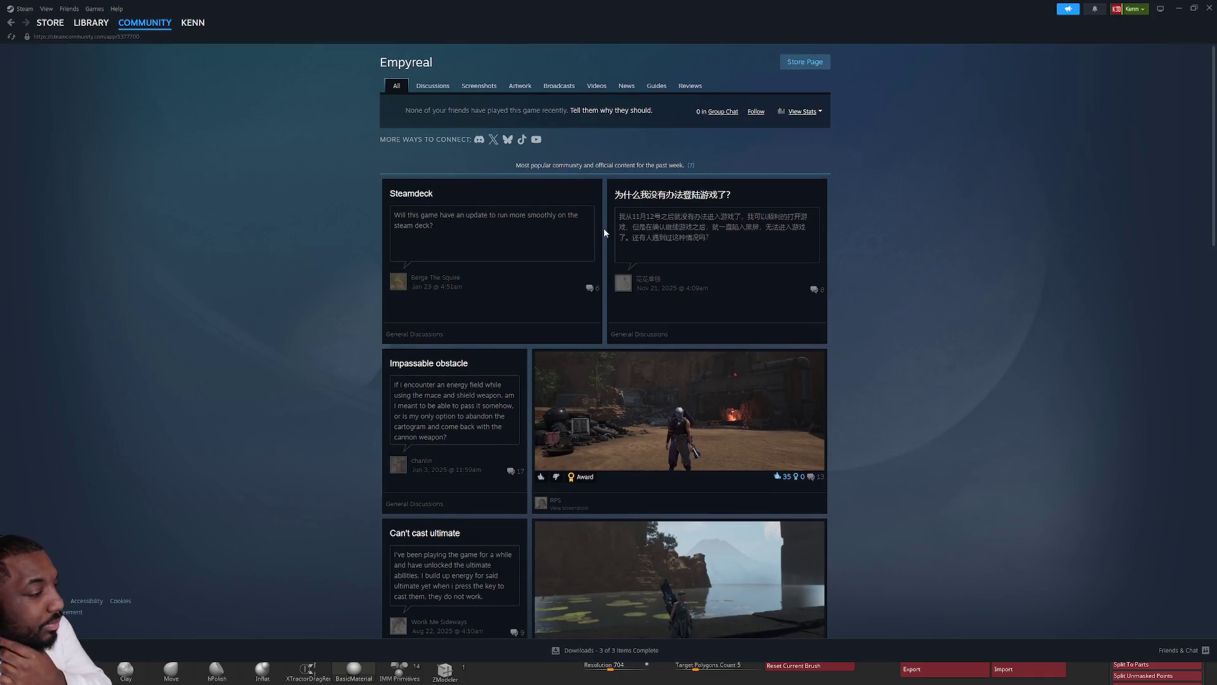
scroll(666, 191, down, 2)
scroll(607, 227, down, 2)
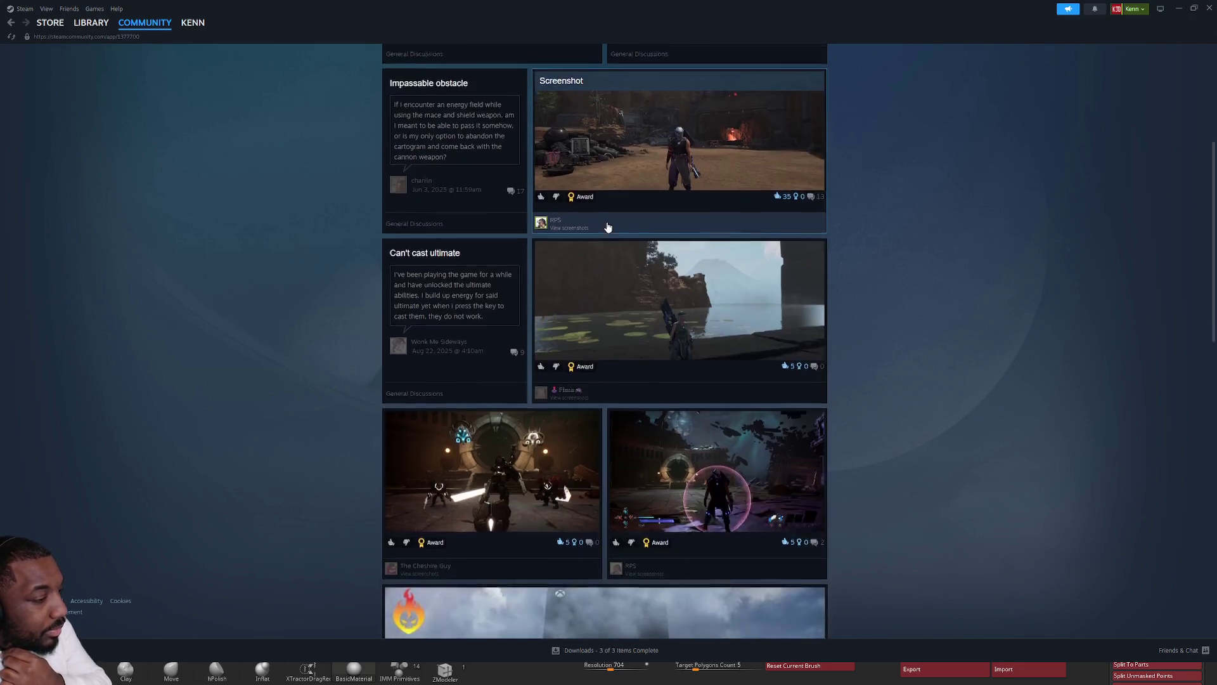
scroll(607, 227, down, 3)
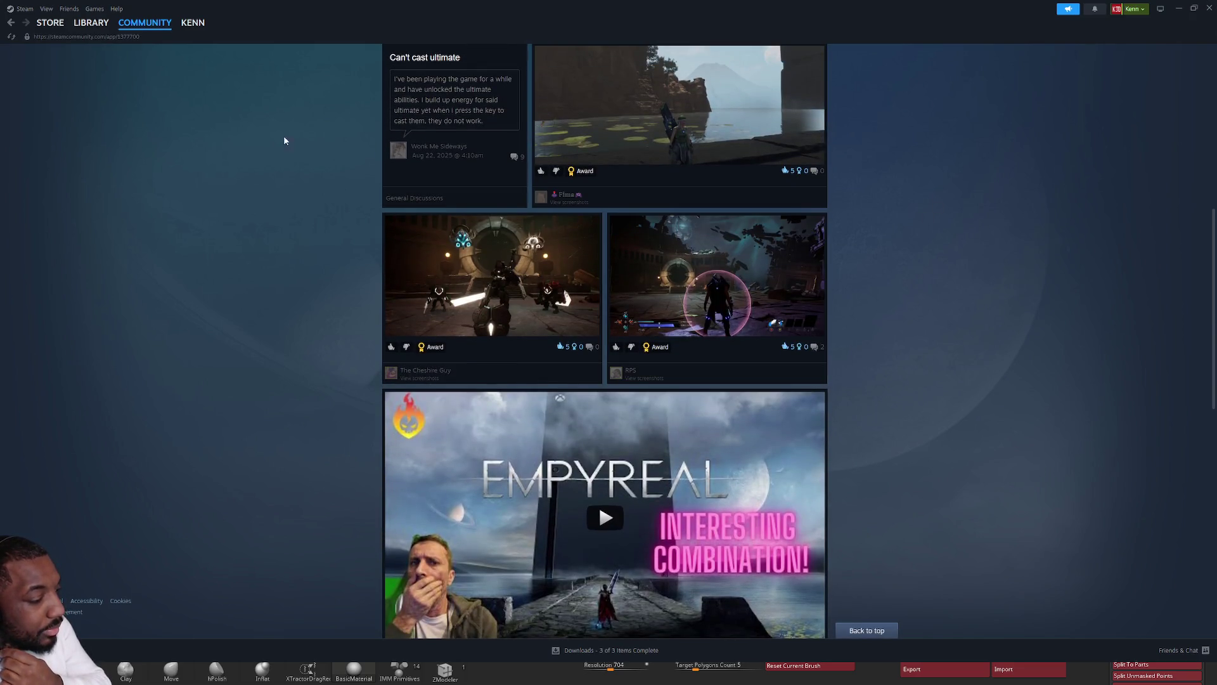
click(90, 22)
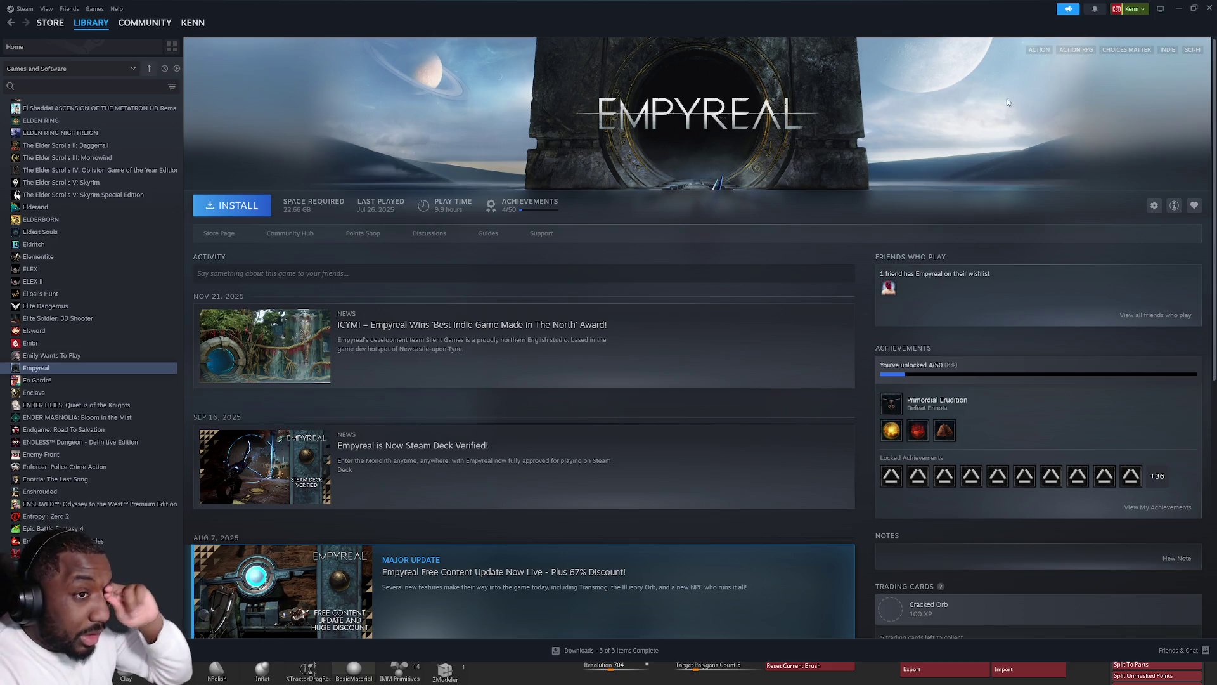
click(1179, 10)
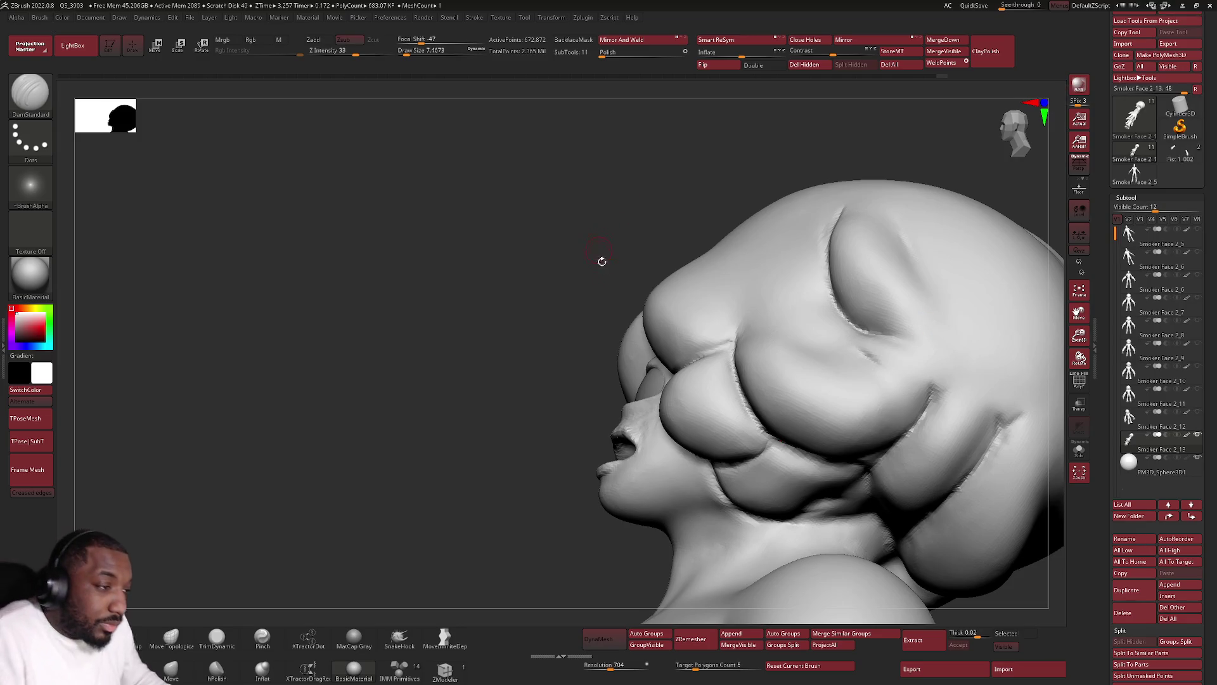
Turn the head frontal and smooth its surface, checking inside the mouth.
right_drag(690, 359, 730, 335)
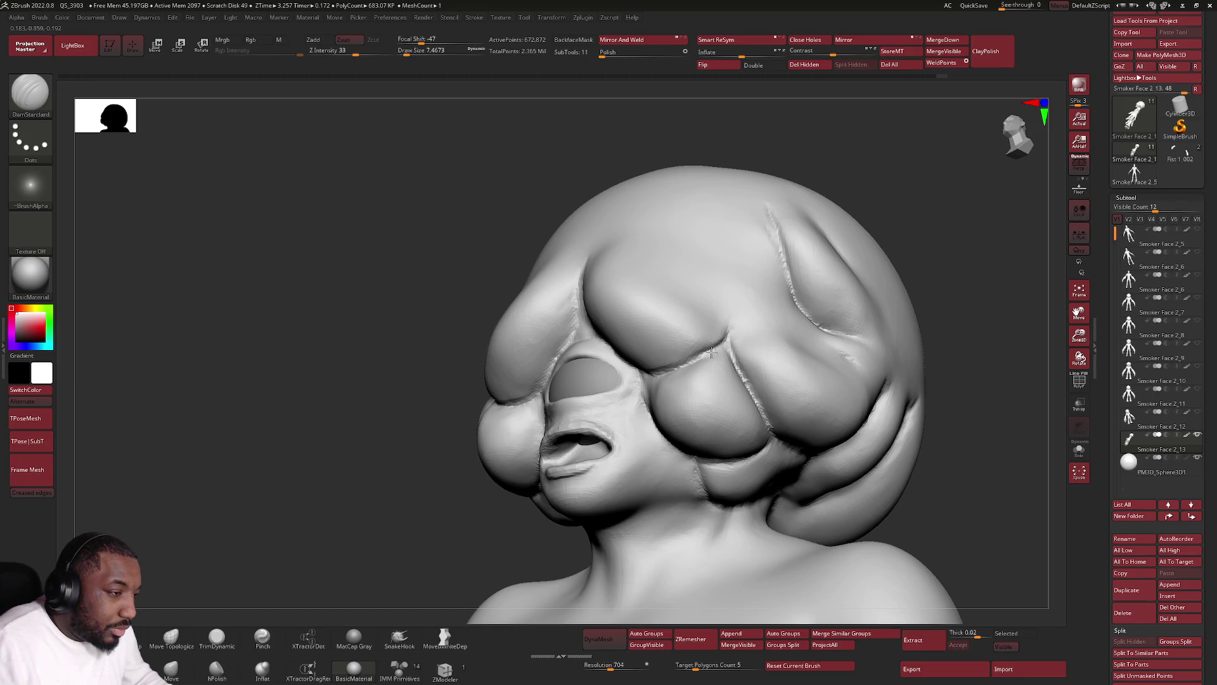
right_drag(630, 387, 647, 393)
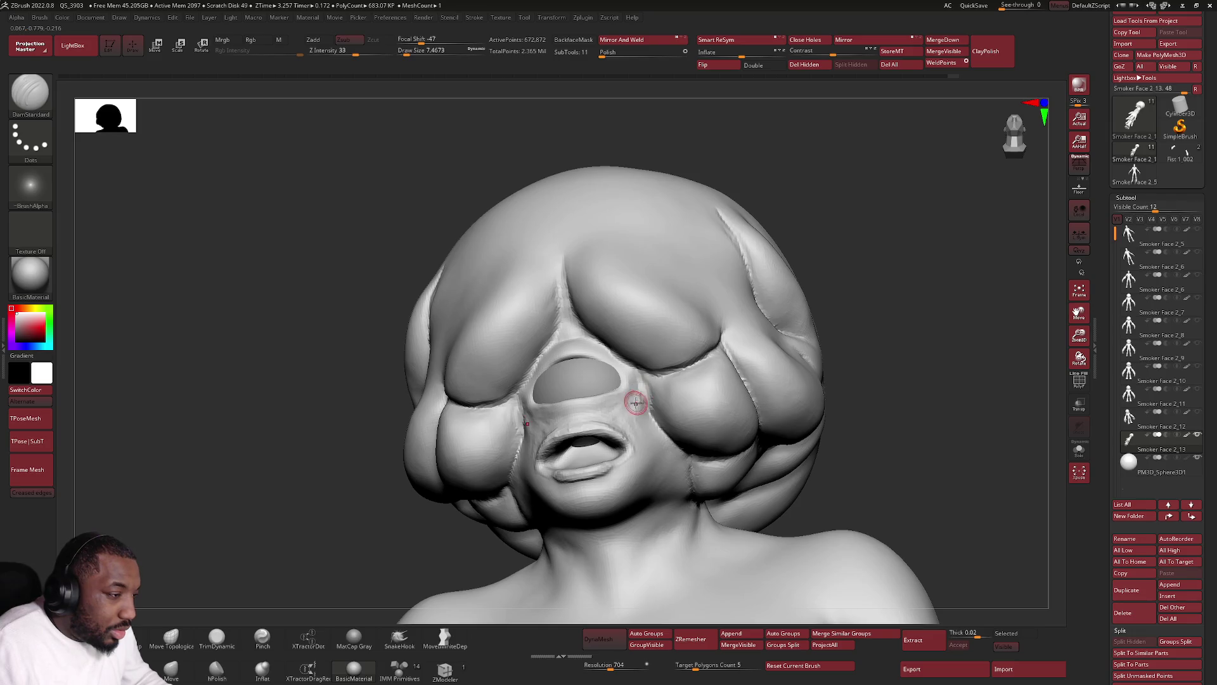
key(shift)
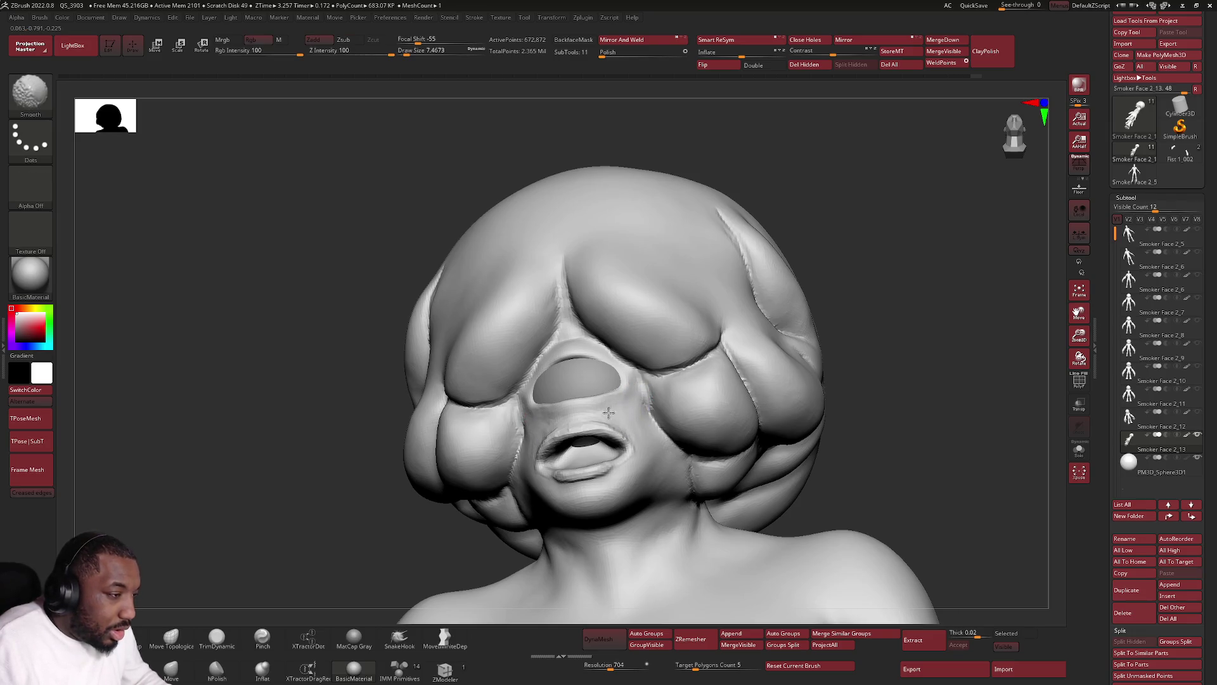
right_drag(543, 420, 556, 423)
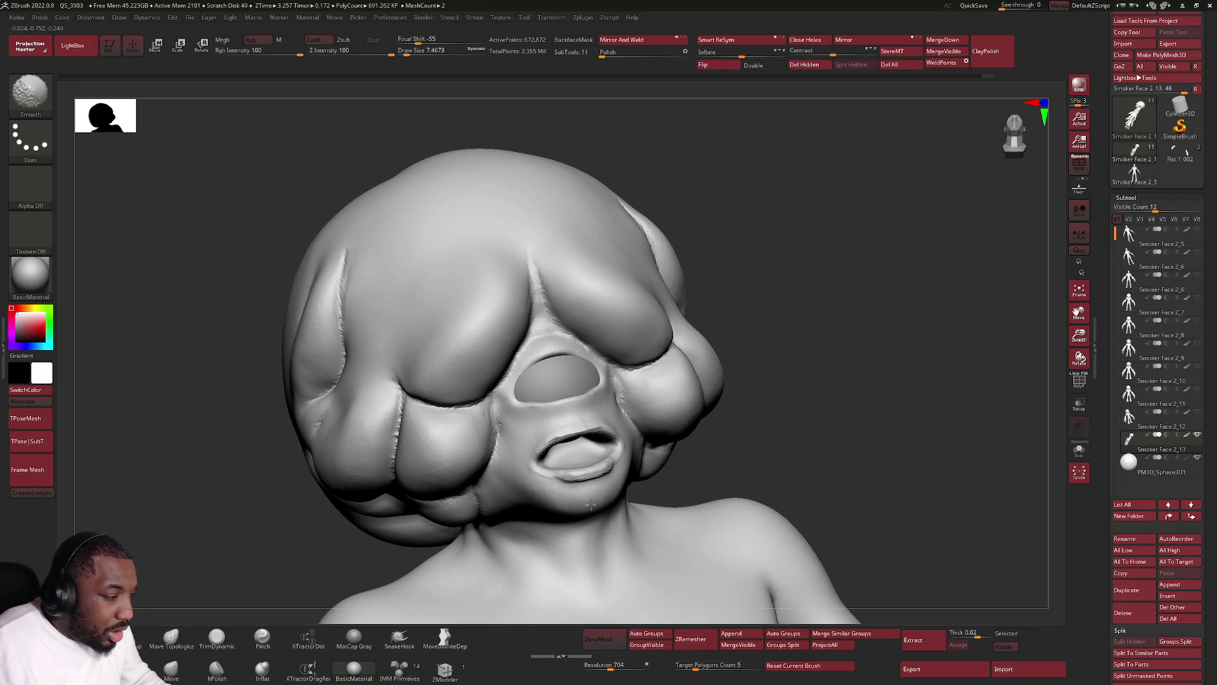
right_drag(571, 445, 543, 440)
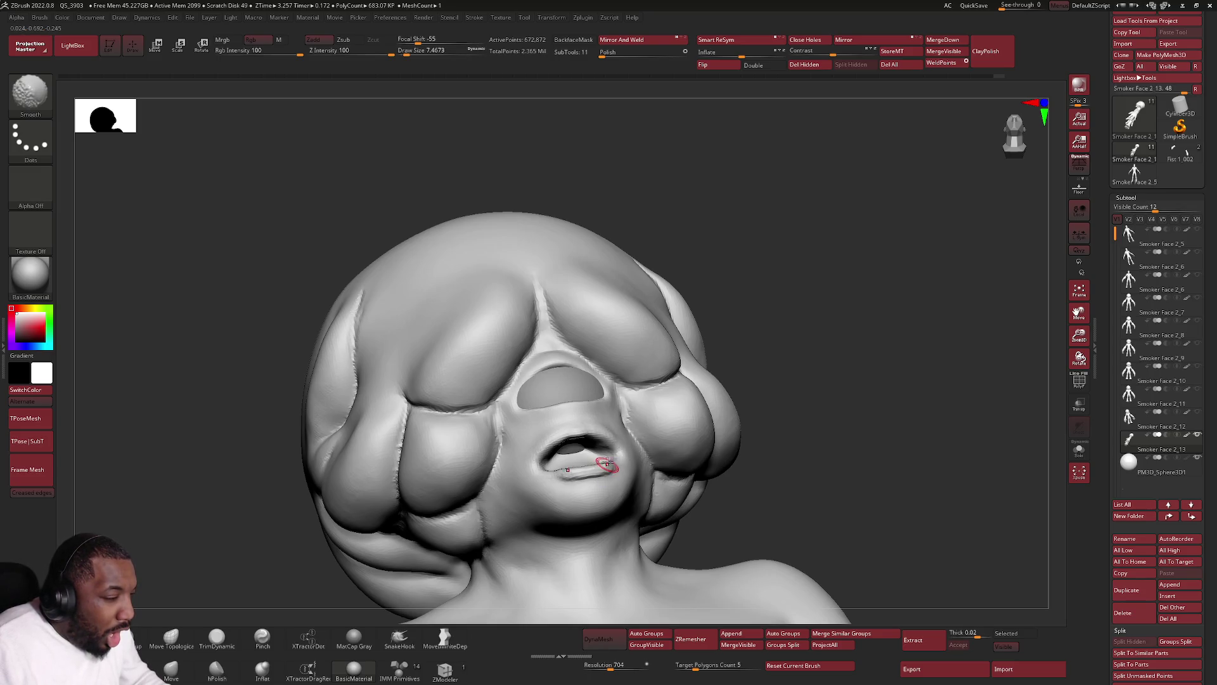
right_drag(606, 469, 609, 465)
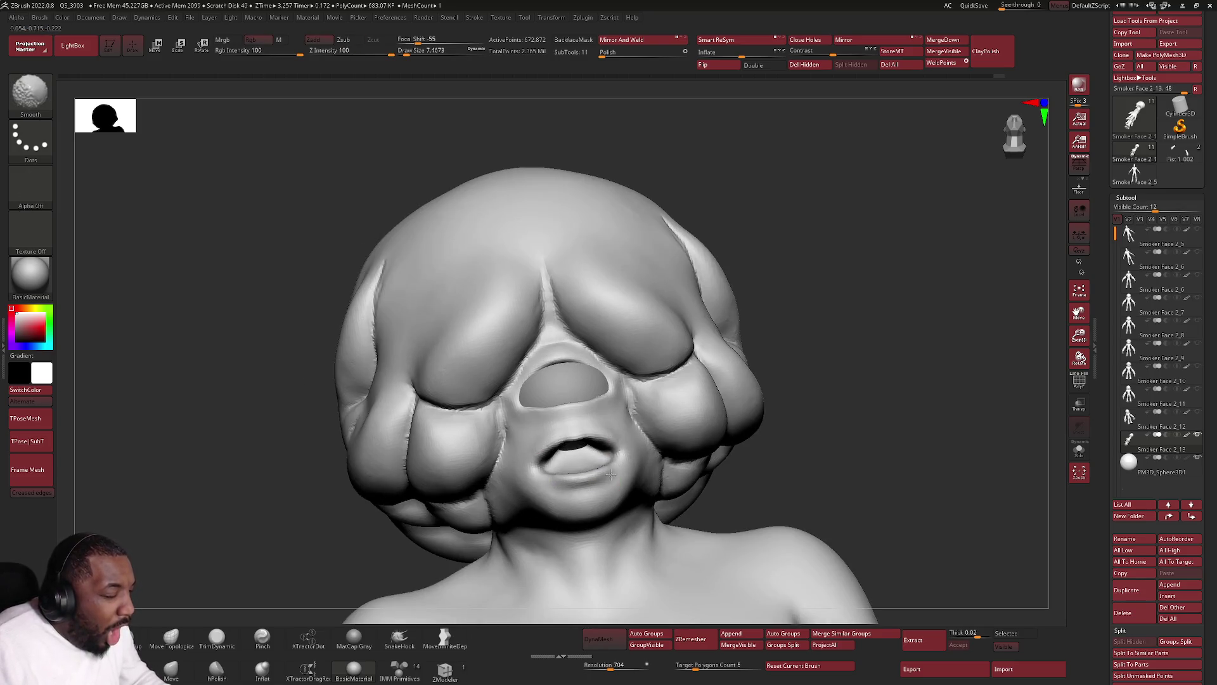
Return to DamStandard creasing and view the head from a low three-quarter side angle.
key(shift)
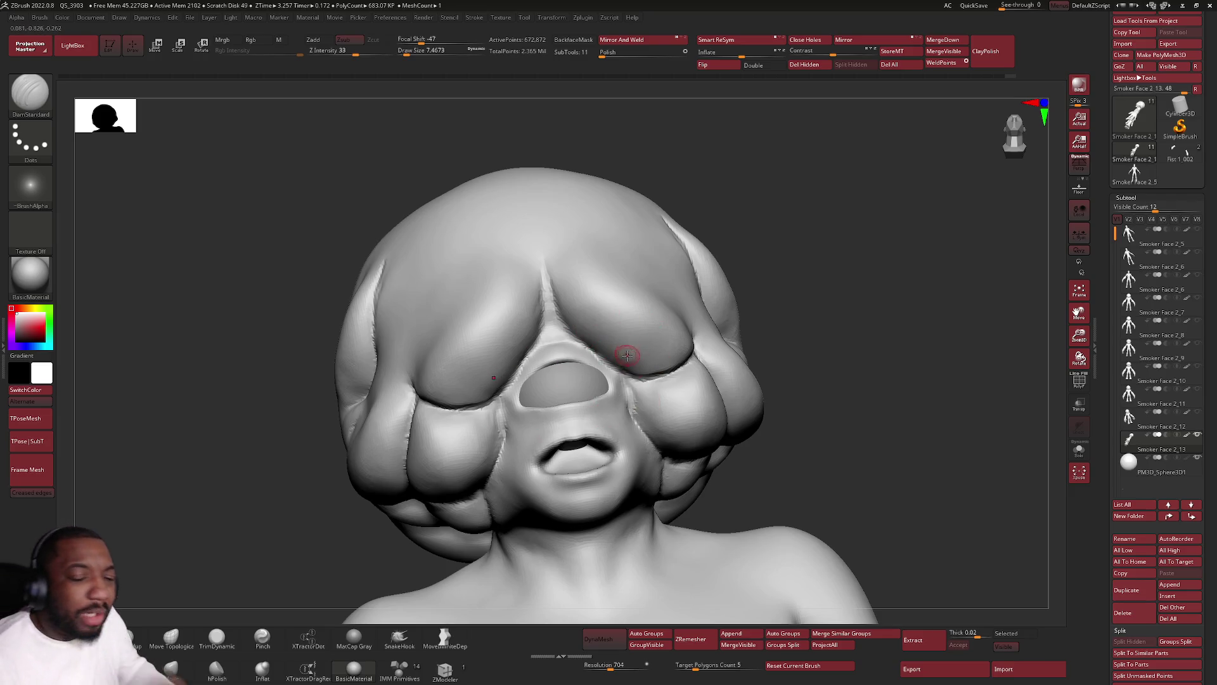
right_drag(638, 421, 524, 411)
mouse_move(391, 421)
right_down()
mouse_move(406, 417)
mouse_move(435, 331)
mouse_move(496, 373)
mouse_move(479, 400)
right_up()
Smooth the belly surface across the whole figure and switch to the Clay brush.
right_click(478, 400)
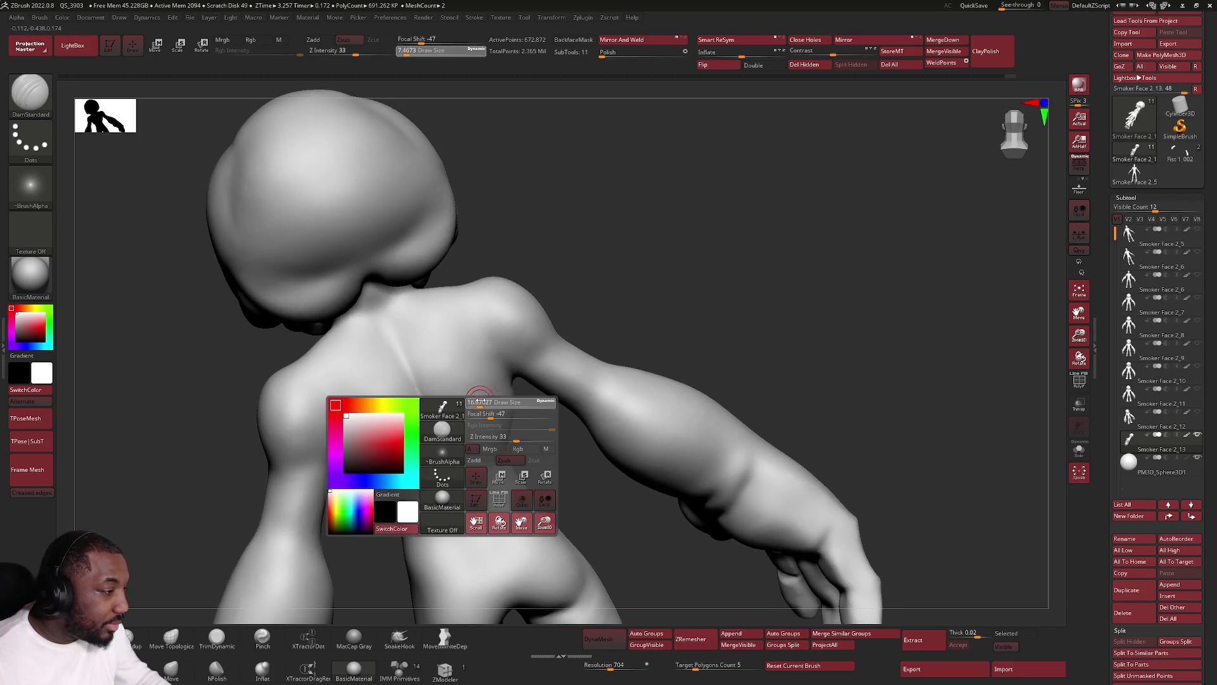
key(shift)
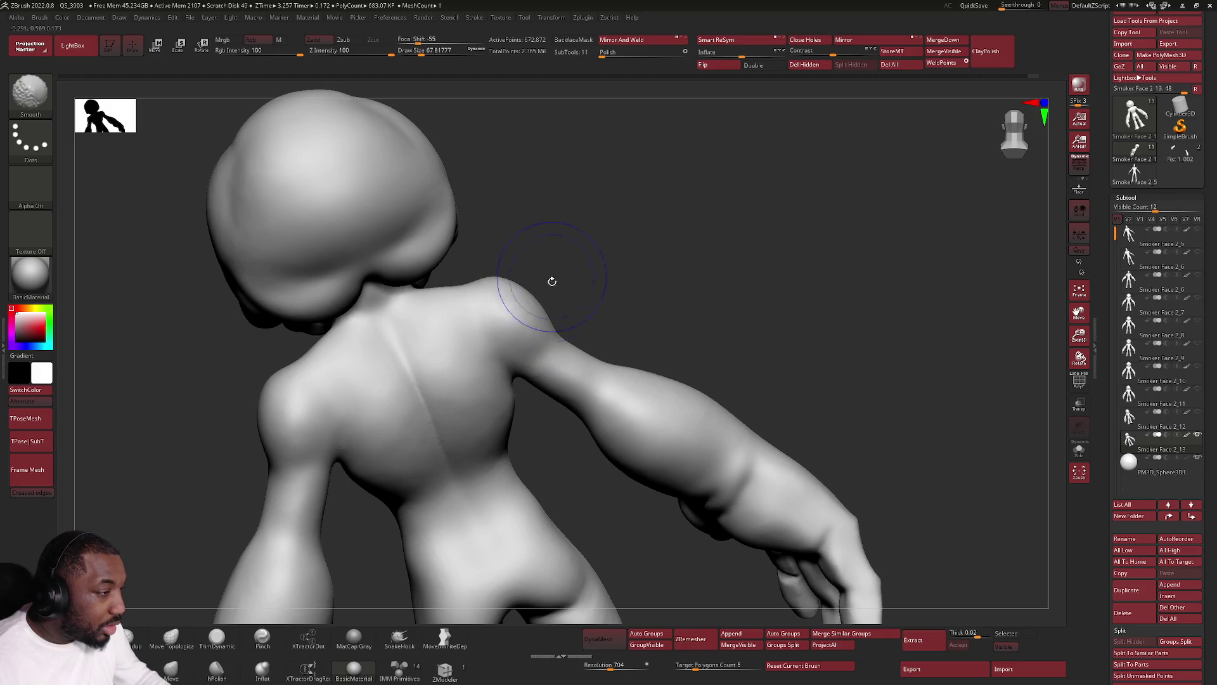
mouse_move(728, 484)
right_down()
mouse_move(685, 376)
mouse_move(761, 380)
right_up()
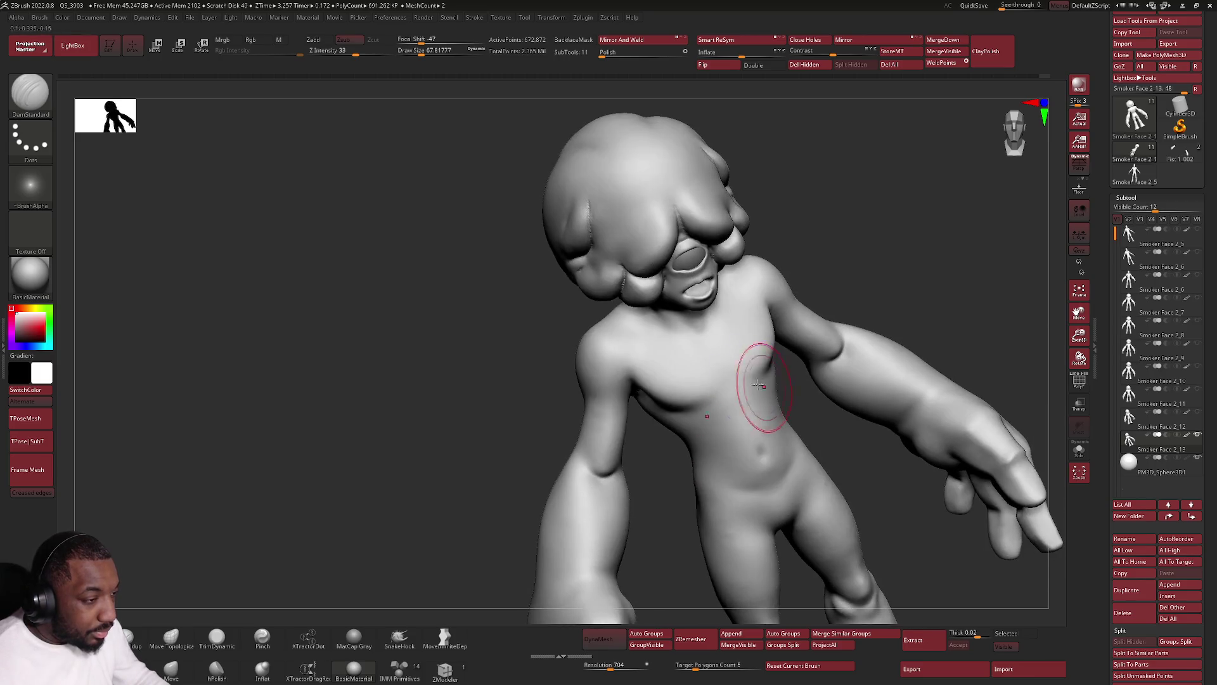
key(shift)
shift+drag(767, 459, 758, 426)
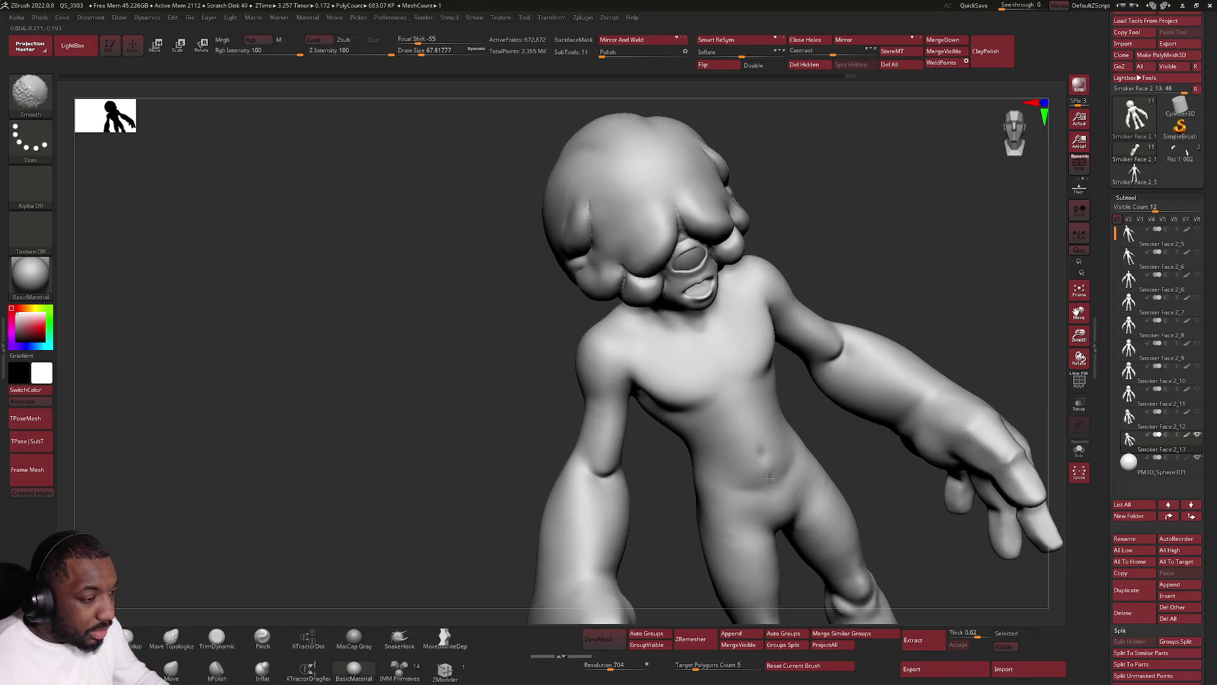
click(172, 667)
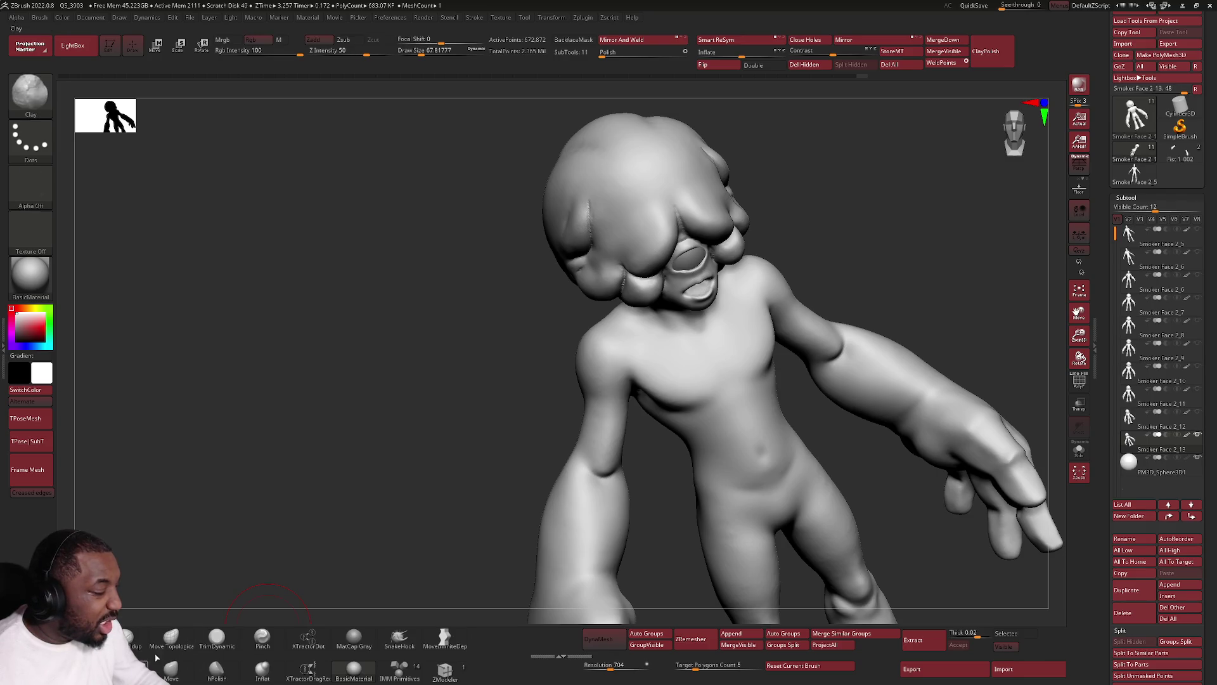
alt+right_drag(761, 447, 789, 413)
With a smaller Draw Size, smooth the lower-belly bulge and shoulder, ending front-on.
key(space)
drag(805, 446, 789, 447)
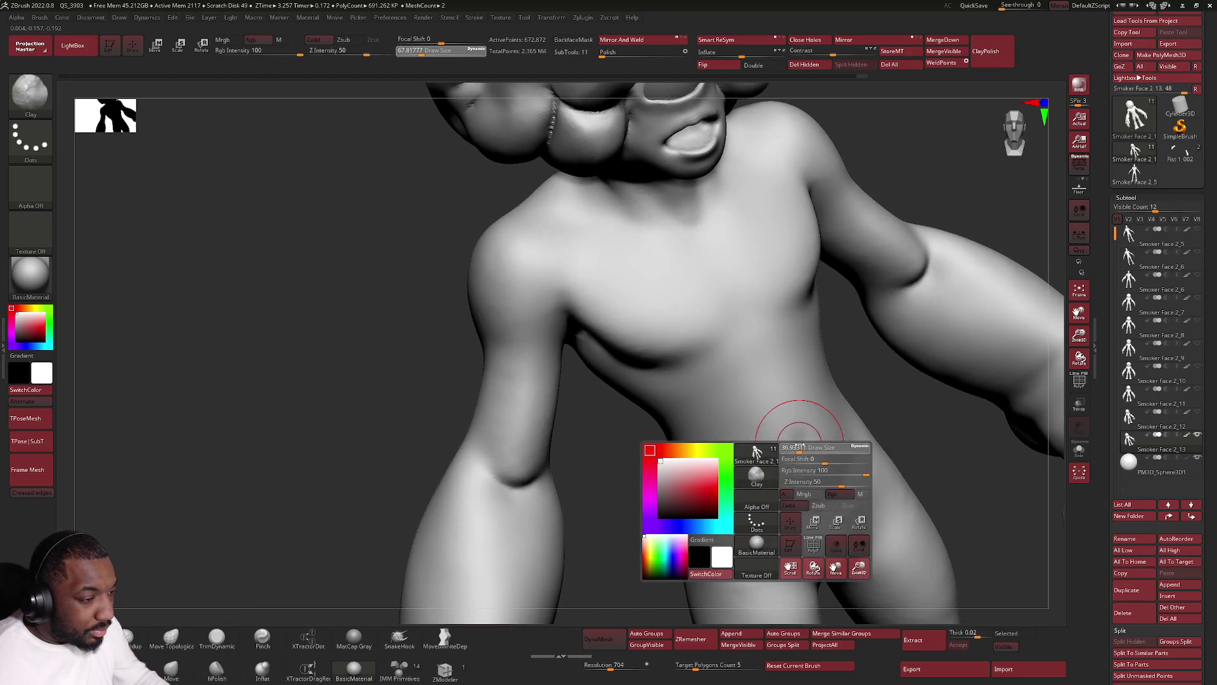
key(shift)
shift+drag(793, 455, 813, 426)
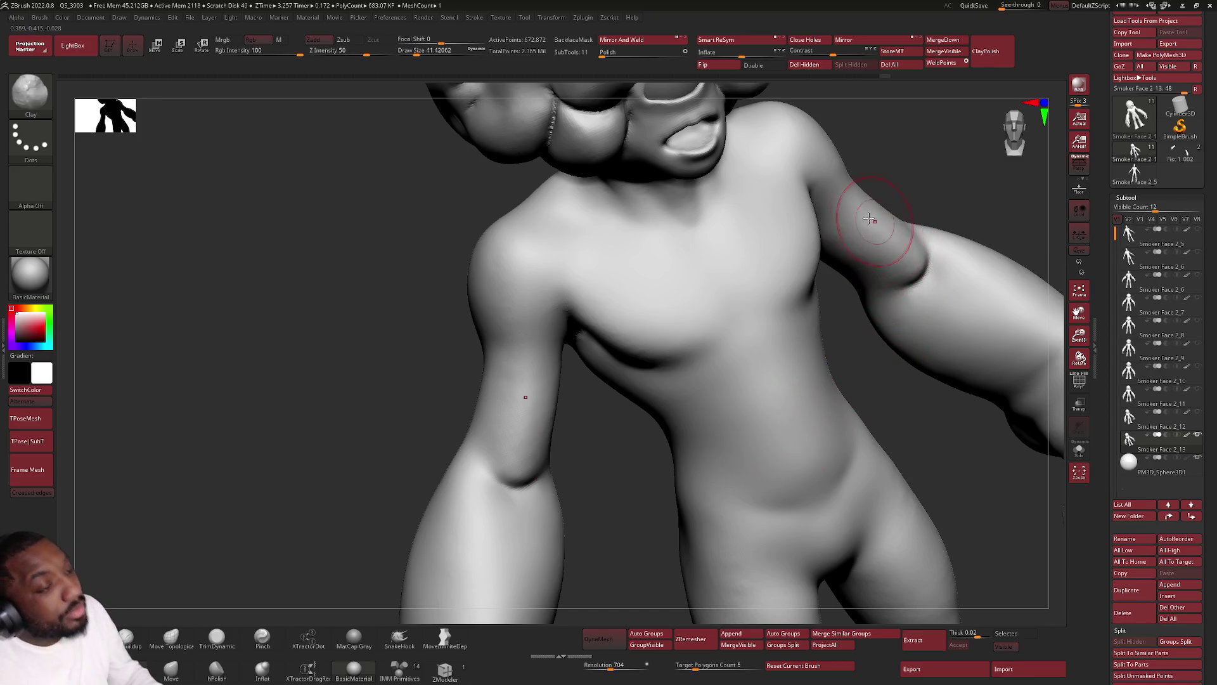
key(shift)
shift+drag(874, 255, 842, 260)
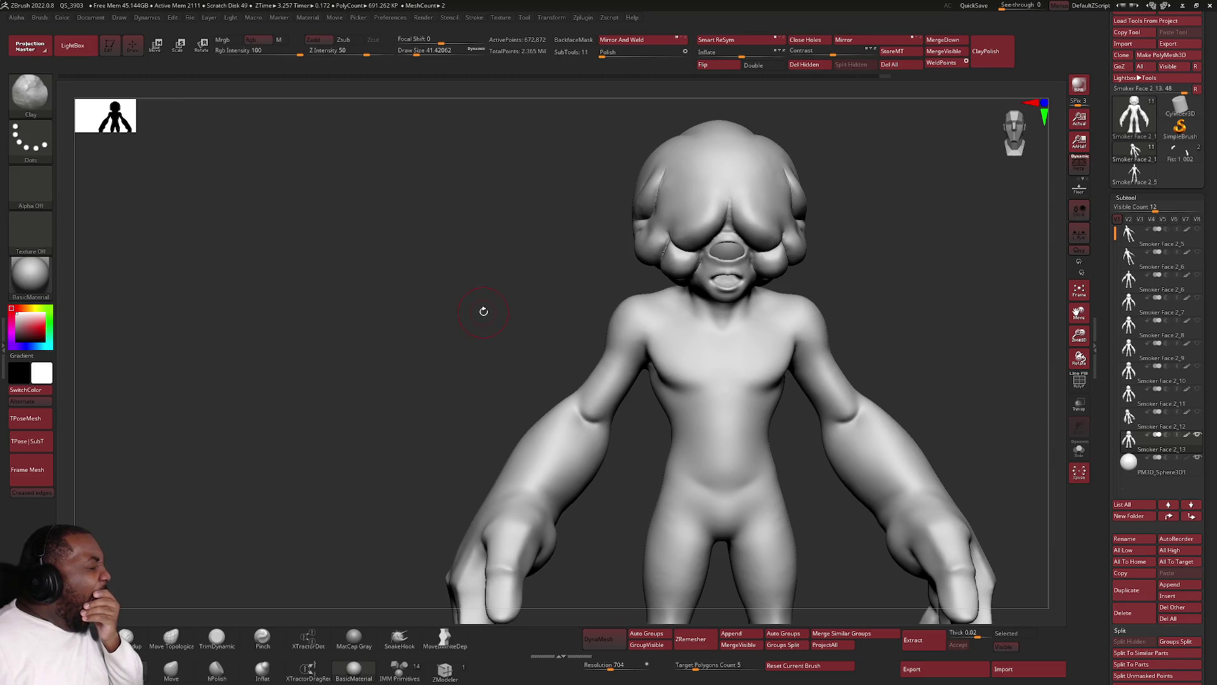
scroll(730, 257, up, 3)
scroll(730, 257, up, 2)
key(space)
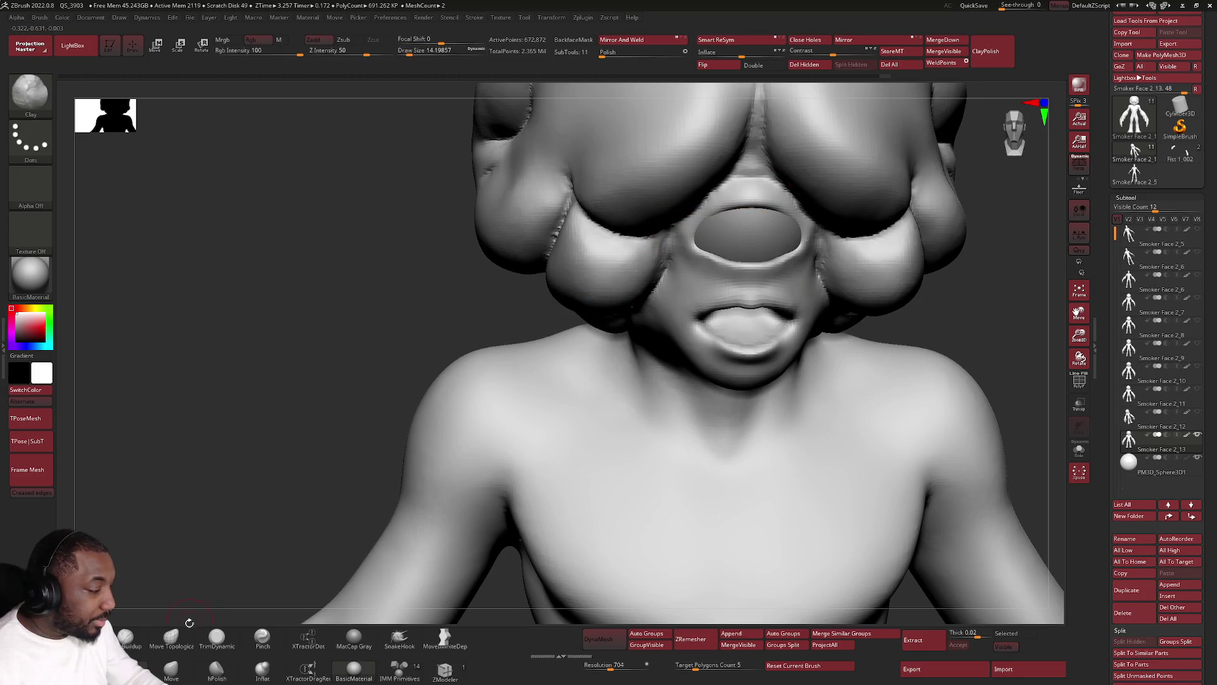